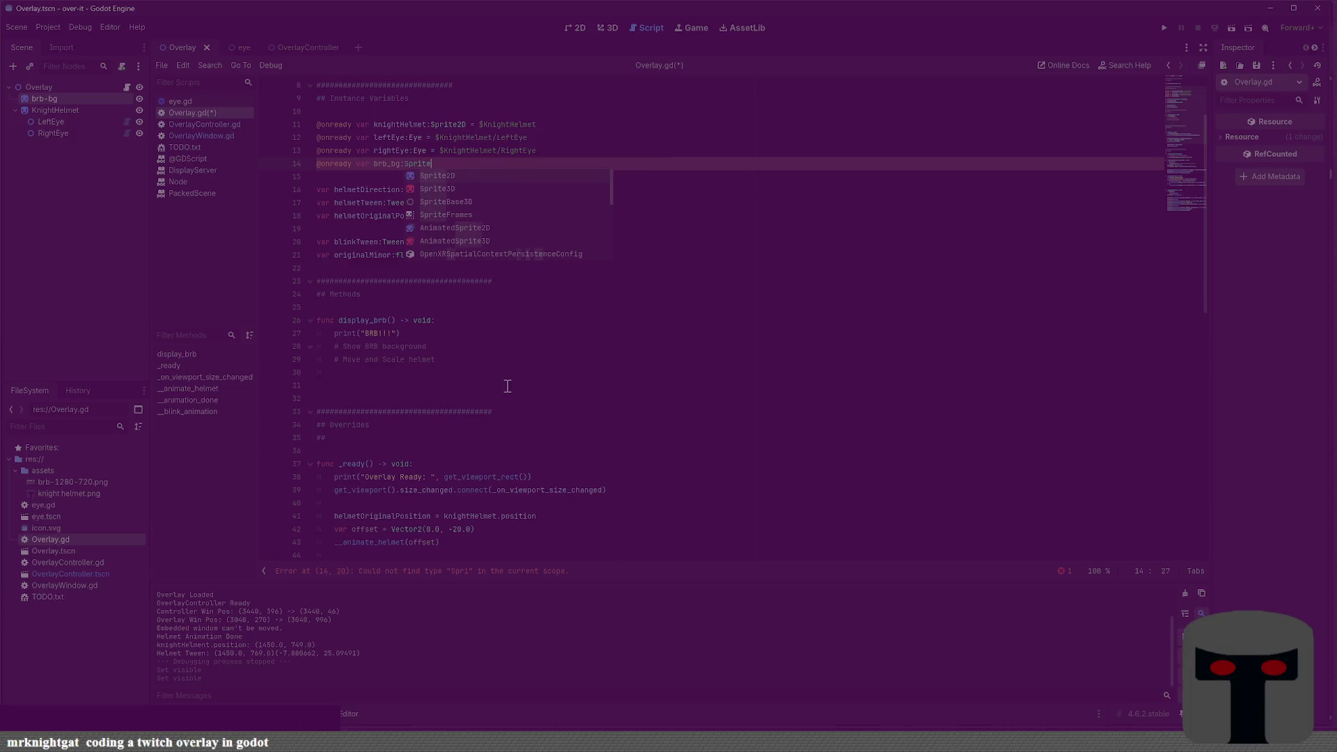
key("Return")
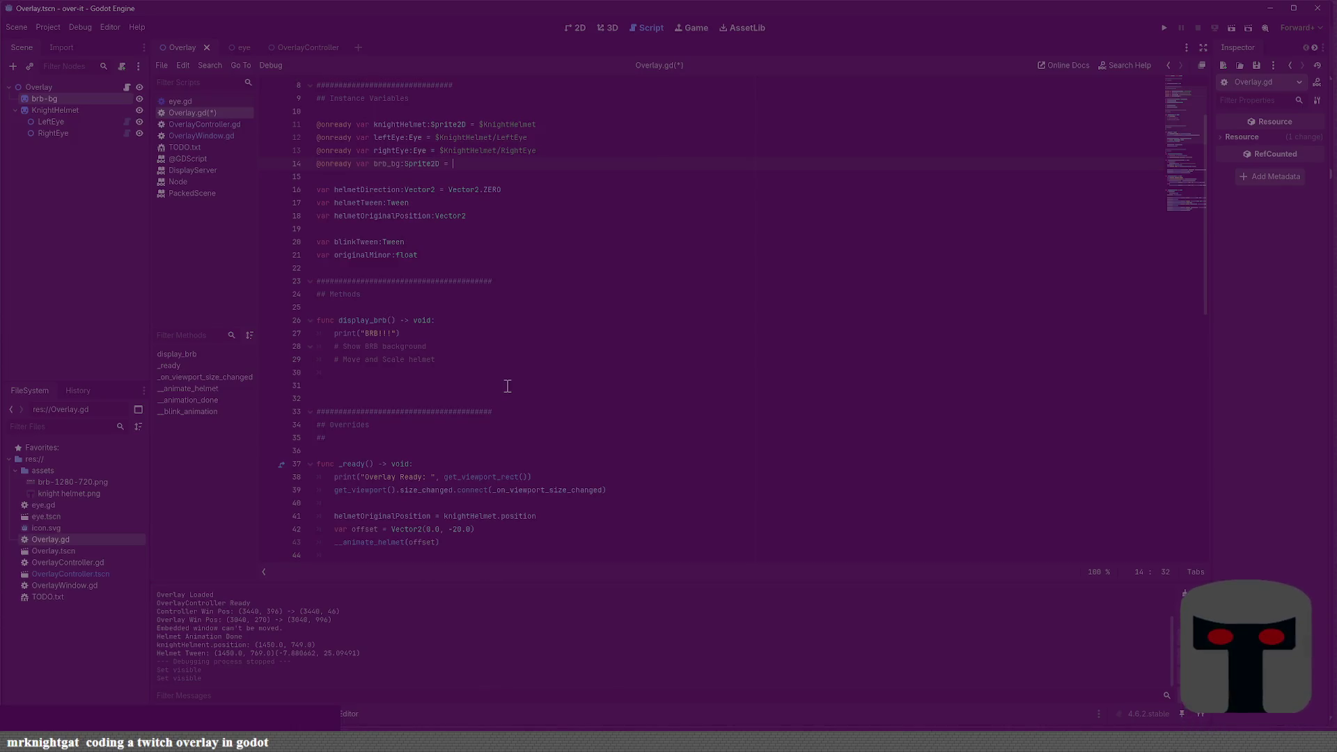
type("$")
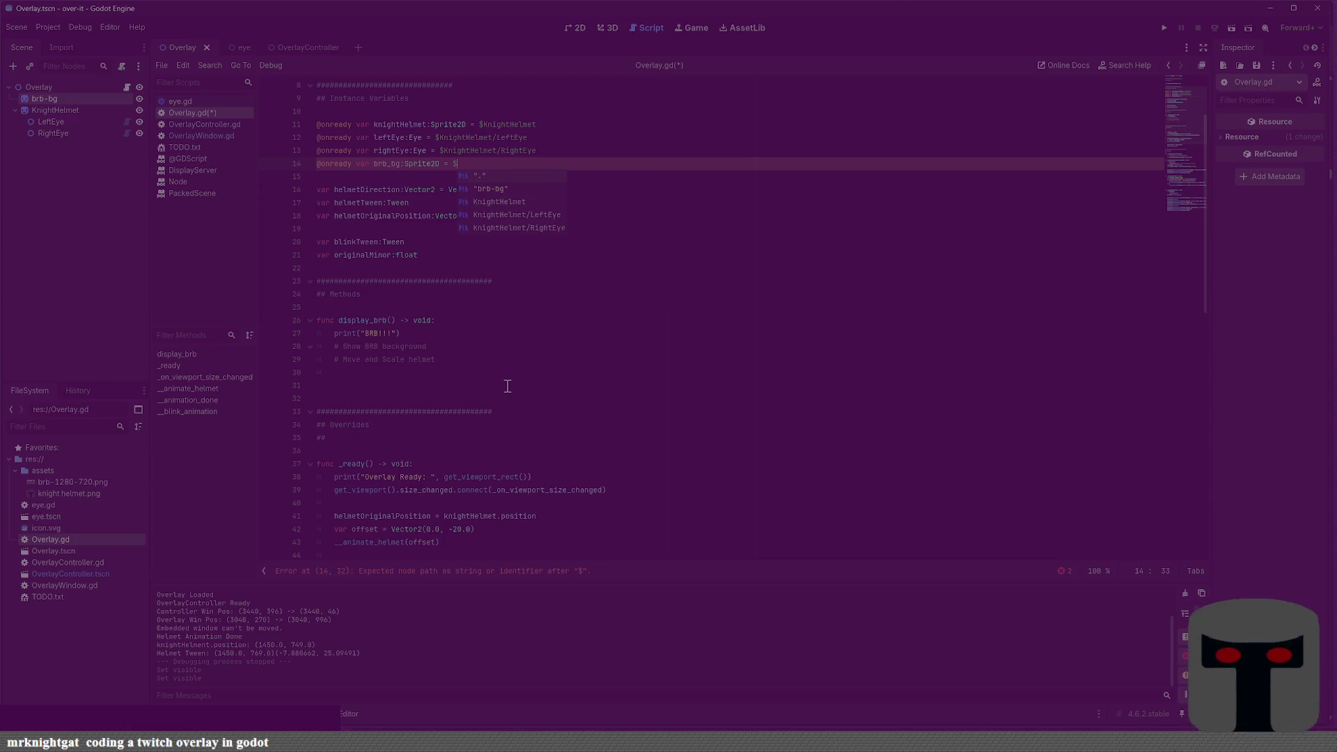
type("\"brb-bg")
key("Return")
key("ctrl+s")
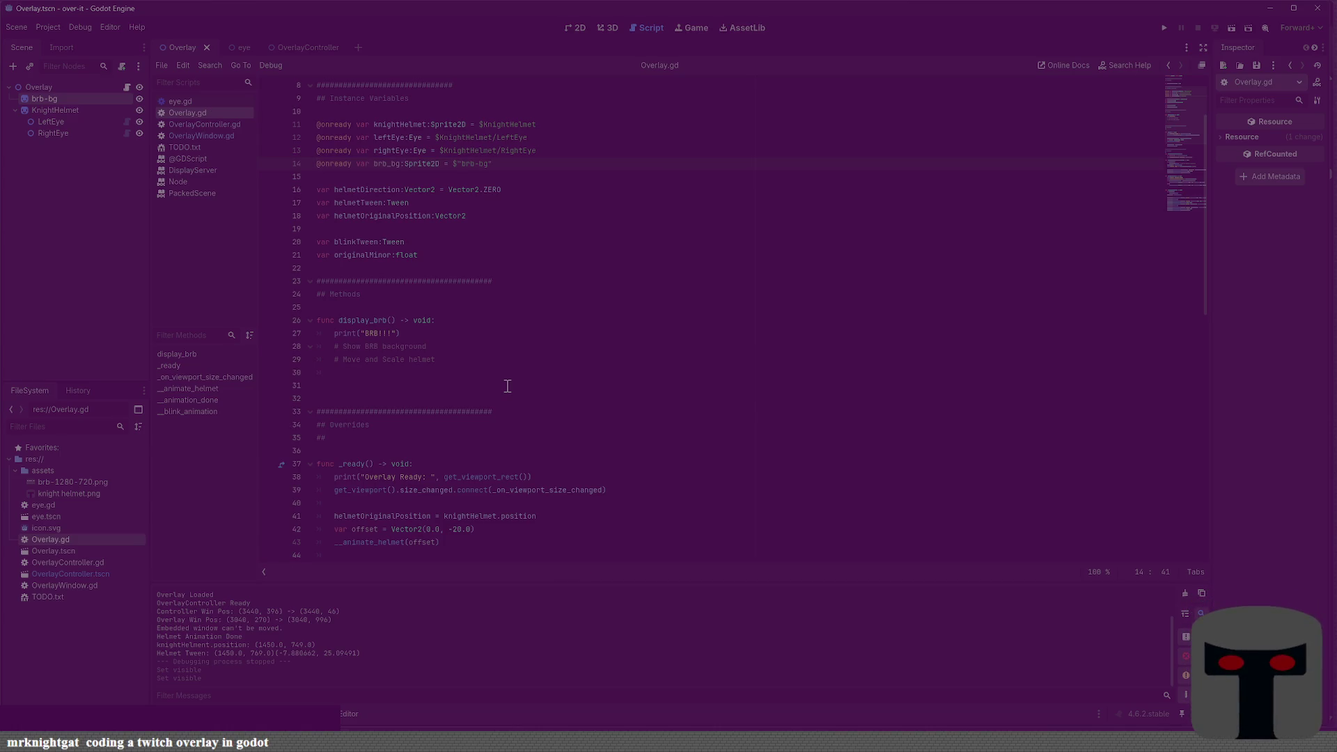
scroll(497, 314, "down", 2)
scroll(546, 288, "down", 10)
scroll(547, 287, "up", 8)
Add a ### divider and a '## Hide them backgrounds' comment at the end of _ready
left_click(510, 425)
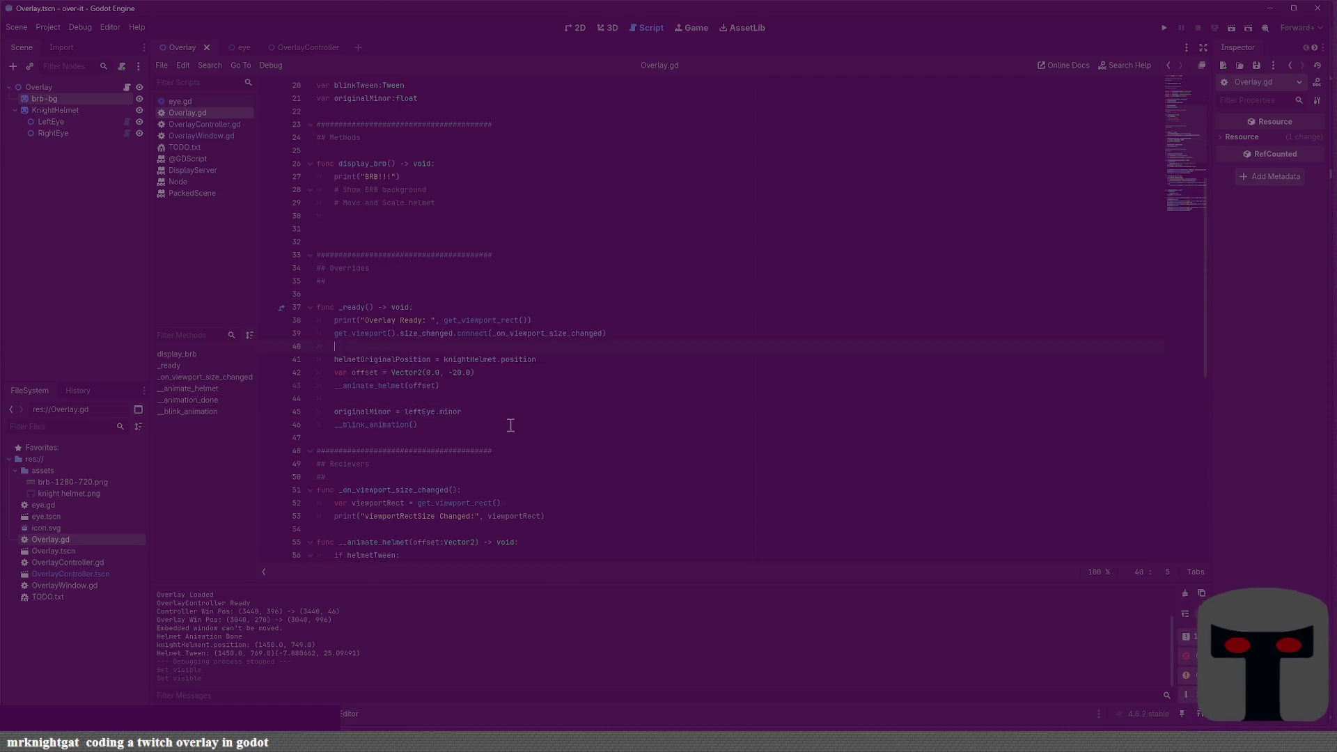
key("Return")
key("Return")
key("Return")
key("Up")
type("#### ")
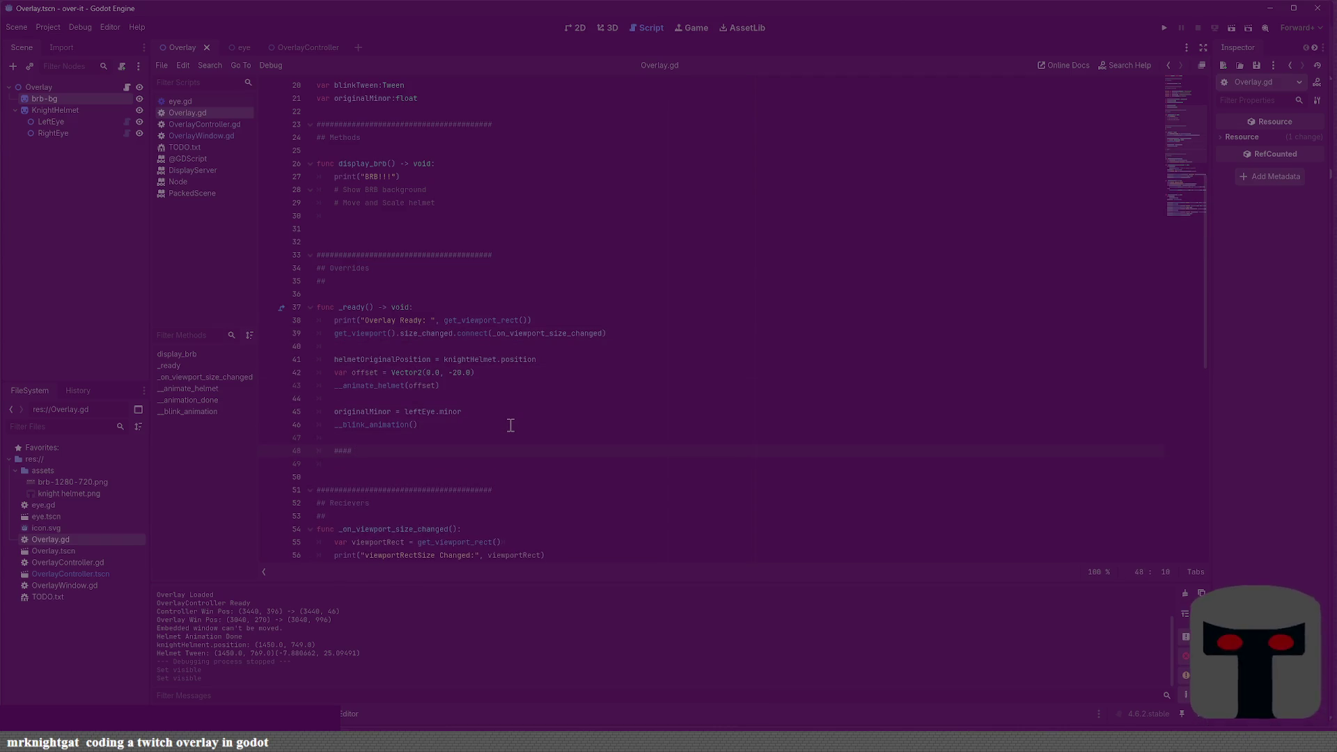
type("######################")
key("Return")
type("id")
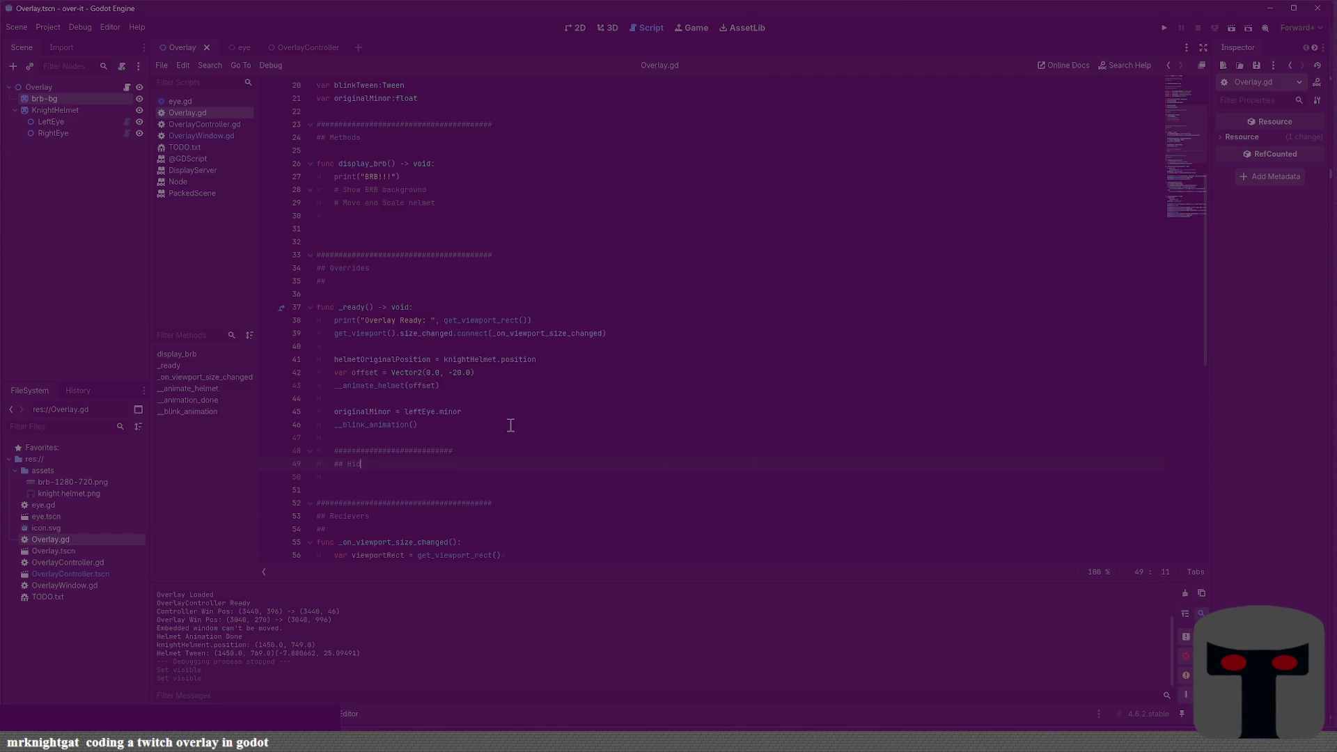
type("thee")
type("ac")
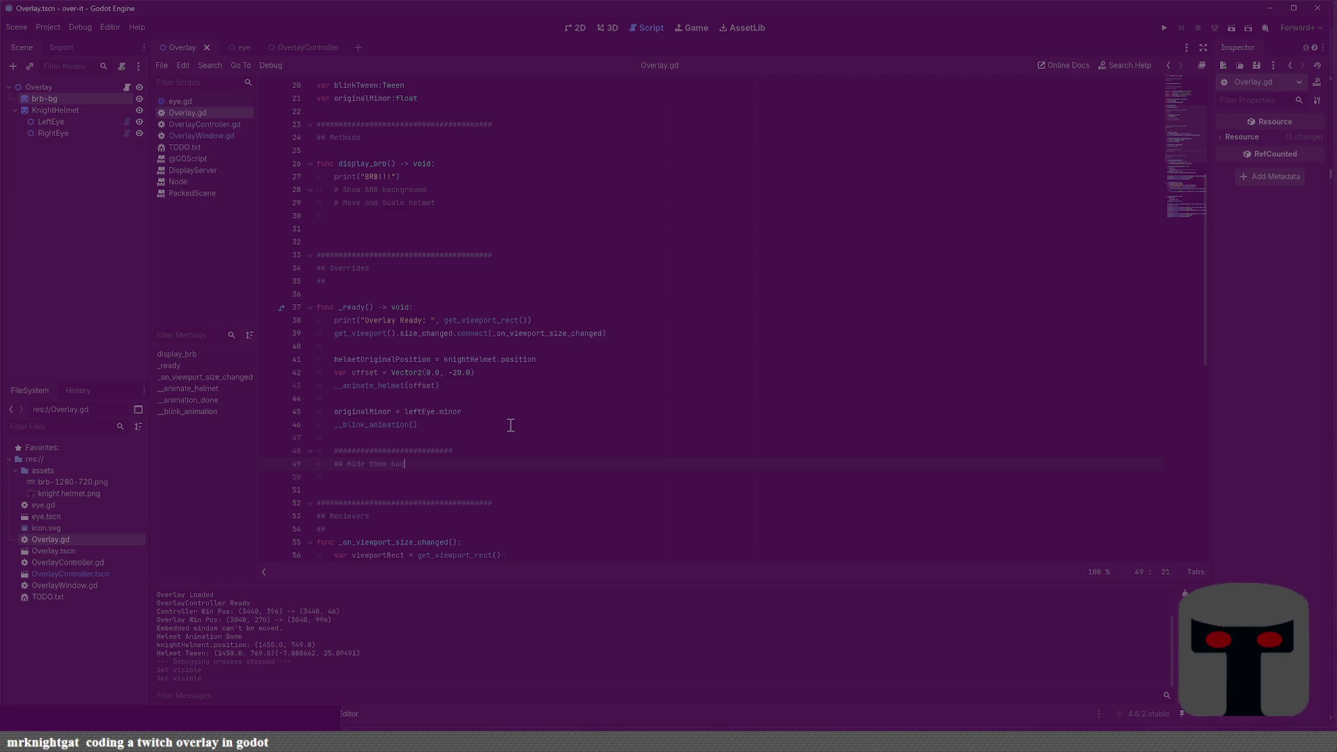
type("ounds")
Below the comment, write brb_bg.visible = false and save the script
key("Return")
type("brb")
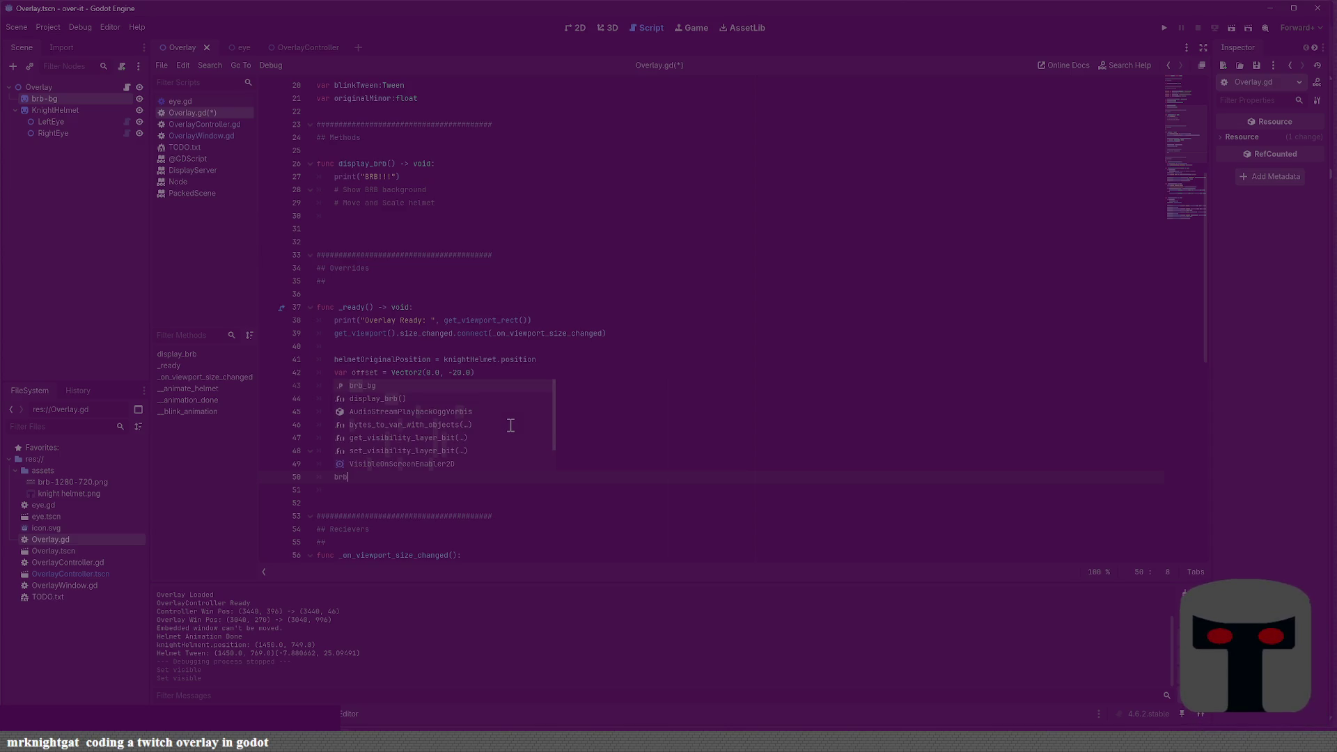
type("_bg.vis")
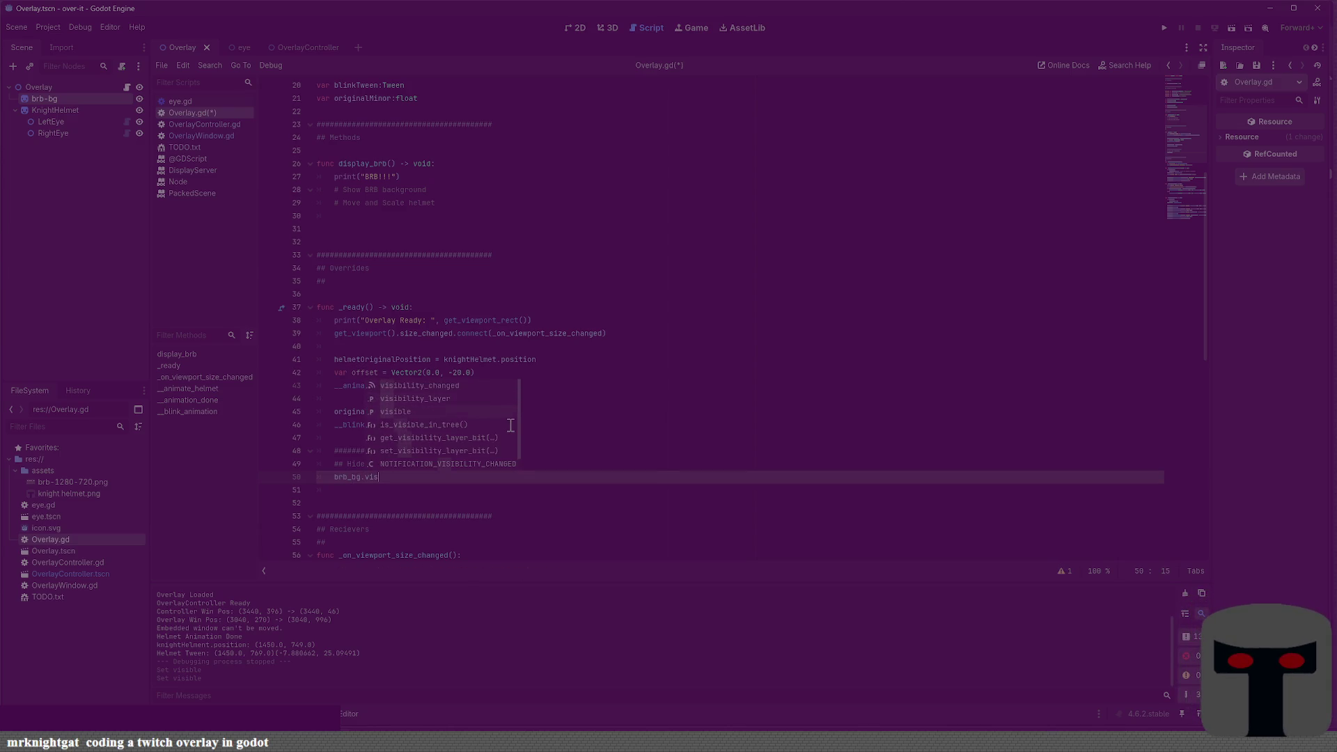
key("Return")
type("false")
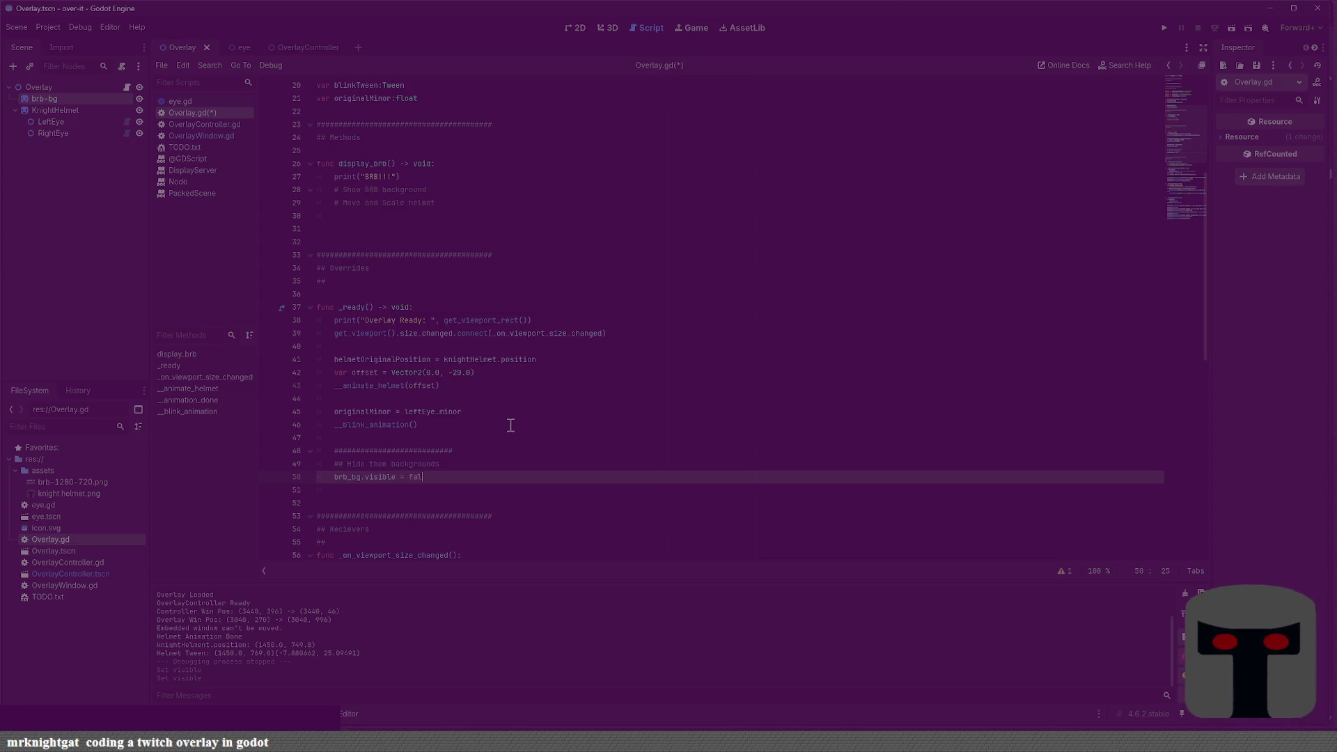
key("ctrl+s")
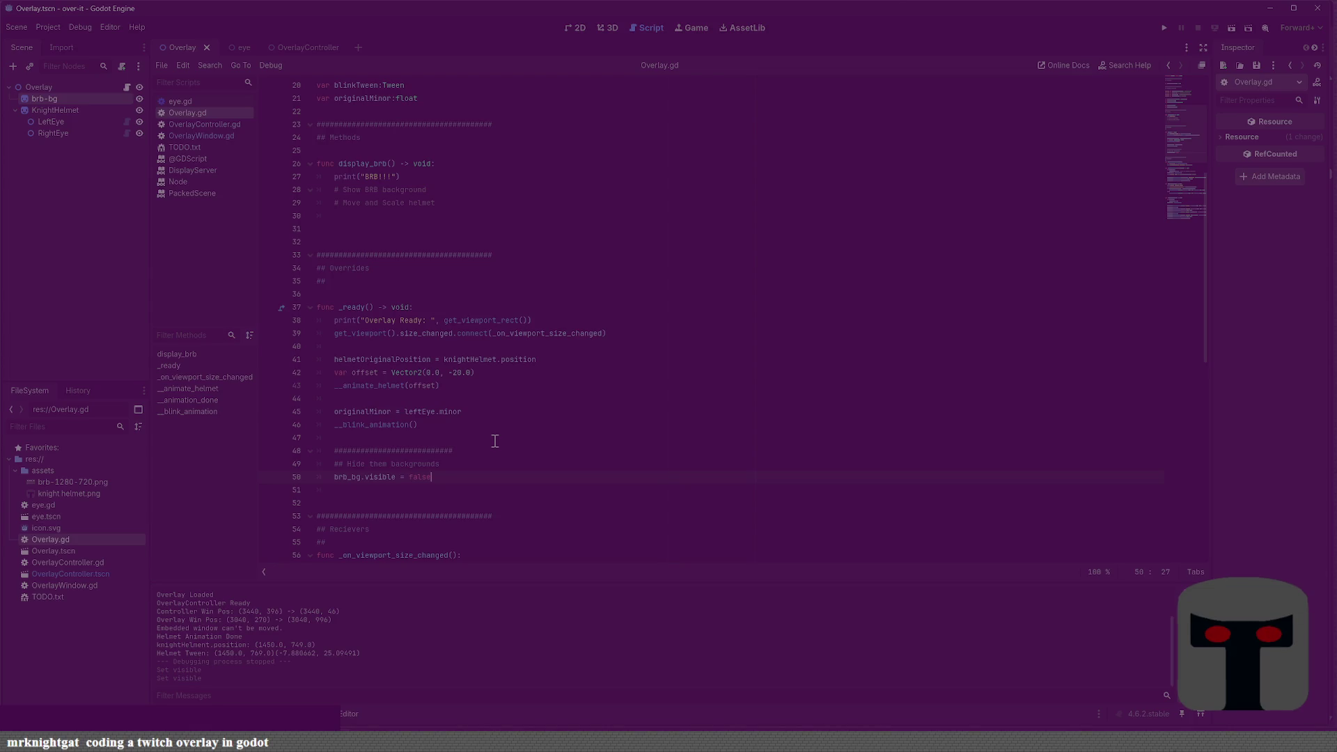
Add brb_bg.visible = true under the Show BRB background comment in display_brb and save
scroll(468, 468, "down", 7)
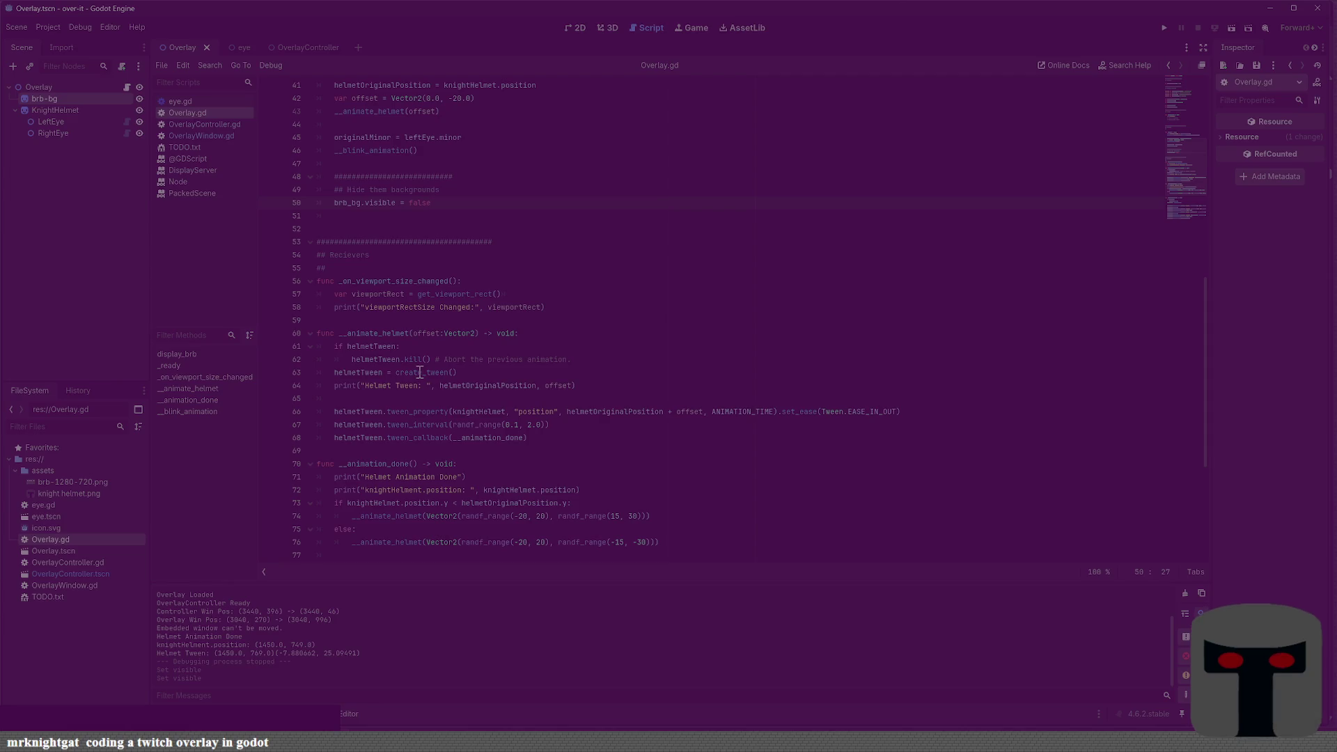
scroll(359, 427, "down", 2)
scroll(376, 410, "down", 4)
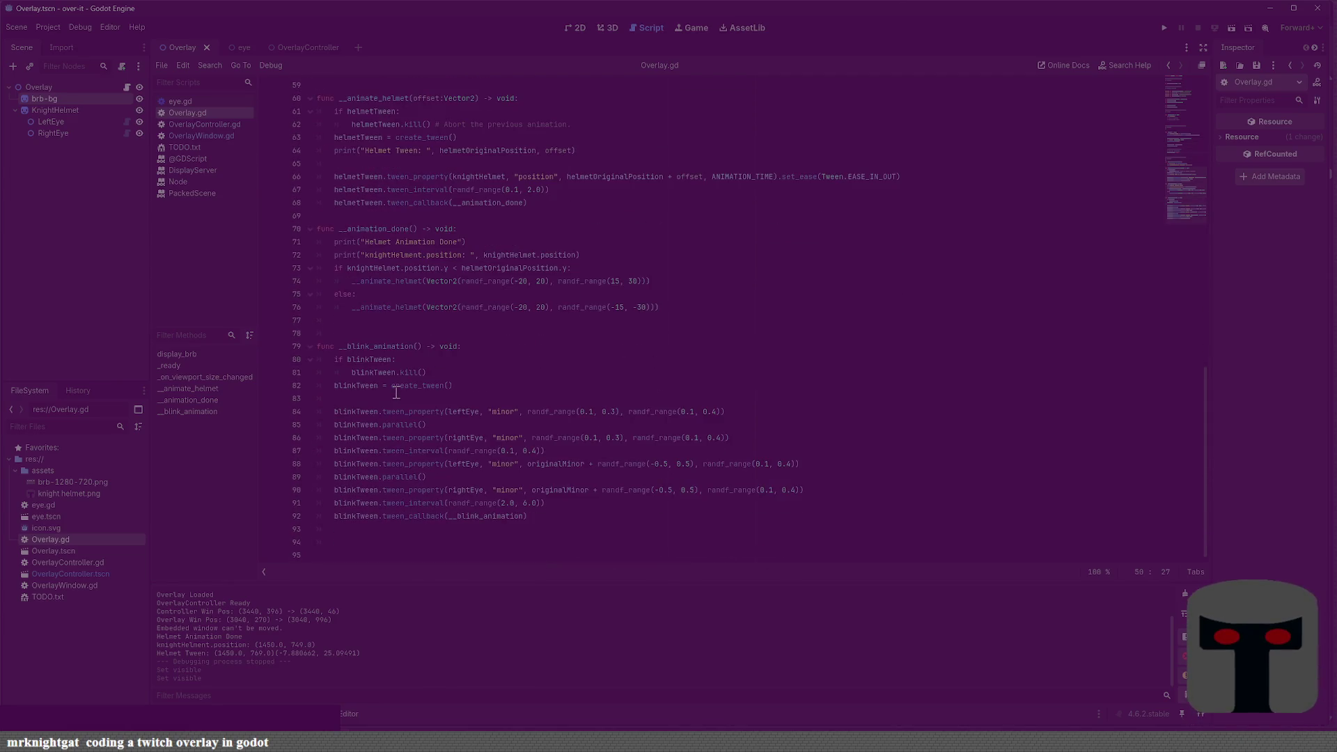
scroll(392, 394, "up", 8)
scroll(397, 394, "up", 7)
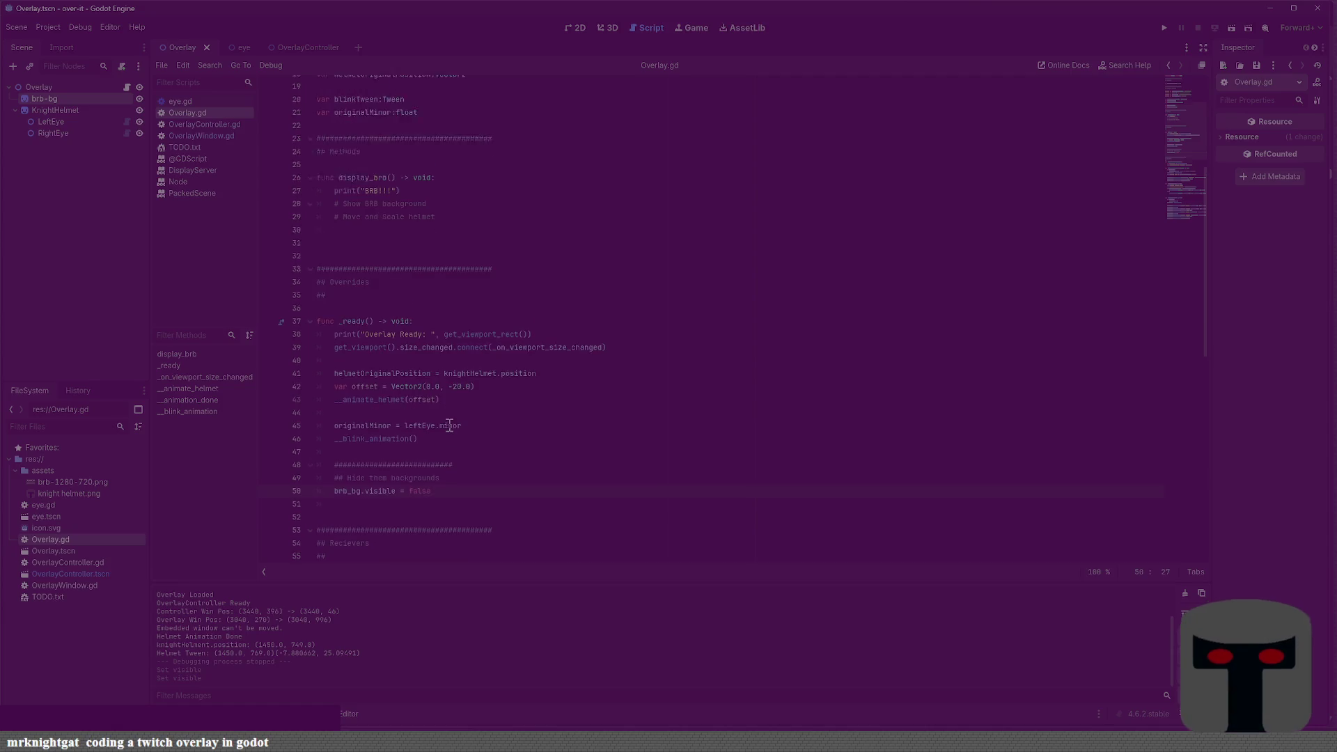
left_click(498, 243)
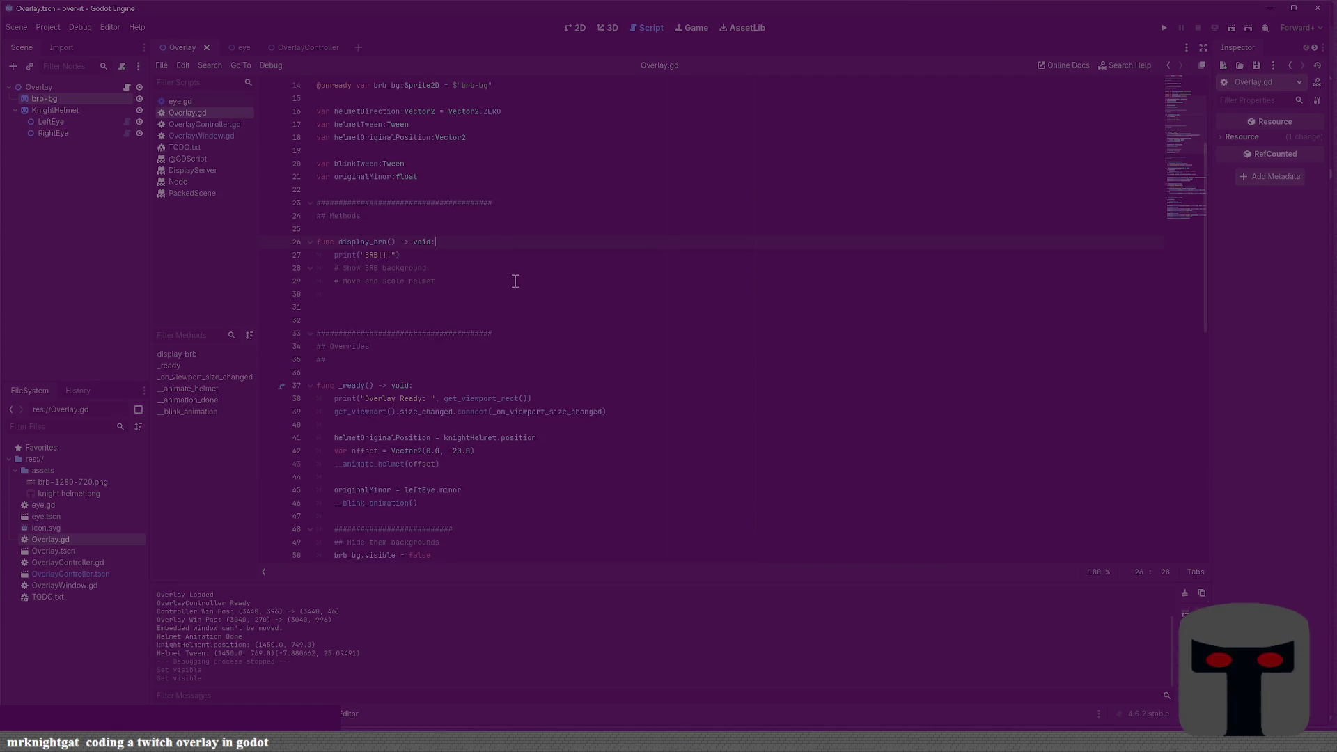
key("Return")
type("brb")
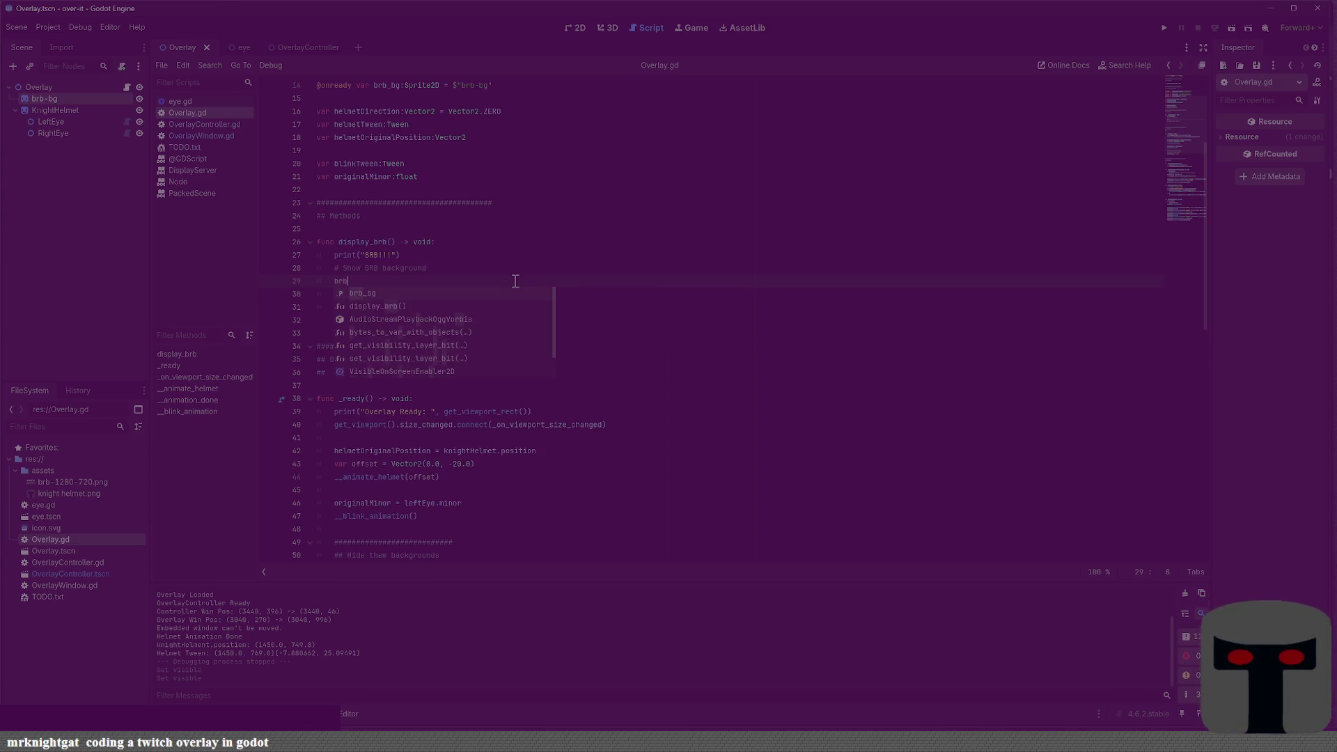
type("_bg.vis")
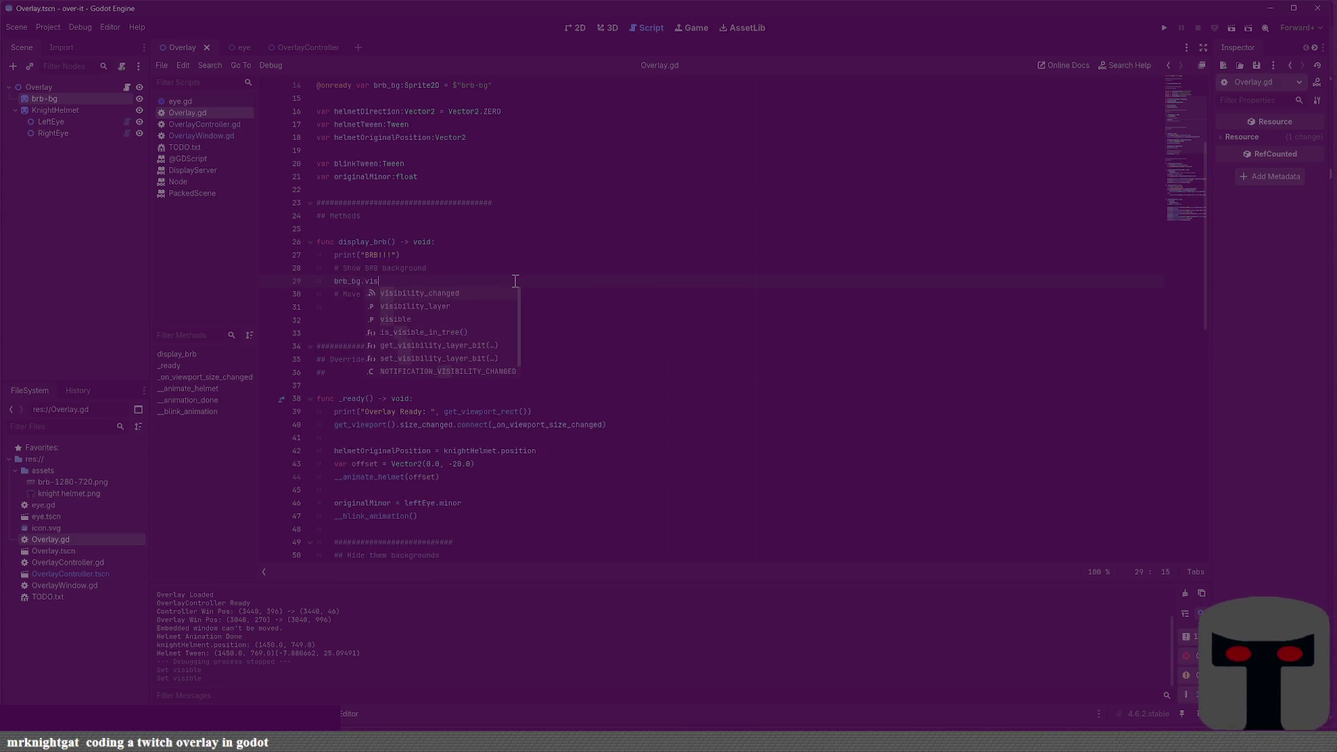
key("Down")
key("Down")
key("Return")
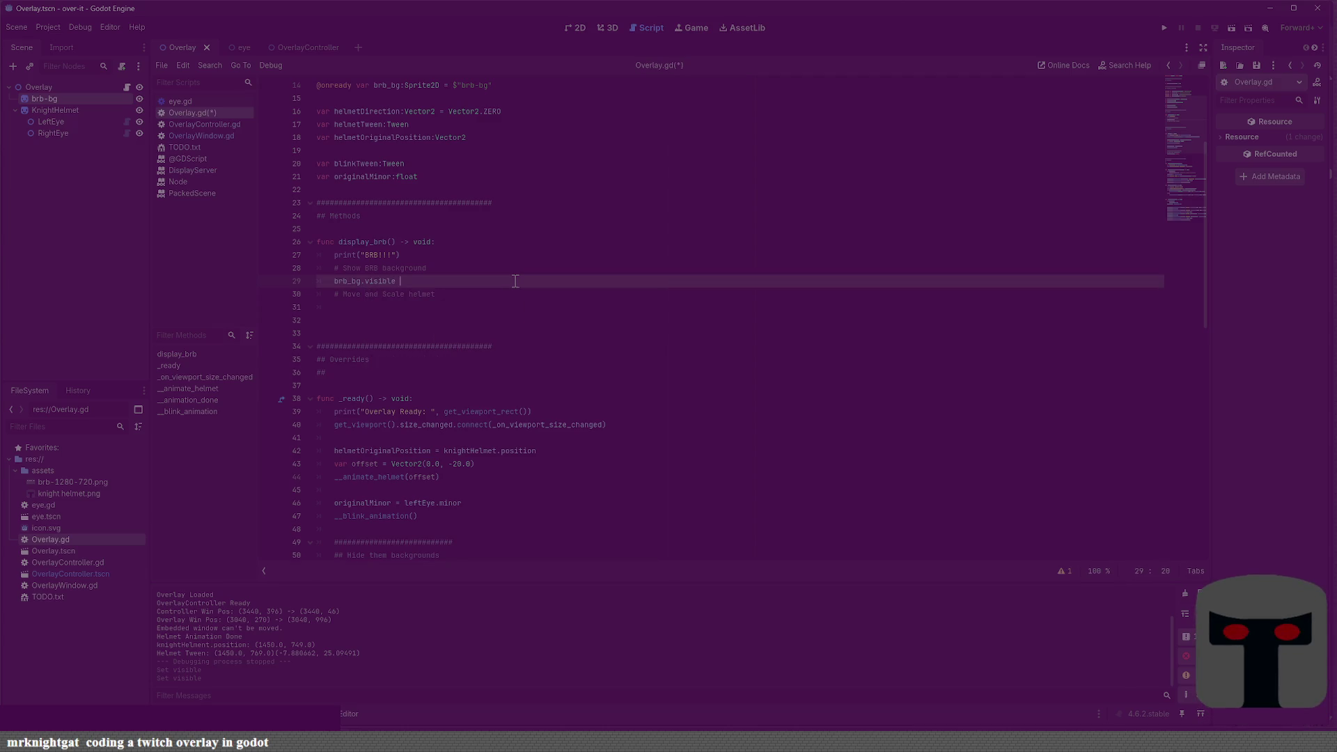
type("= true")
key("ctrl+s")
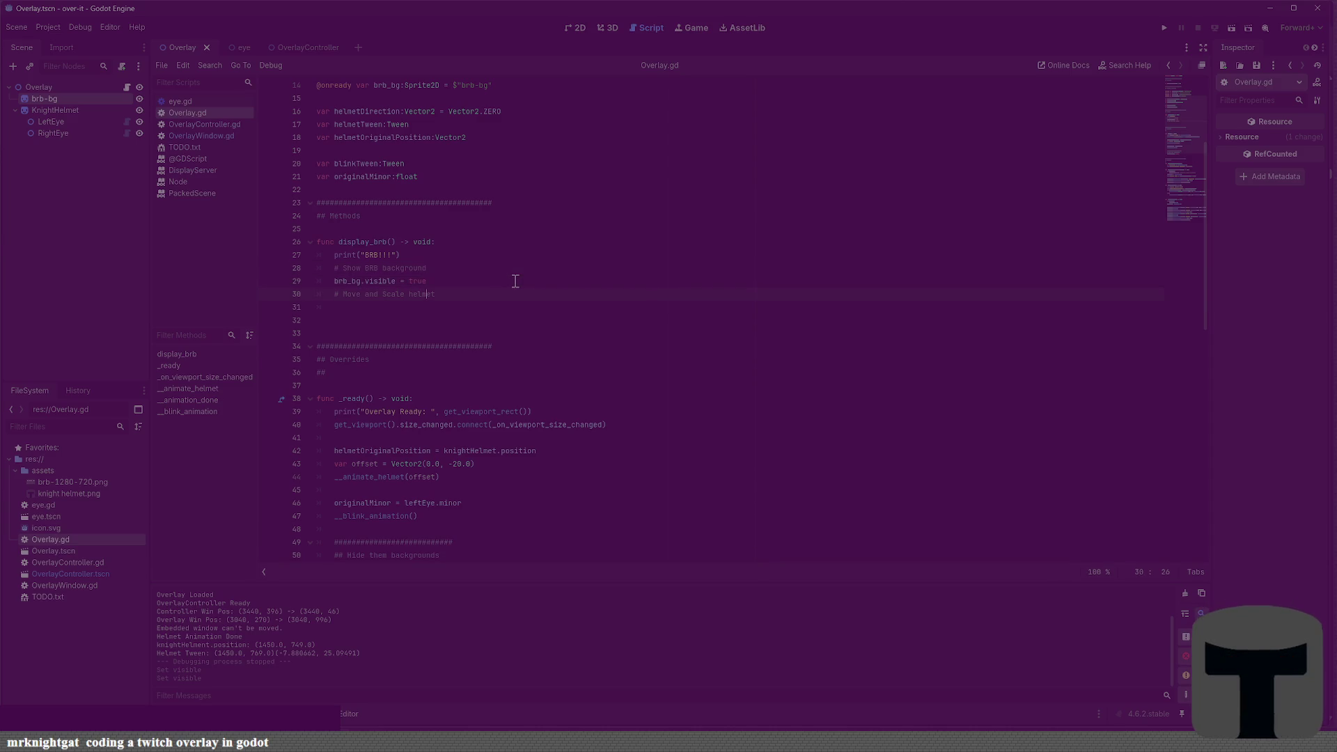
Add a blank line before the Move and Scale helmet comment, then run the project
key("Return")
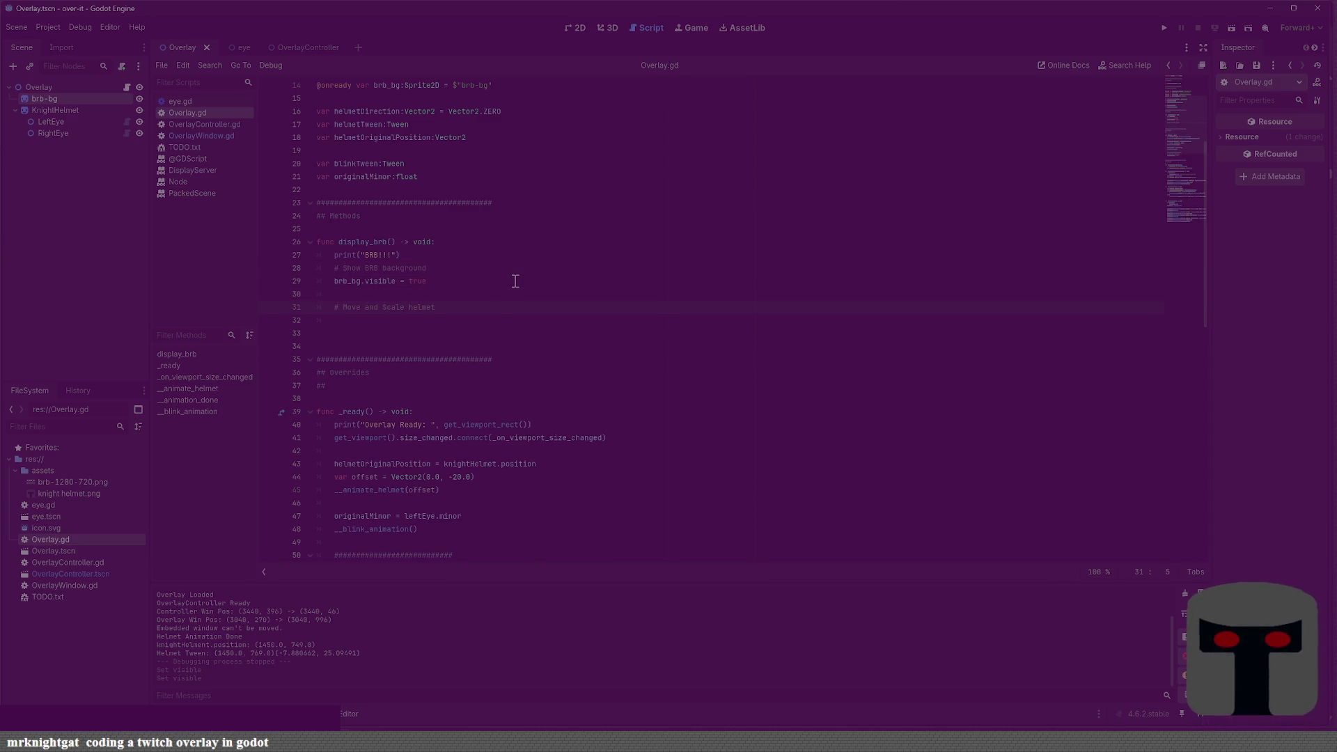
key("Return")
key("Return")
key("ctrl+z")
type("helmet")
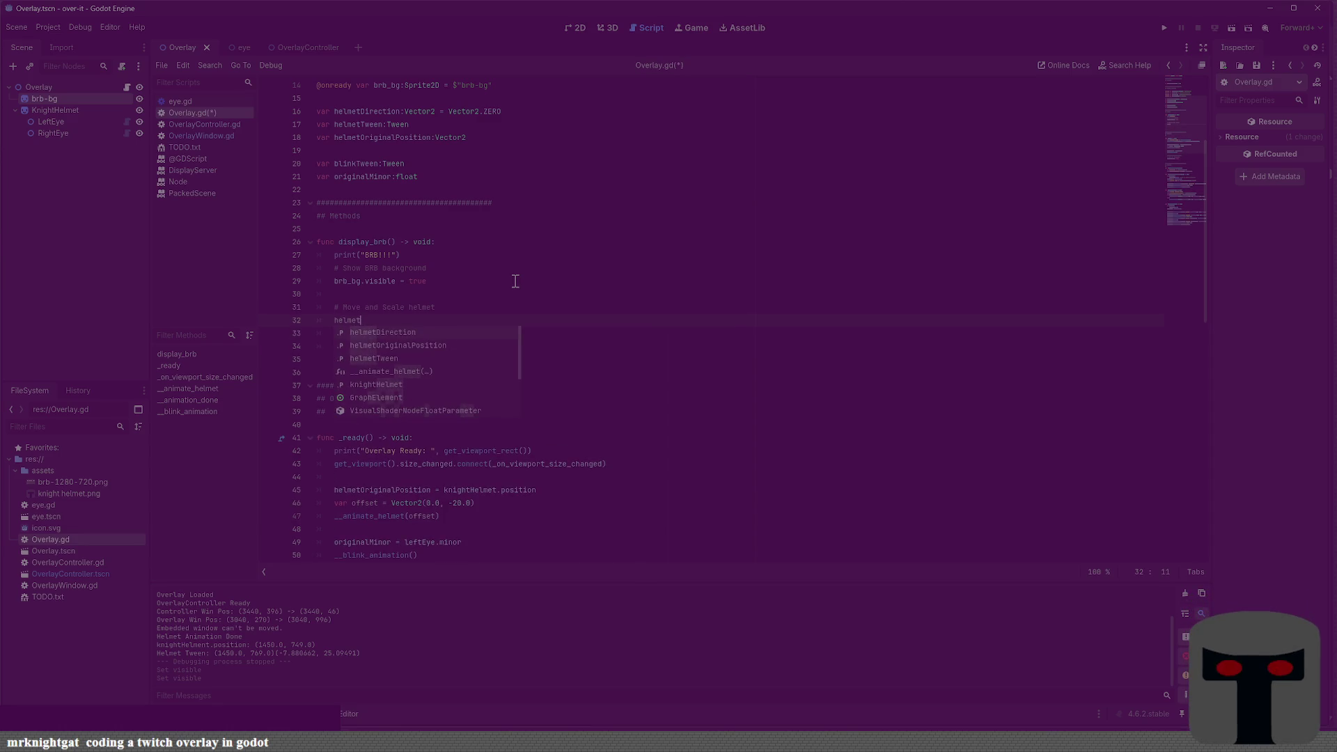
key("BackSpace")
key("BackSpace")
key("BackSpace")
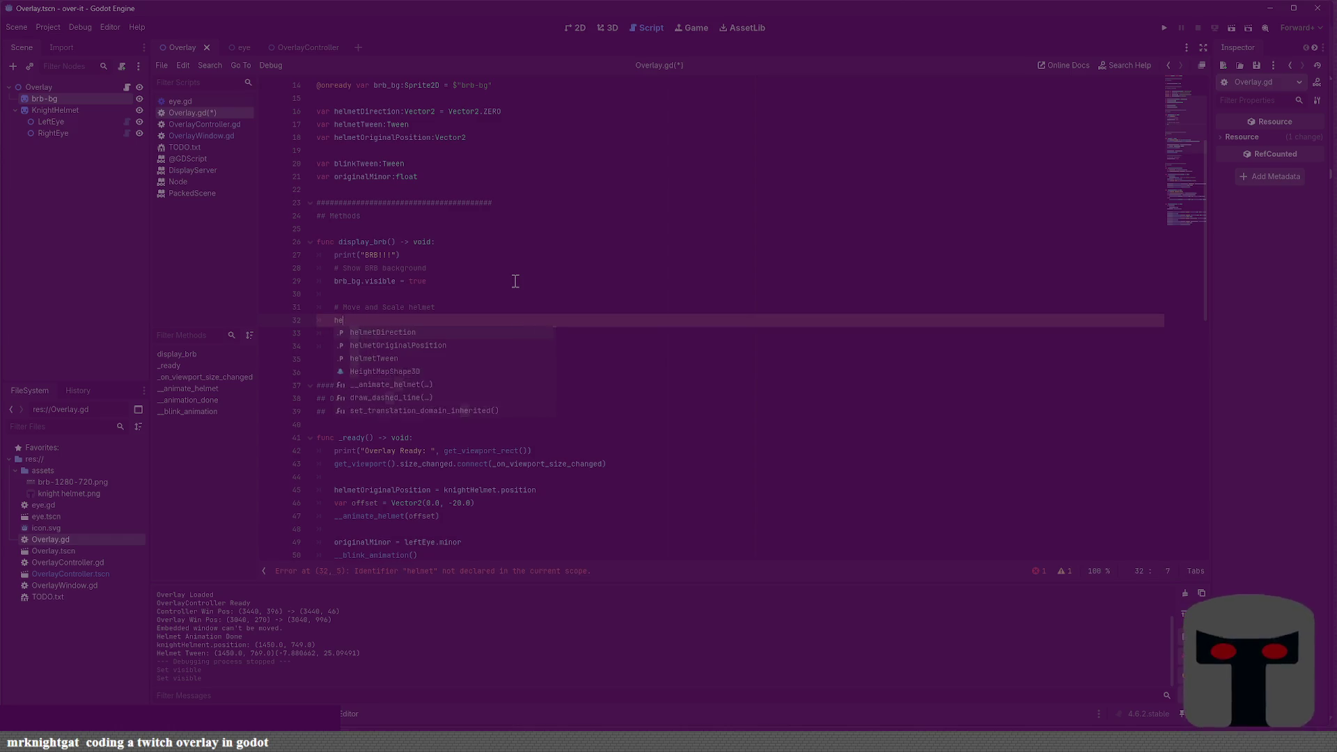
key("BackSpace")
key("F5")
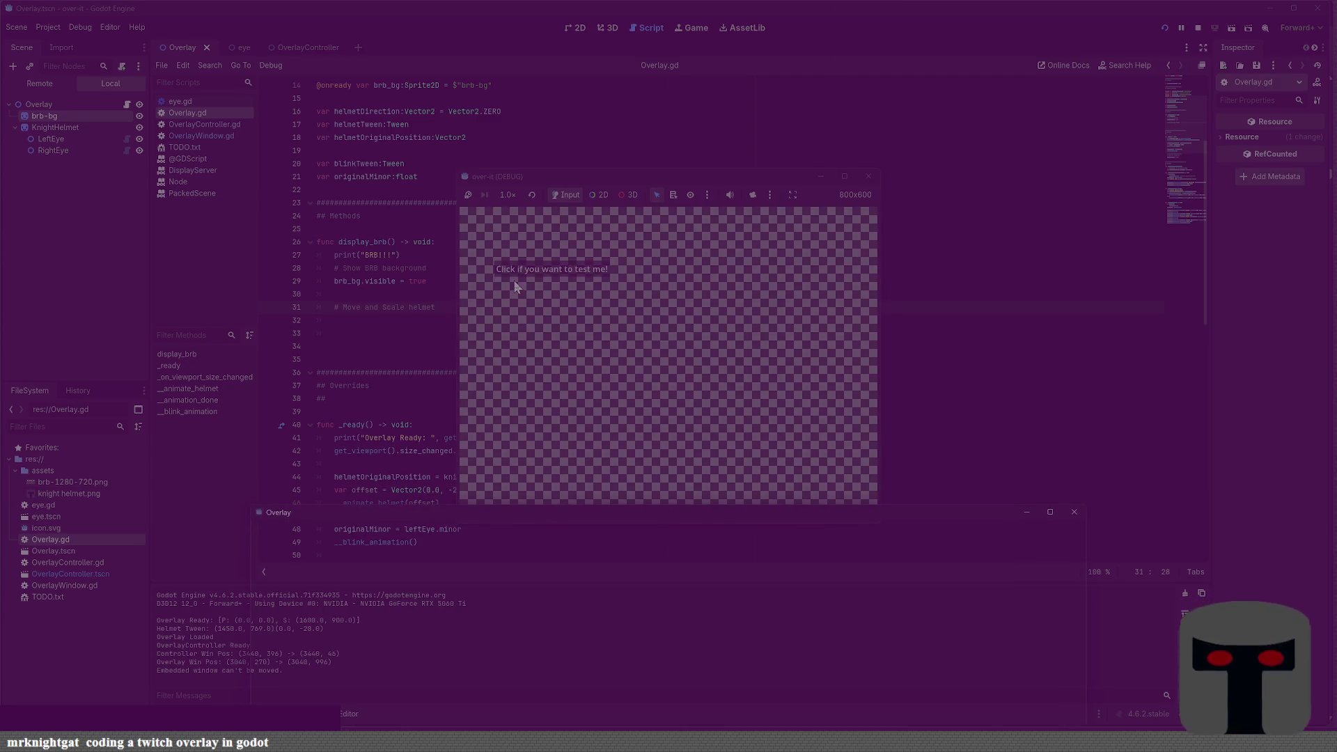
Separate the Overlay and debug windows, trigger the BRB test, then return to the helmet comment line
mouse_move(421, 513)
left_mouse_down()
mouse_move(392, 168)
mouse_move(413, 129)
left_mouse_up()
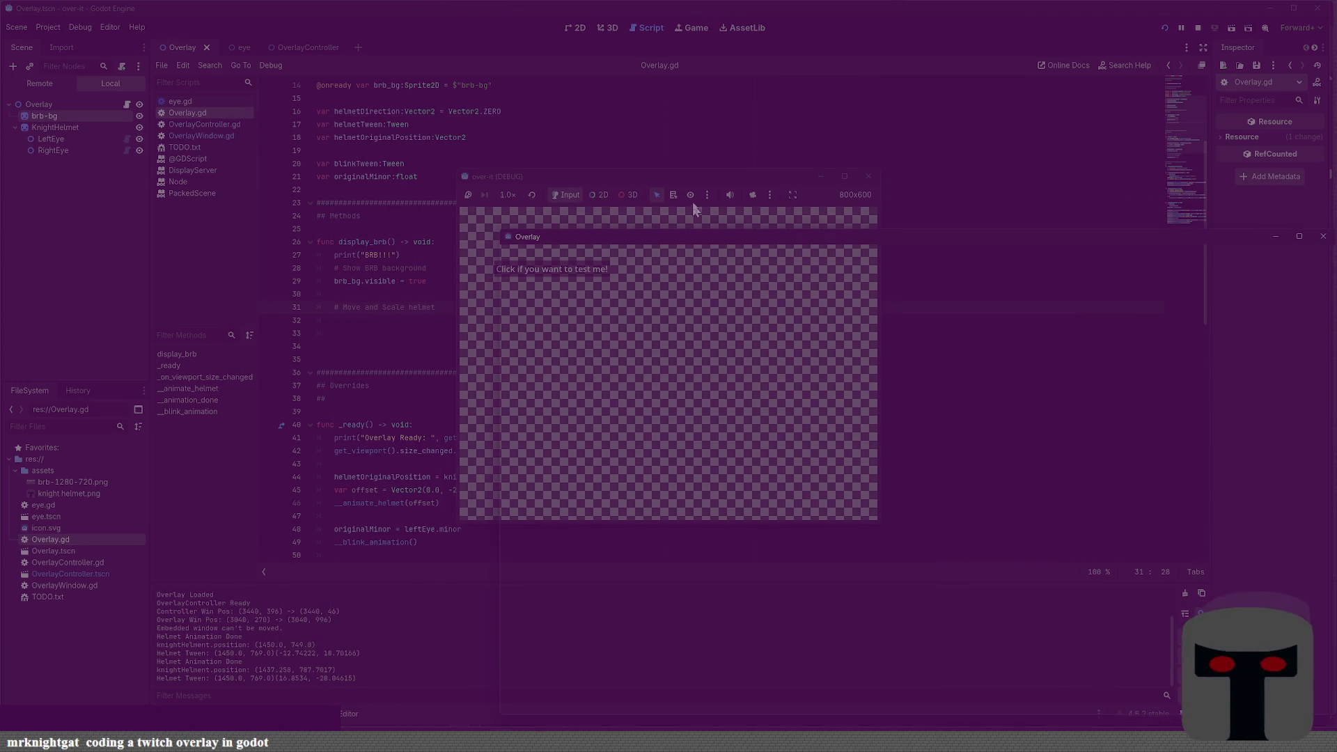
left_click_drag(675, 177, 275, 101)
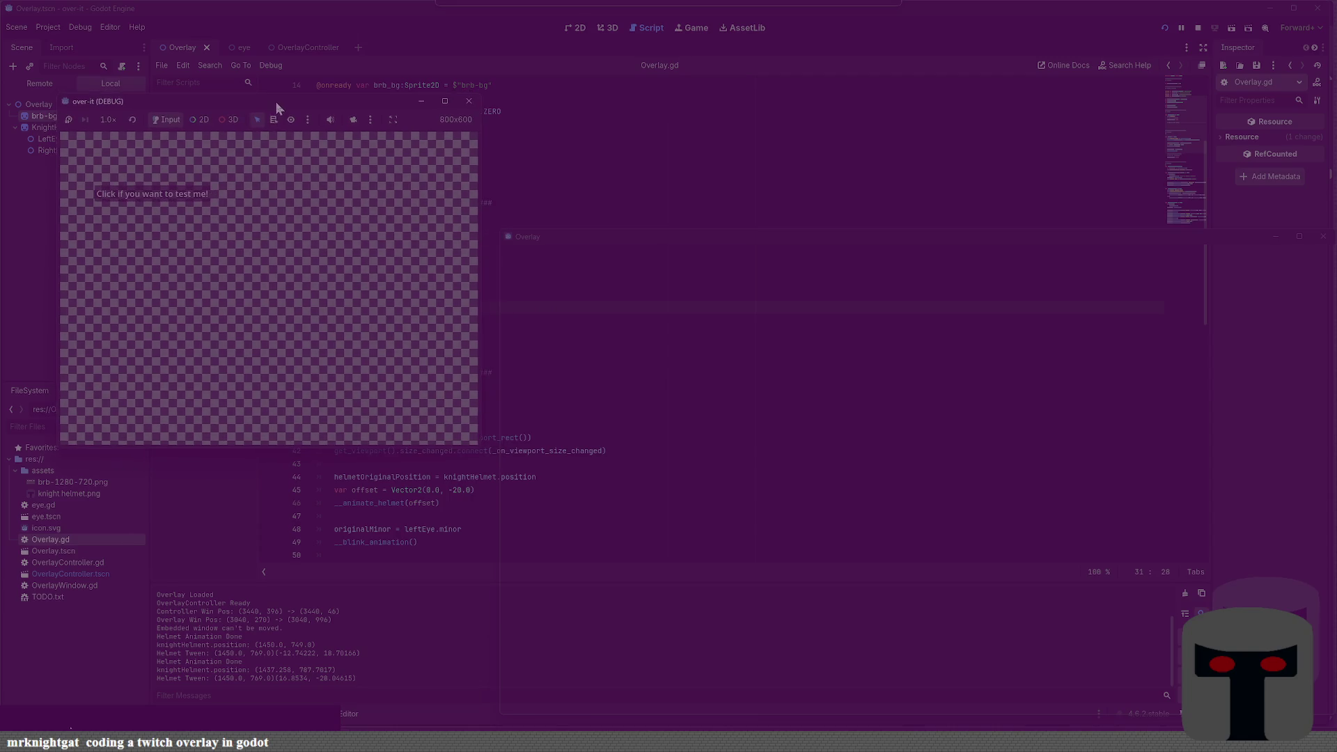
left_click(178, 191)
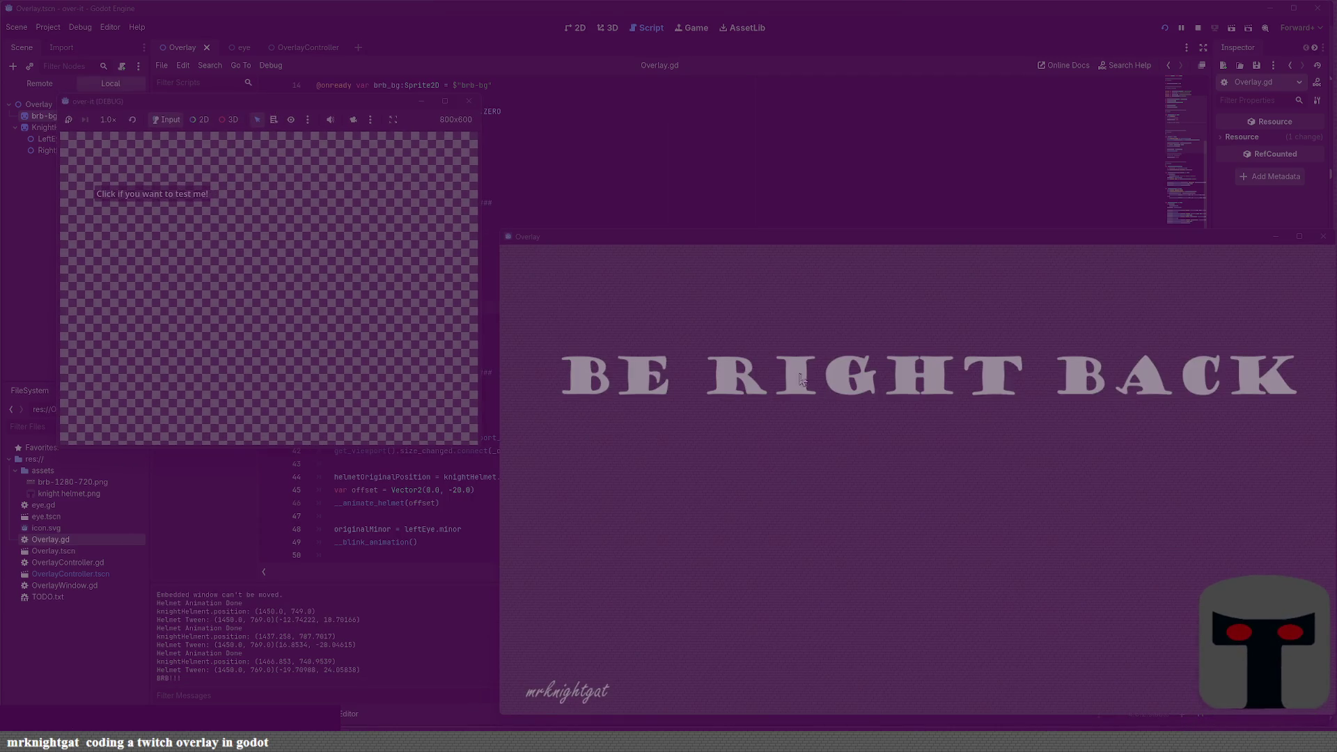
left_click(639, 214)
left_click(478, 321)
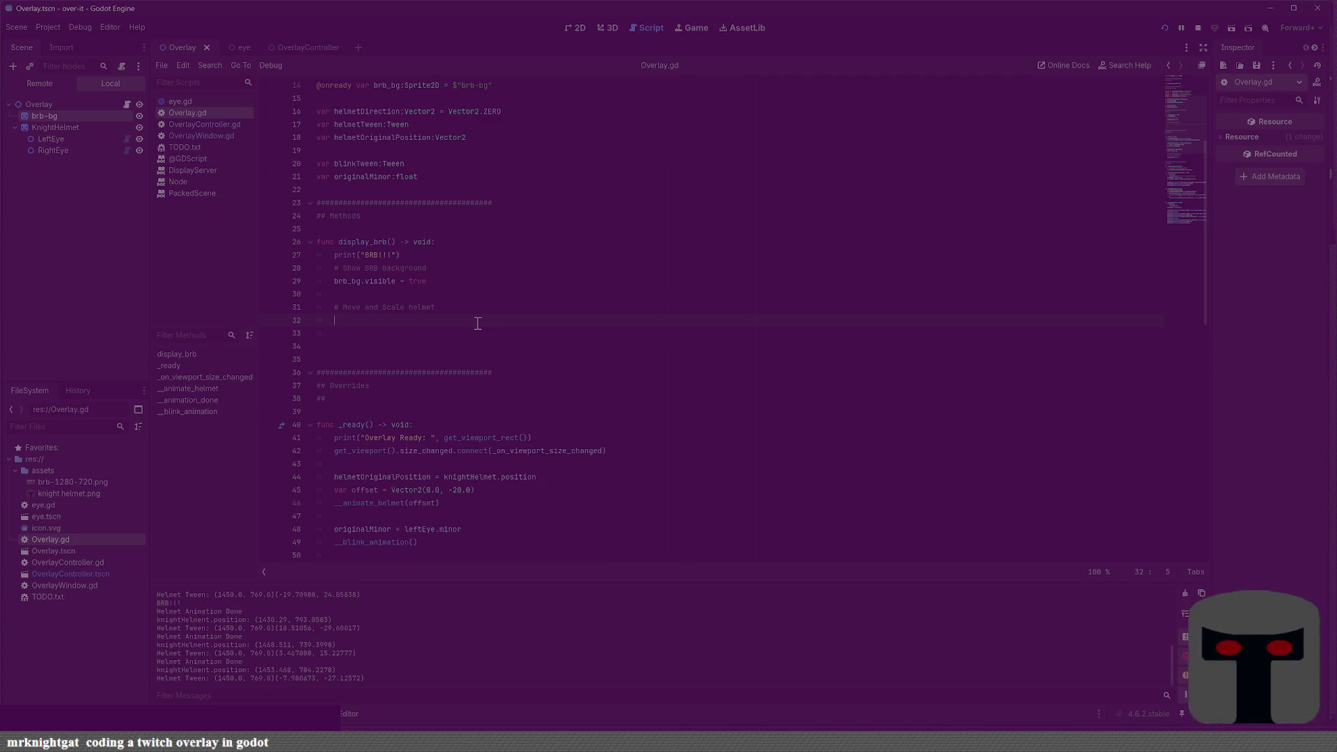
Start typing helmet under the Move and Scale helmet comment, trying the helmetTween suggestion
type("kel")
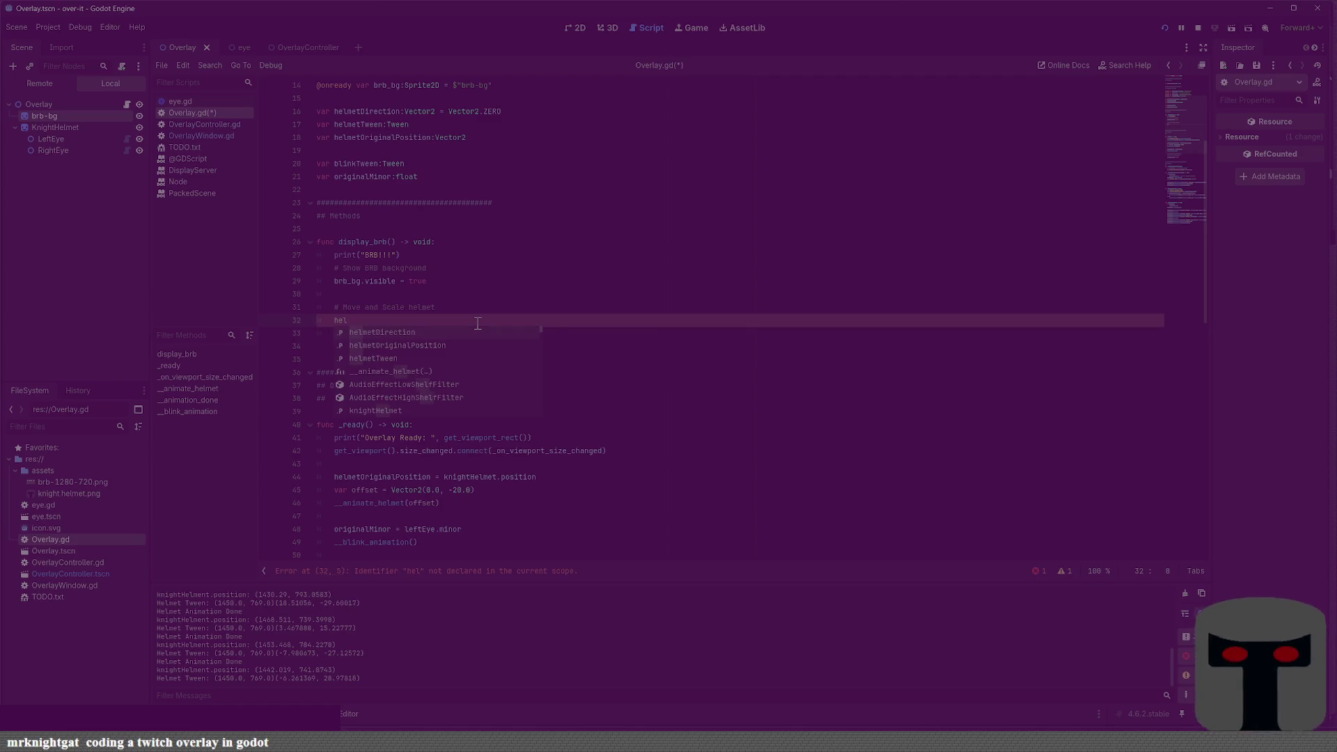
key("BackSpace")
key("BackSpace")
key("BackSpace")
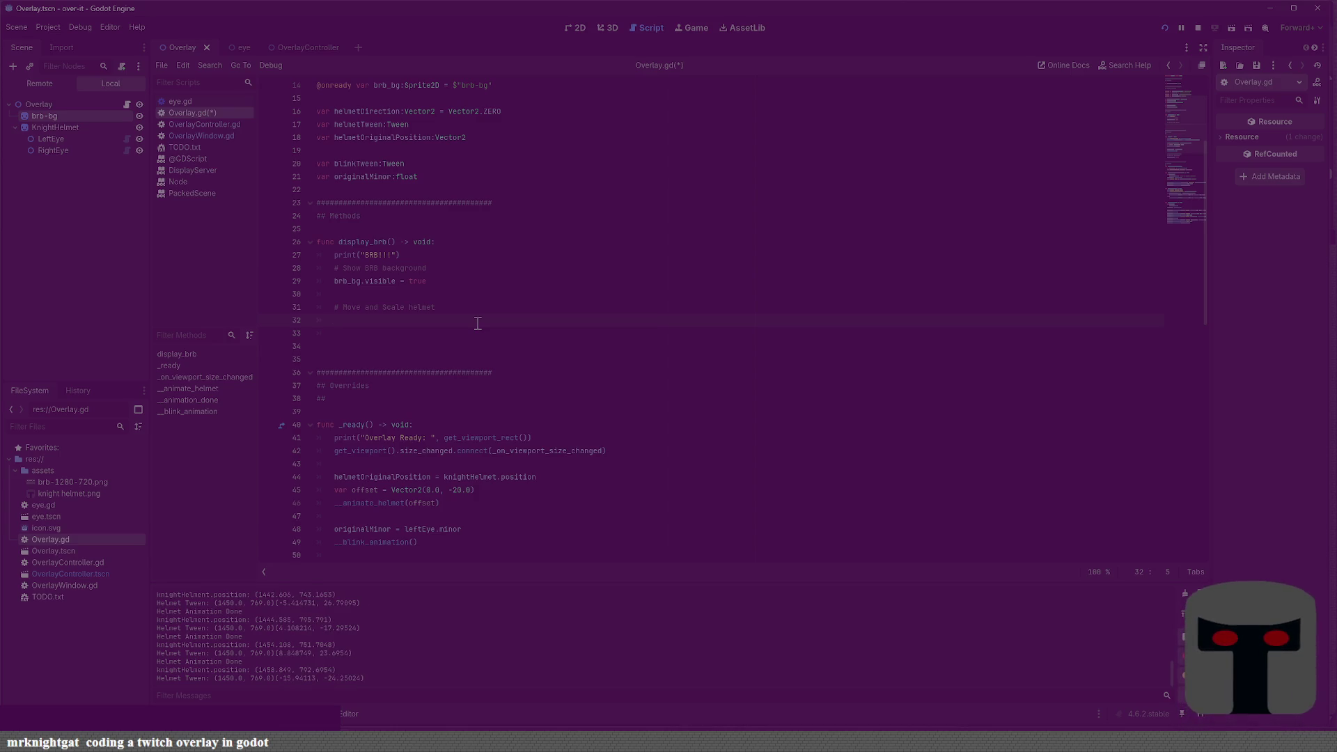
type("helmetT")
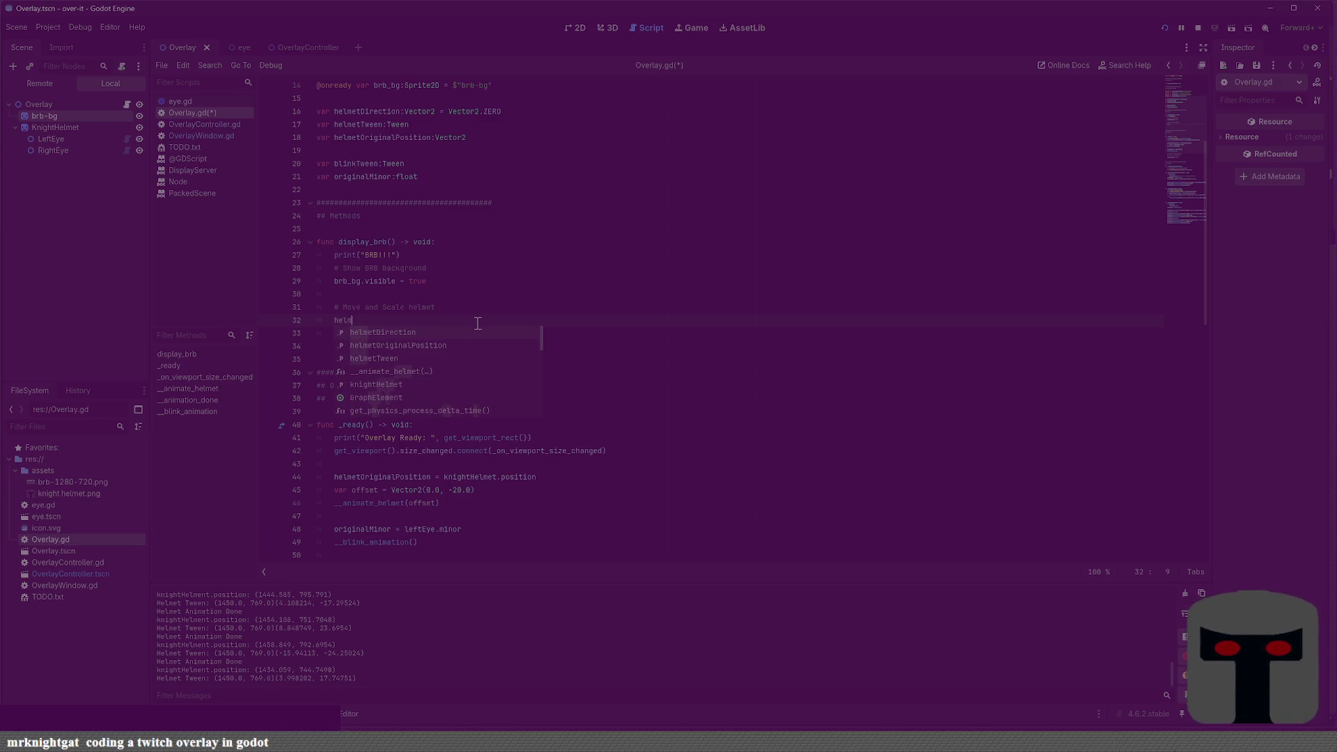
key("Return")
key("BackSpace")
key("BackSpace")
key("BackSpace")
type("helmet")
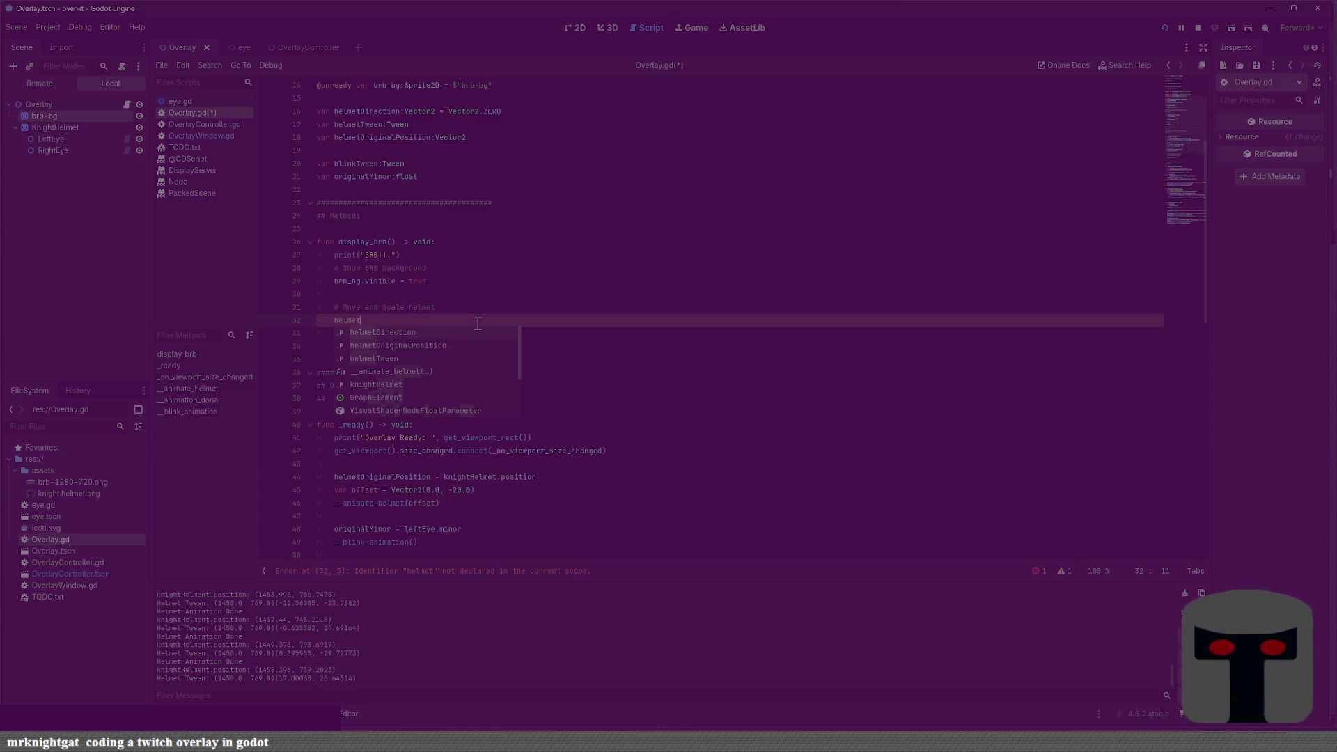
key("Escape")
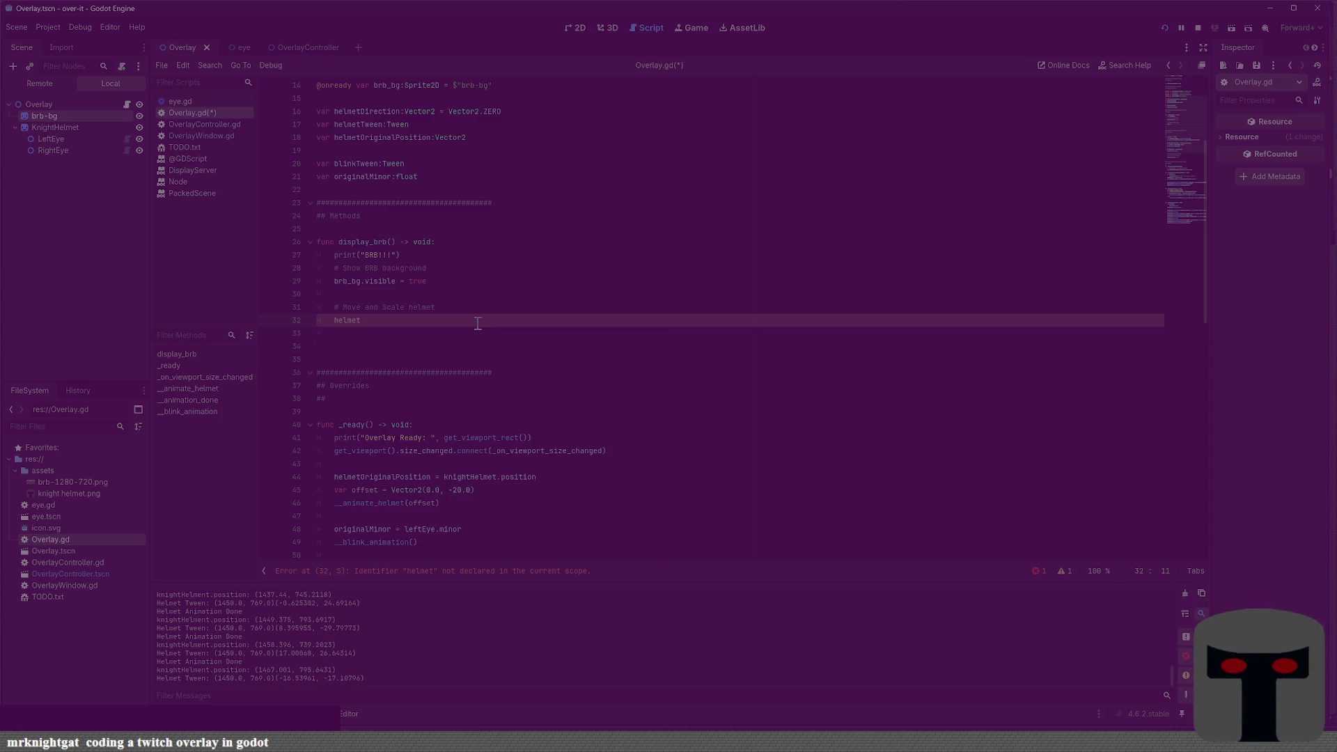
scroll(478, 323, "up", 3)
Replace it with knightHelmet, browse its member suggestions, then drop the trailing dot
key("shift+Home")
type("knightHelmet.")
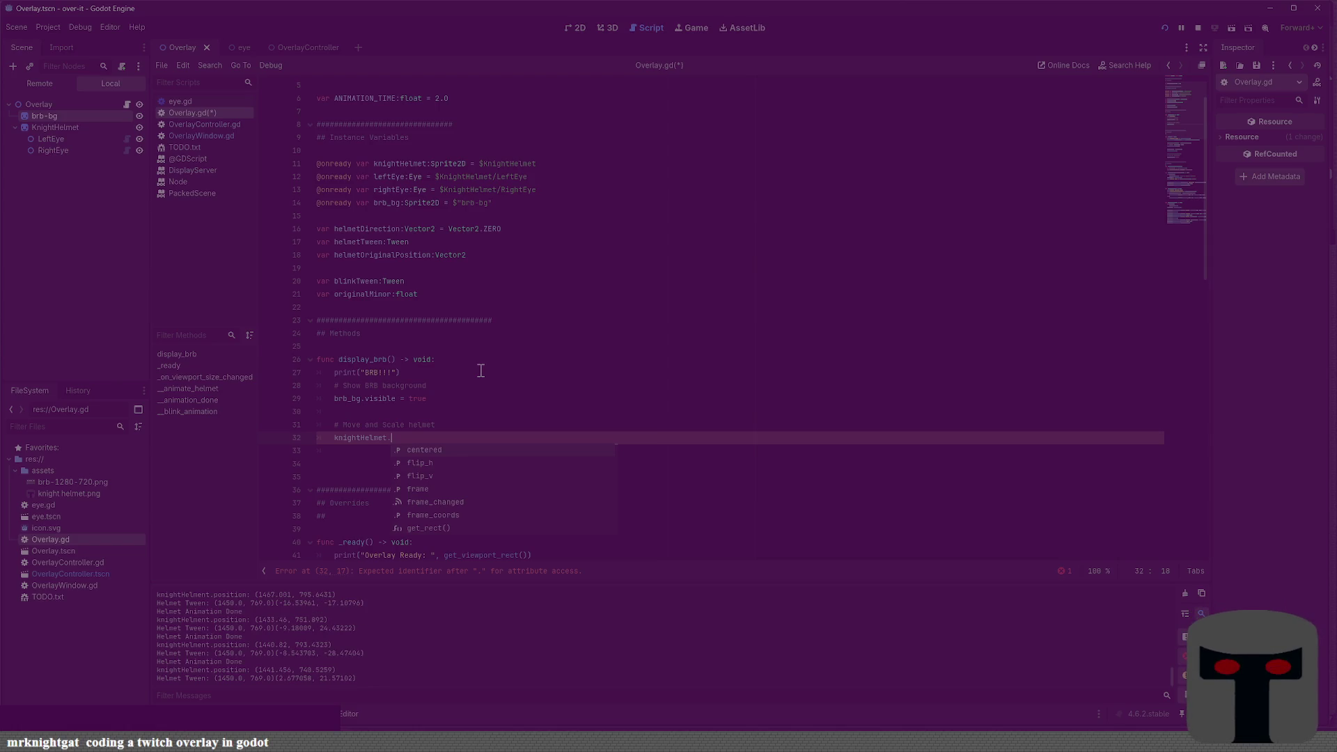
type("pos")
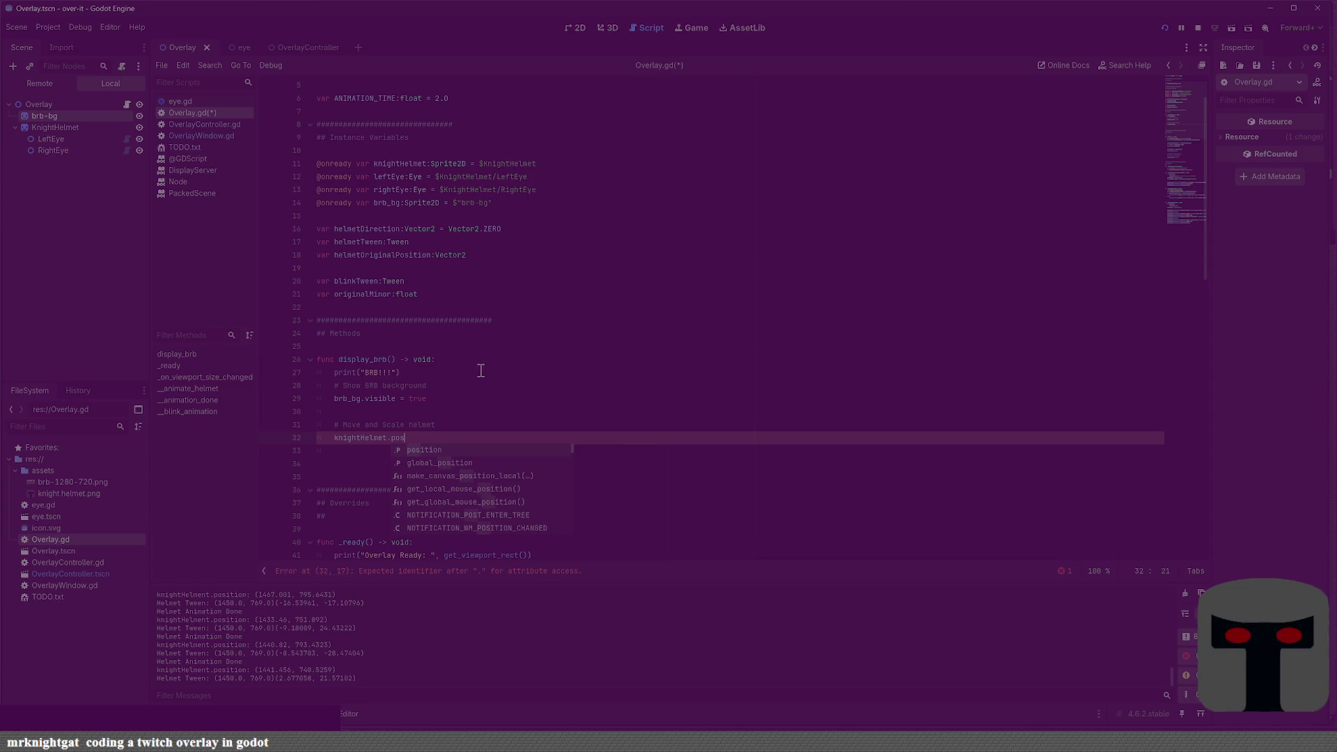
key("BackSpace")
key("BackSpace")
key("BackSpace")
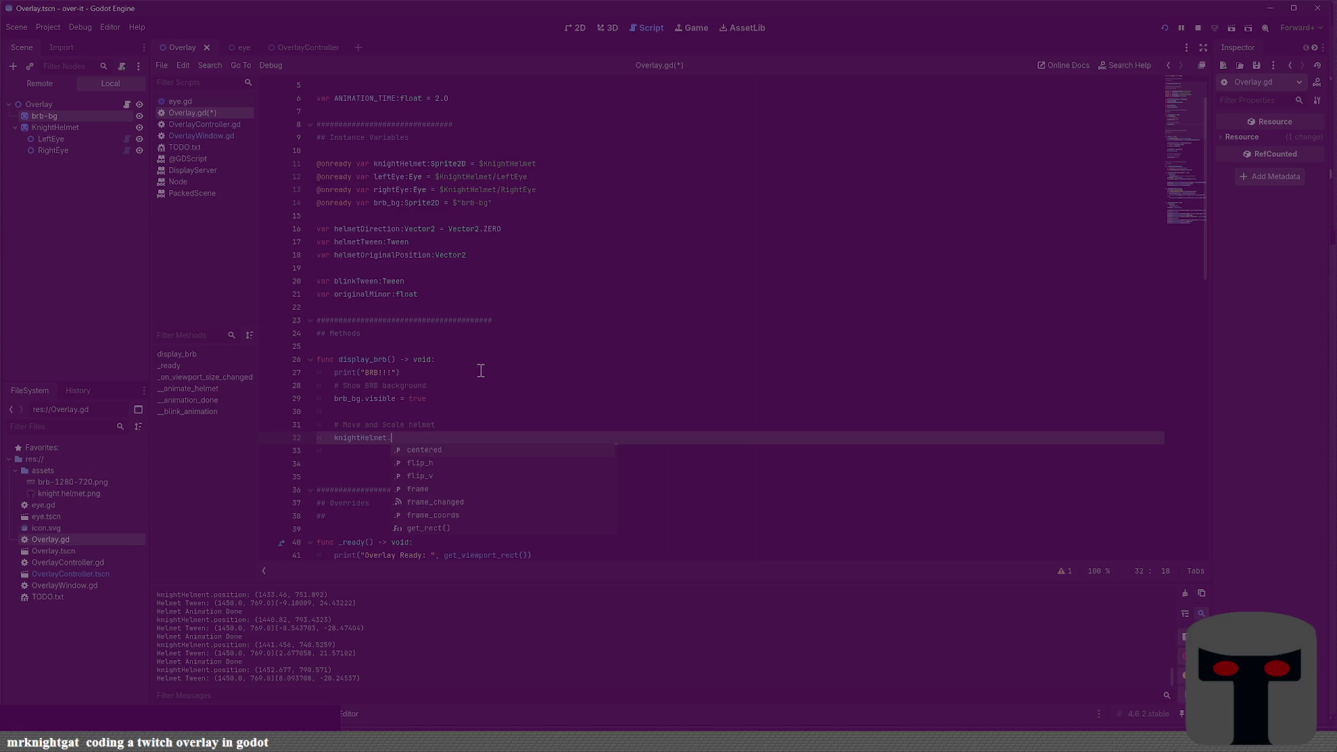
key("Down")
key("Down")
key("Down")
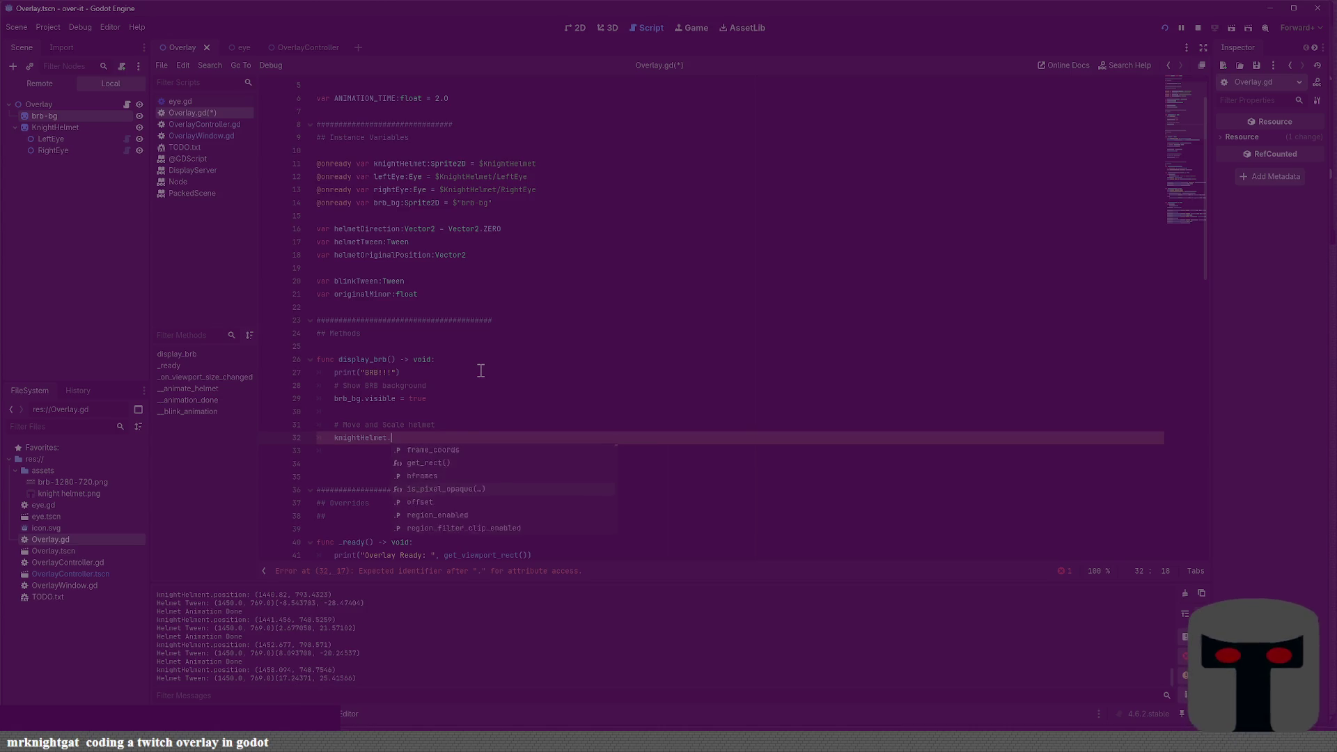
key("Down")
key("Down")
key("Down")
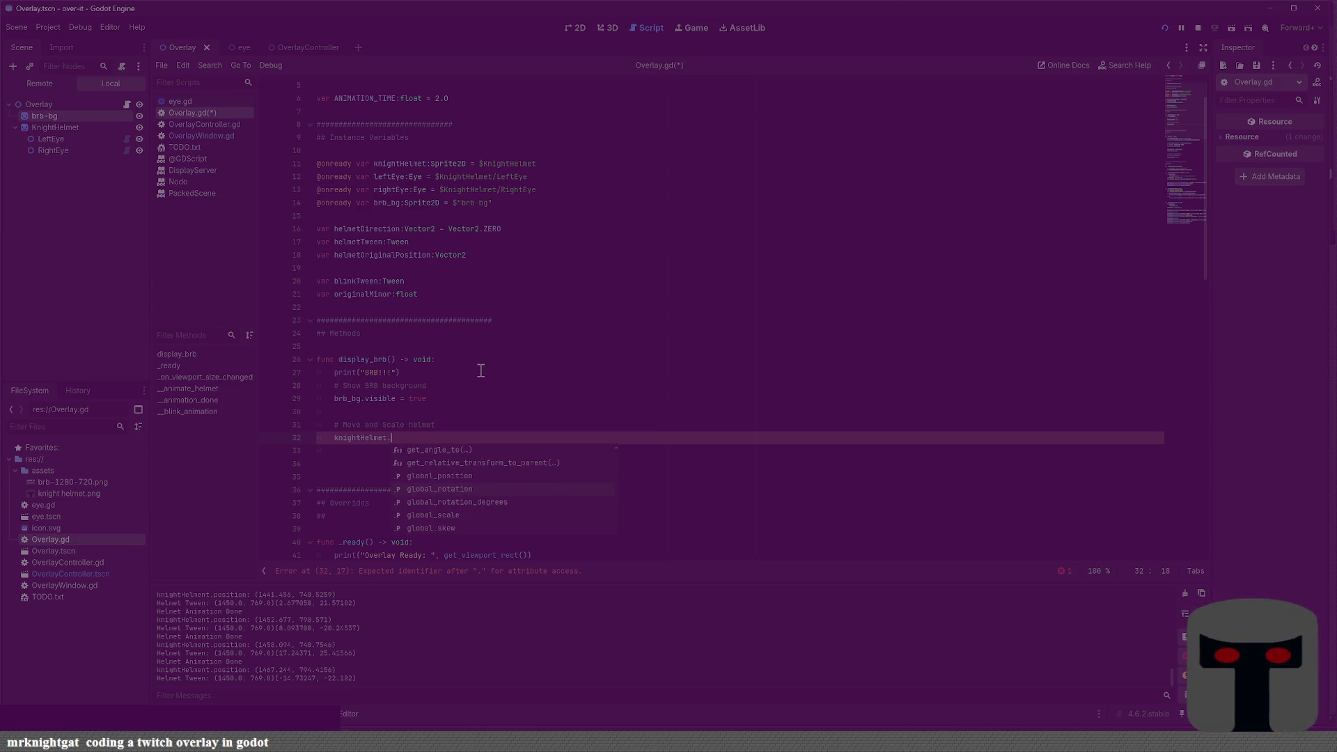
key("BackSpace")
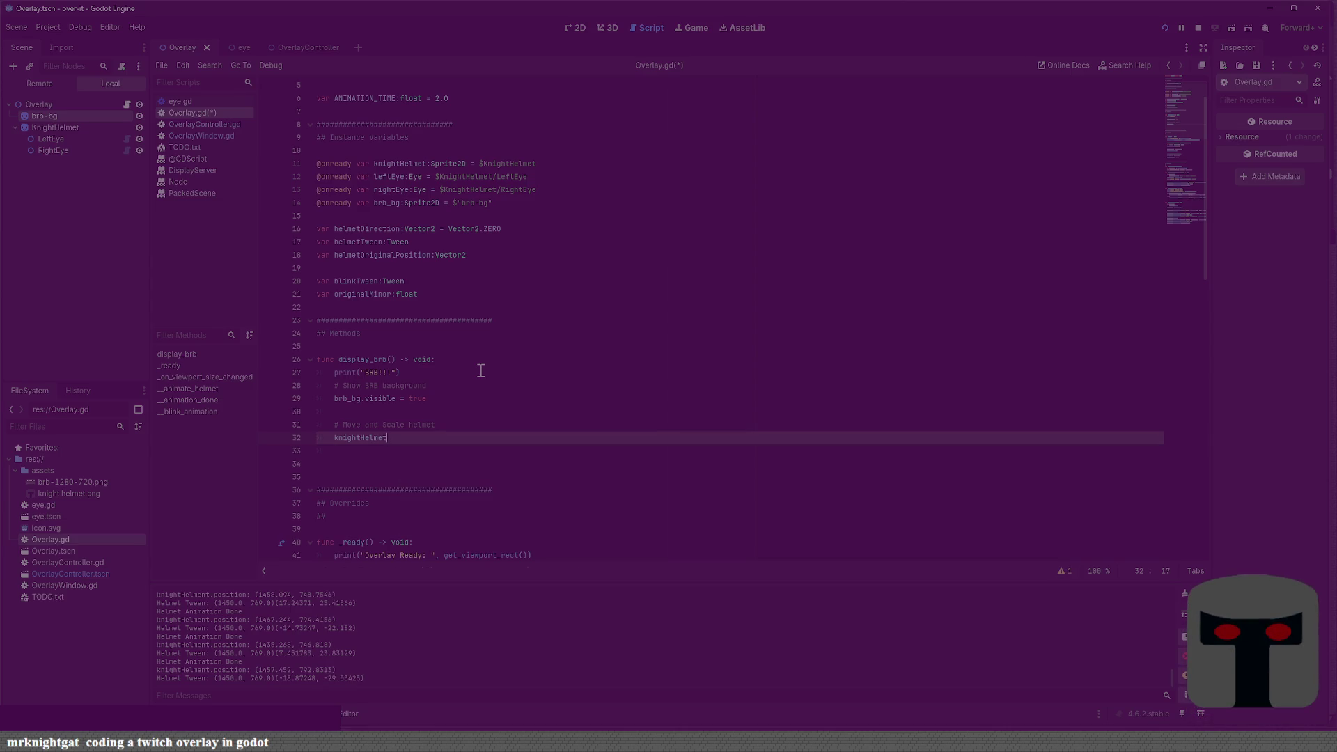
key("shift+Home")
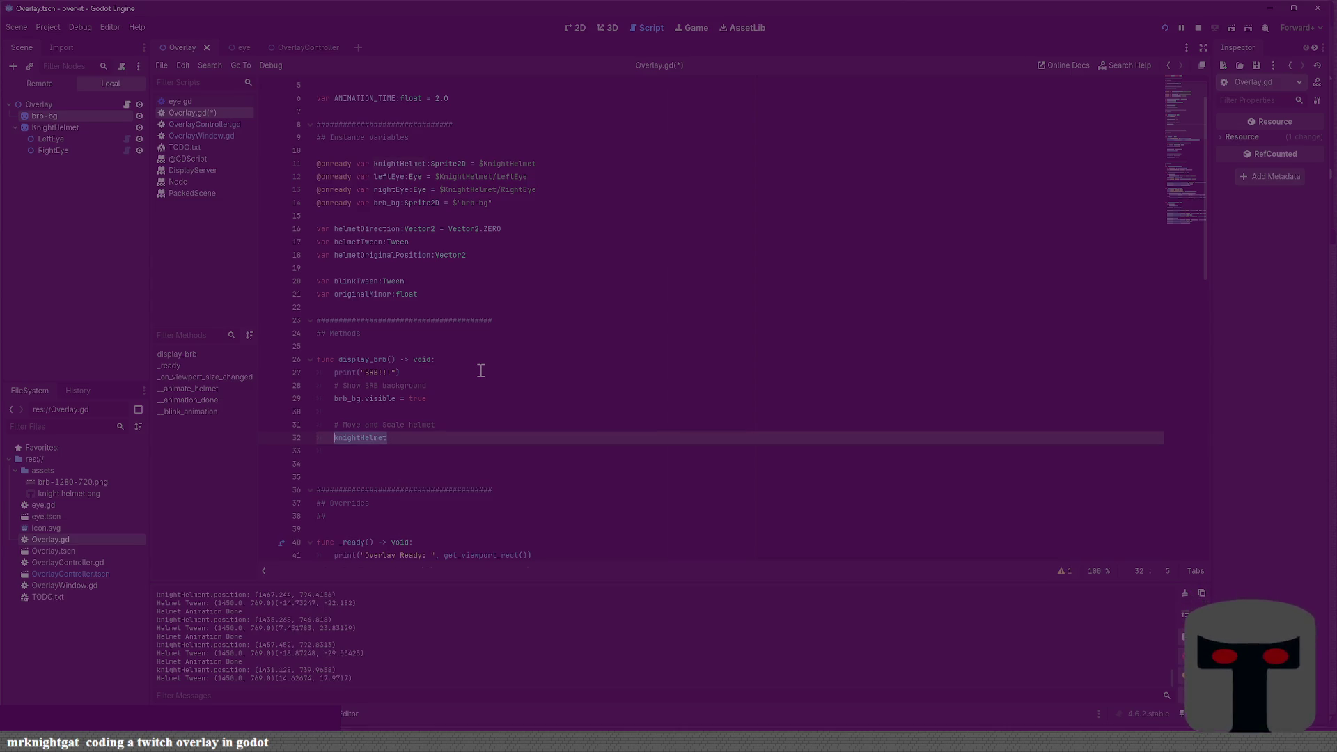
left_click(529, 277)
Declare var helmetBRBPosition:Vector2 on a new line below helmetOriginalPosition
key("Return")
key("Up")
key("Return")
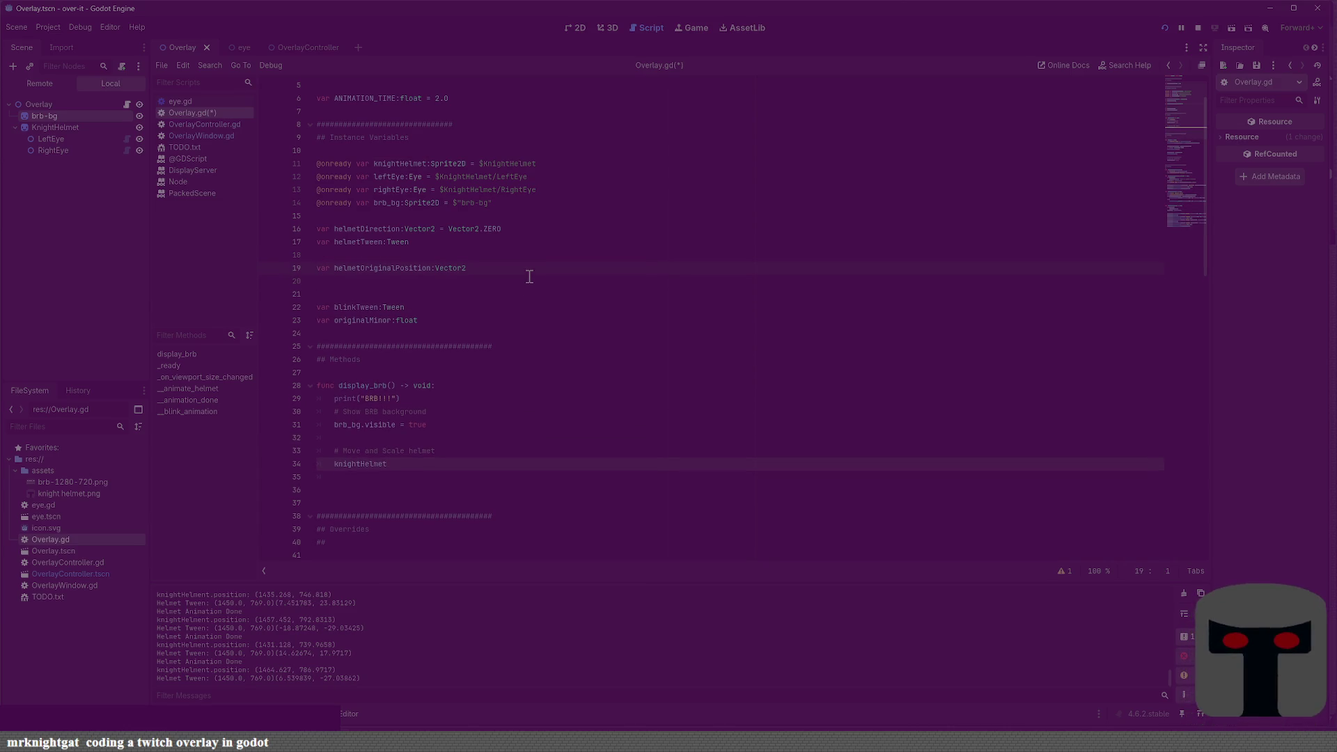
key("Down")
type("var helmet")
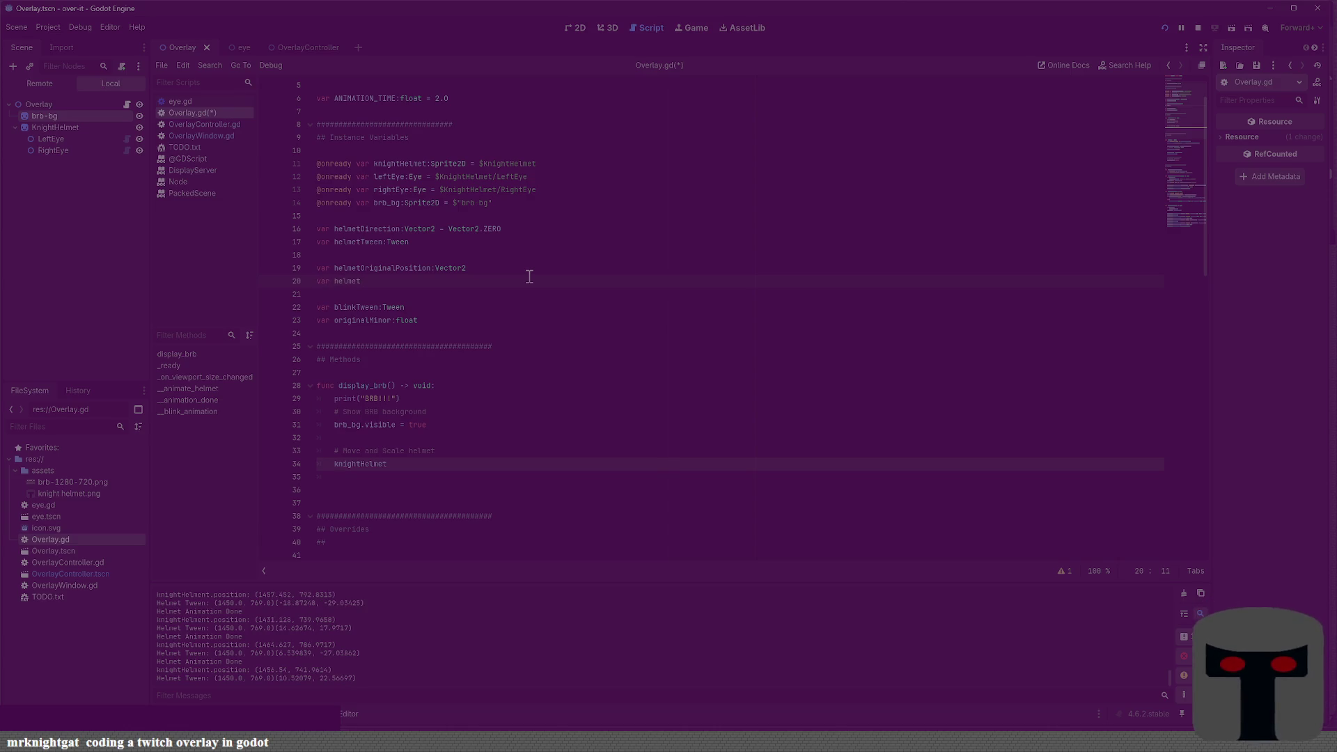
type("BeforeB")
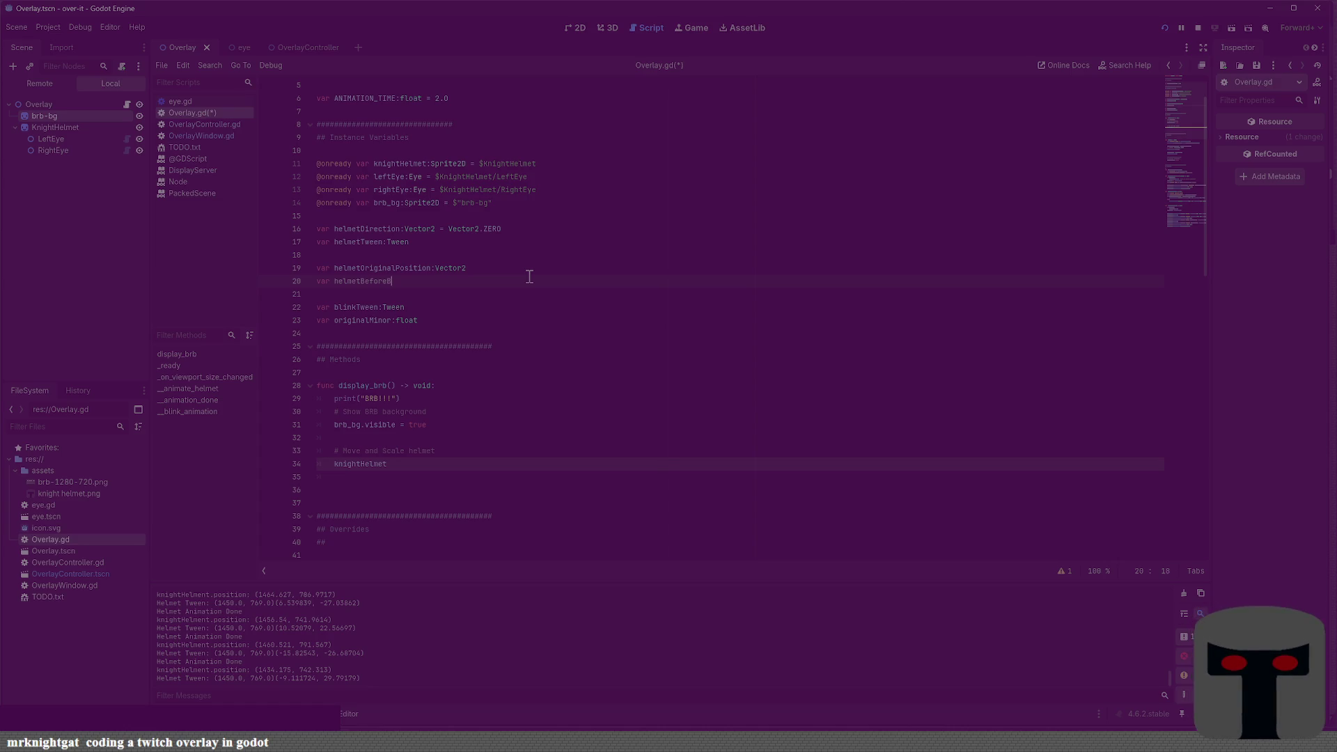
type("RB")
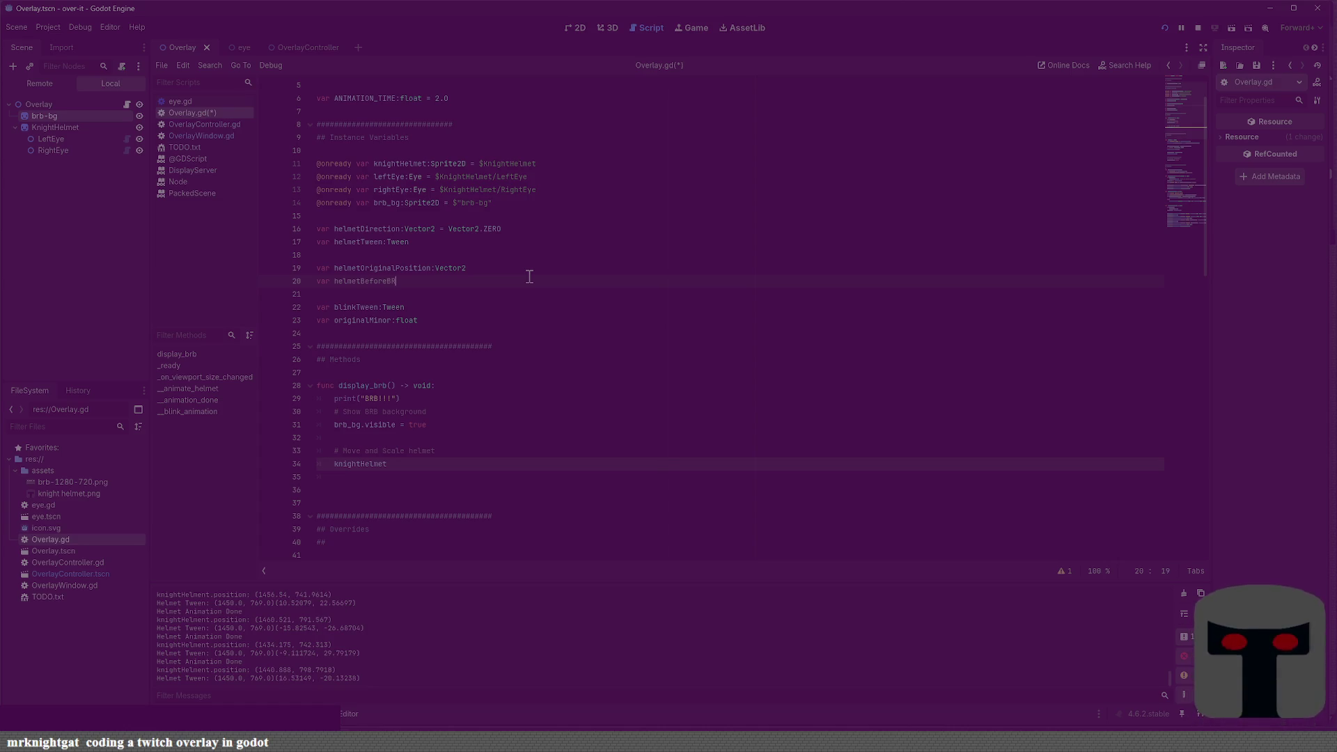
type("Position")
type(":Vector2")
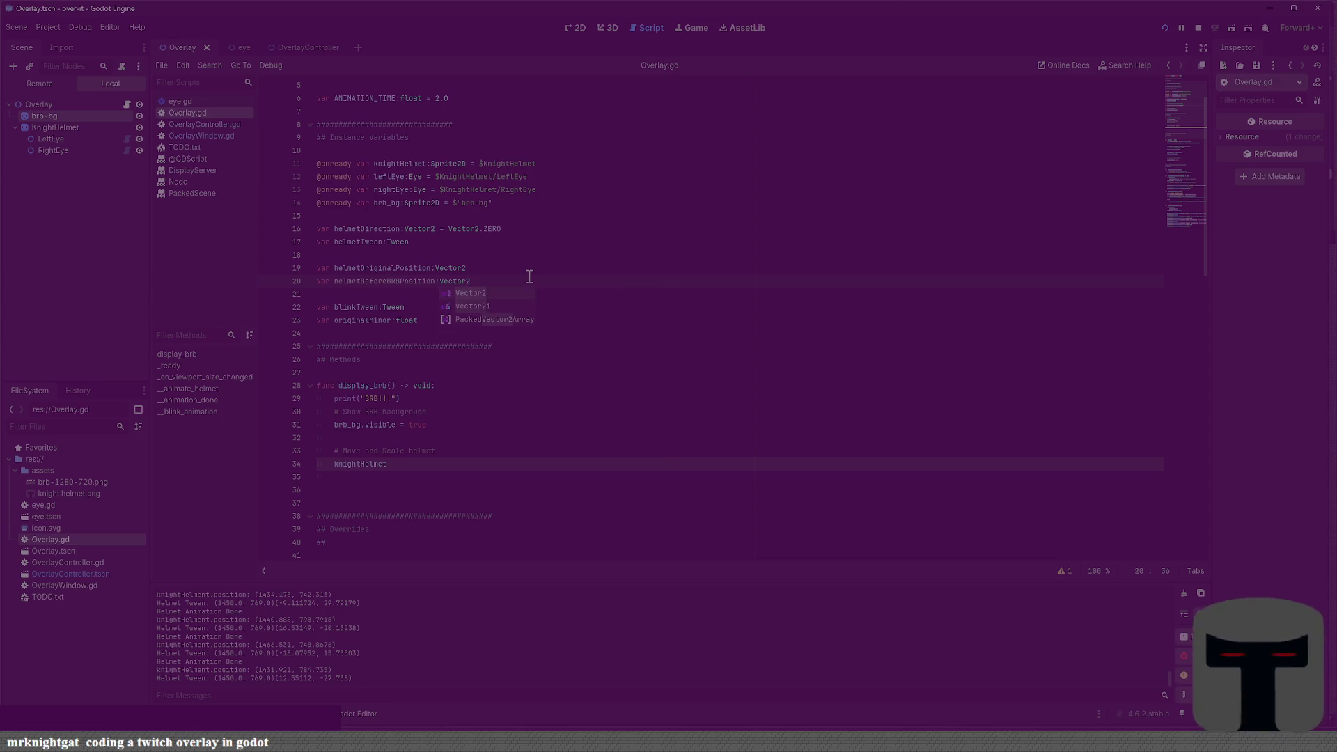
key("Escape")
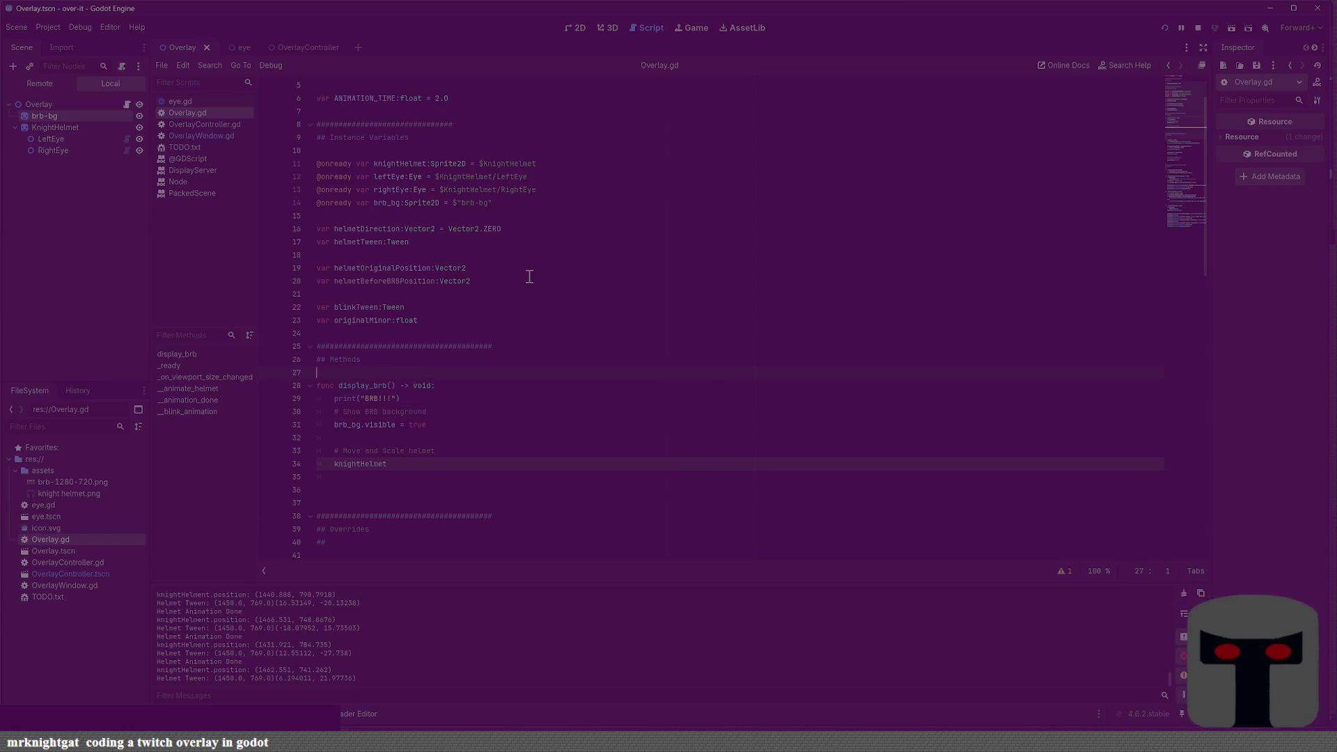
left_click(530, 277)
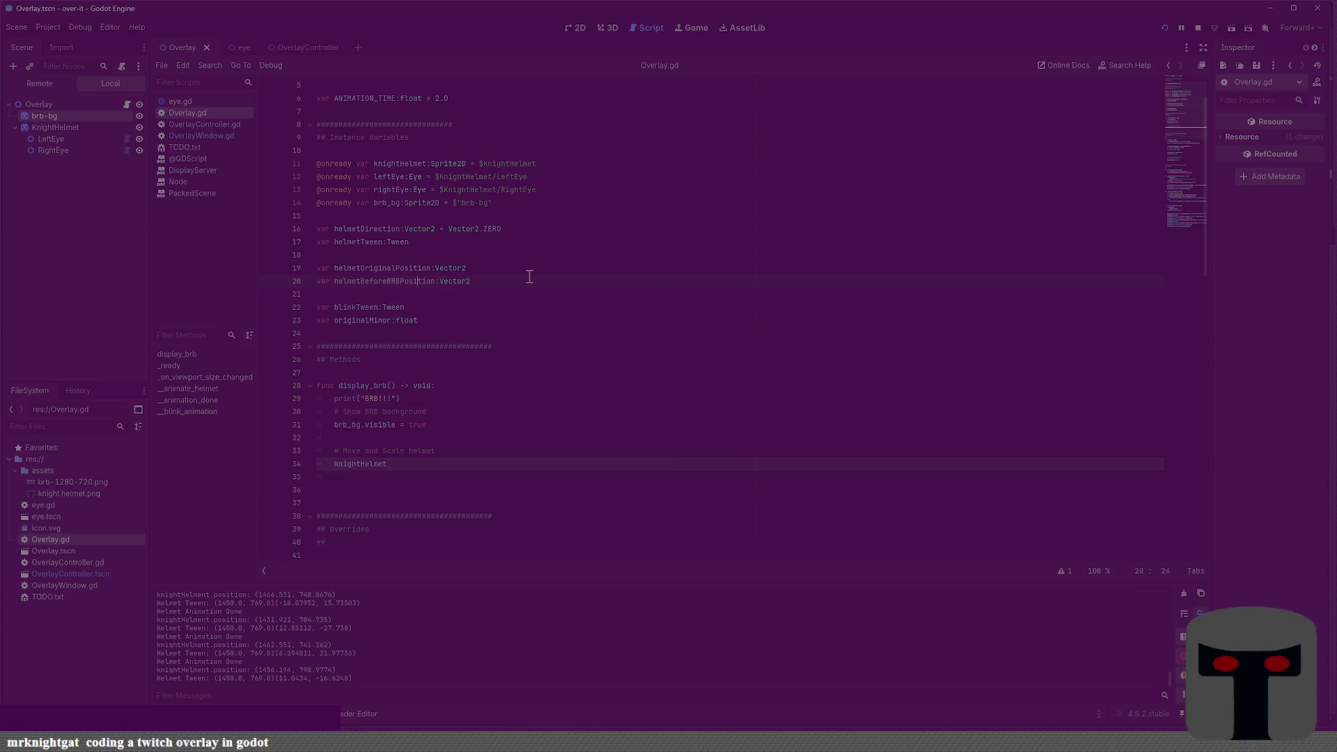
key("BackSpace")
key("BackSpace")
key("BackSpace")
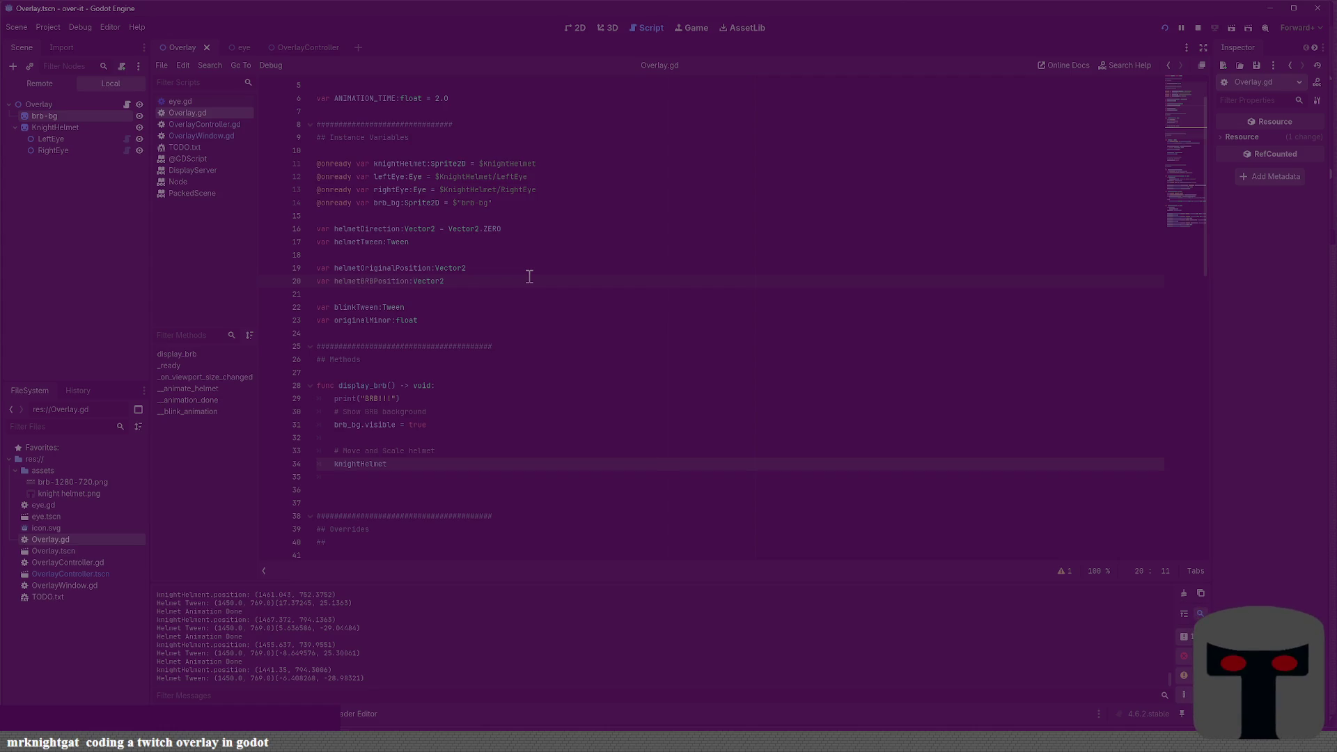
Replace knightHelmet on line 34 with helmetOriginalPosition using autocomplete
scroll(529, 276, "down", 15)
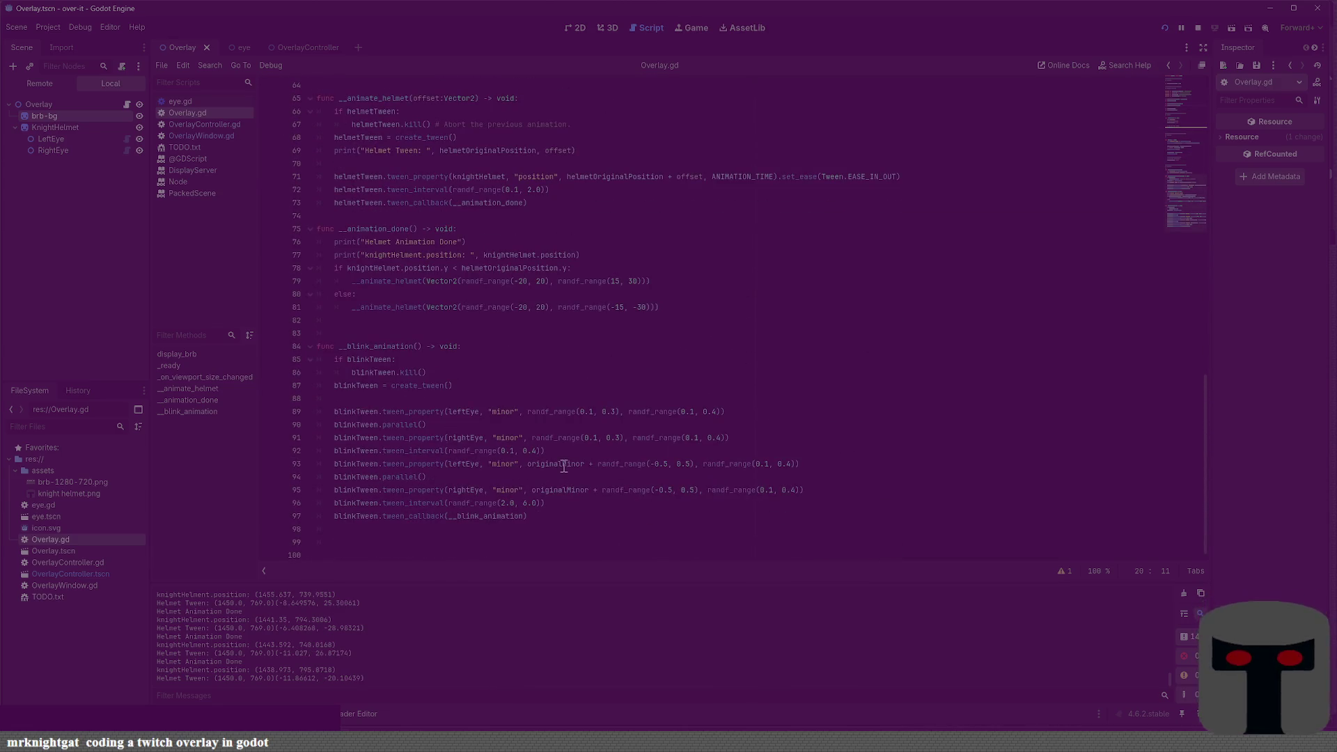
scroll(466, 423, "up", 2)
scroll(447, 397, "up", 2)
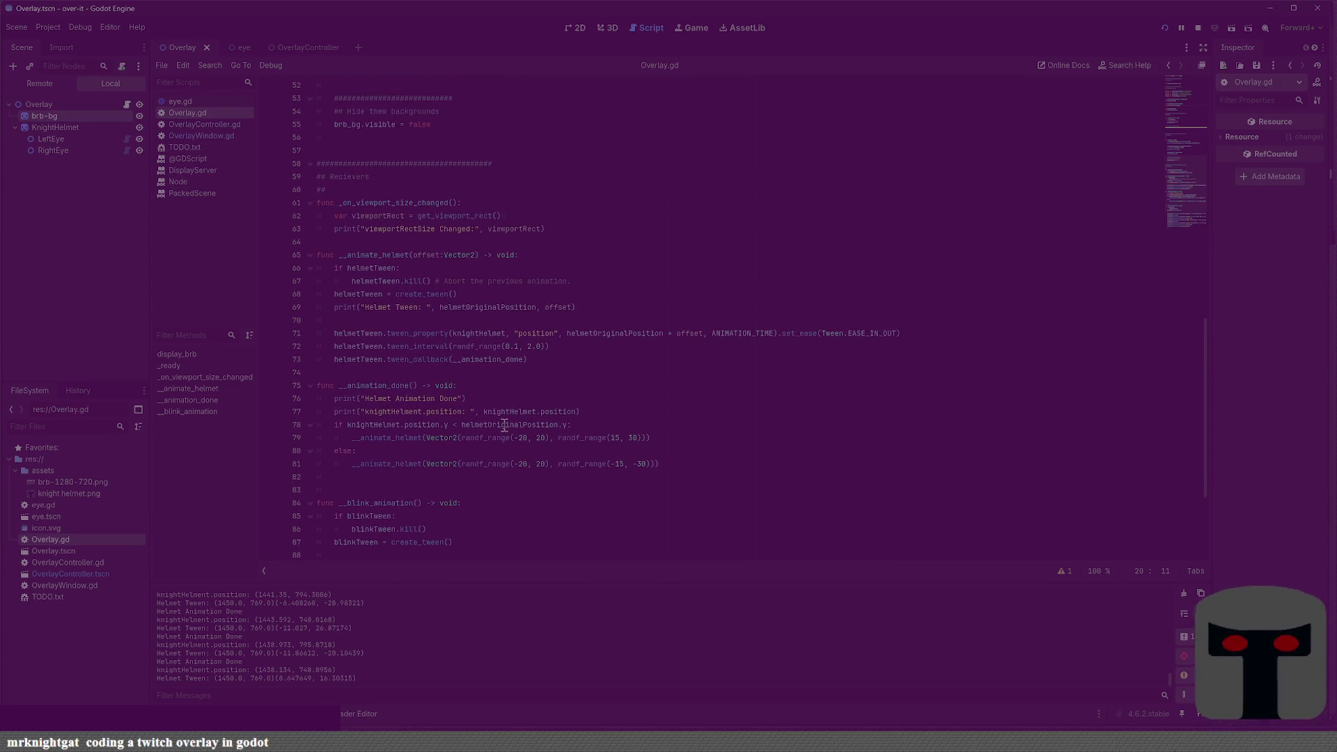
scroll(502, 427, "up", 12)
scroll(502, 433, "up", 2)
left_click(426, 400)
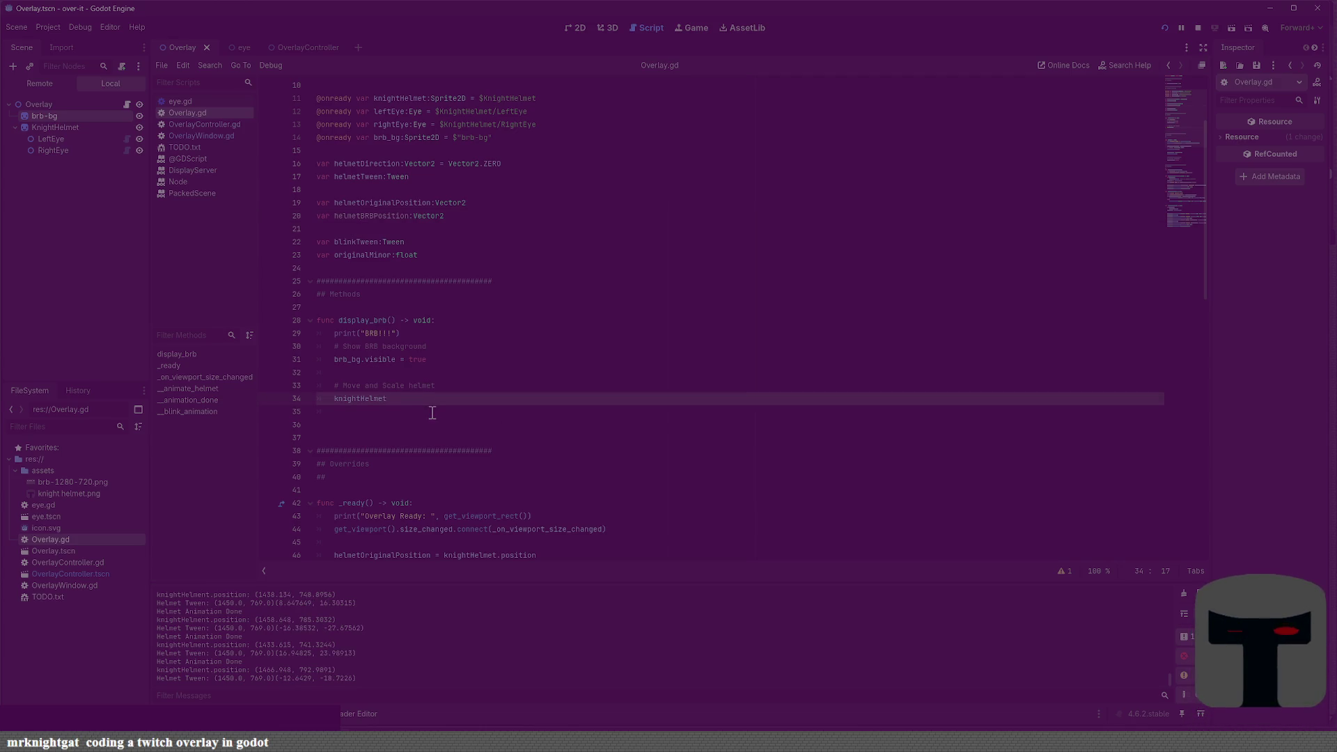
key("ctrl+shift+Left")
type("helmen")
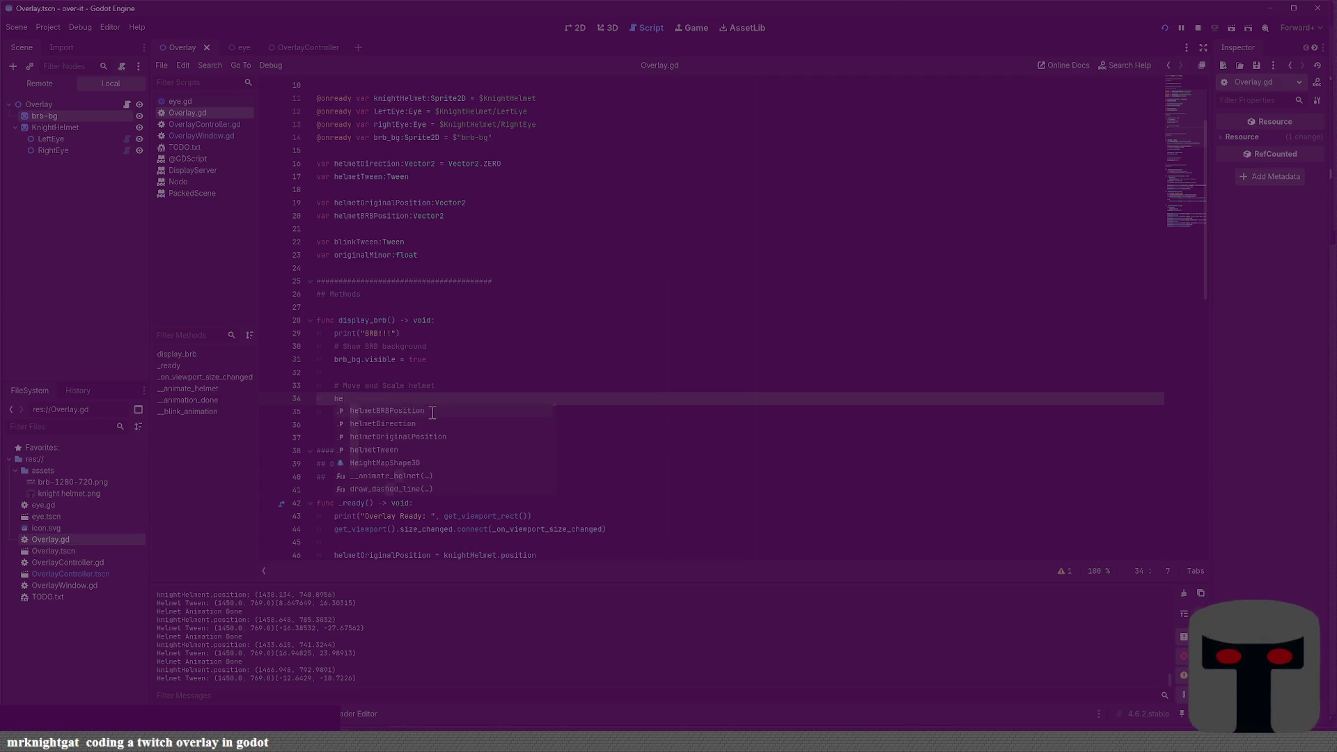
key("BackSpace")
type("tO")
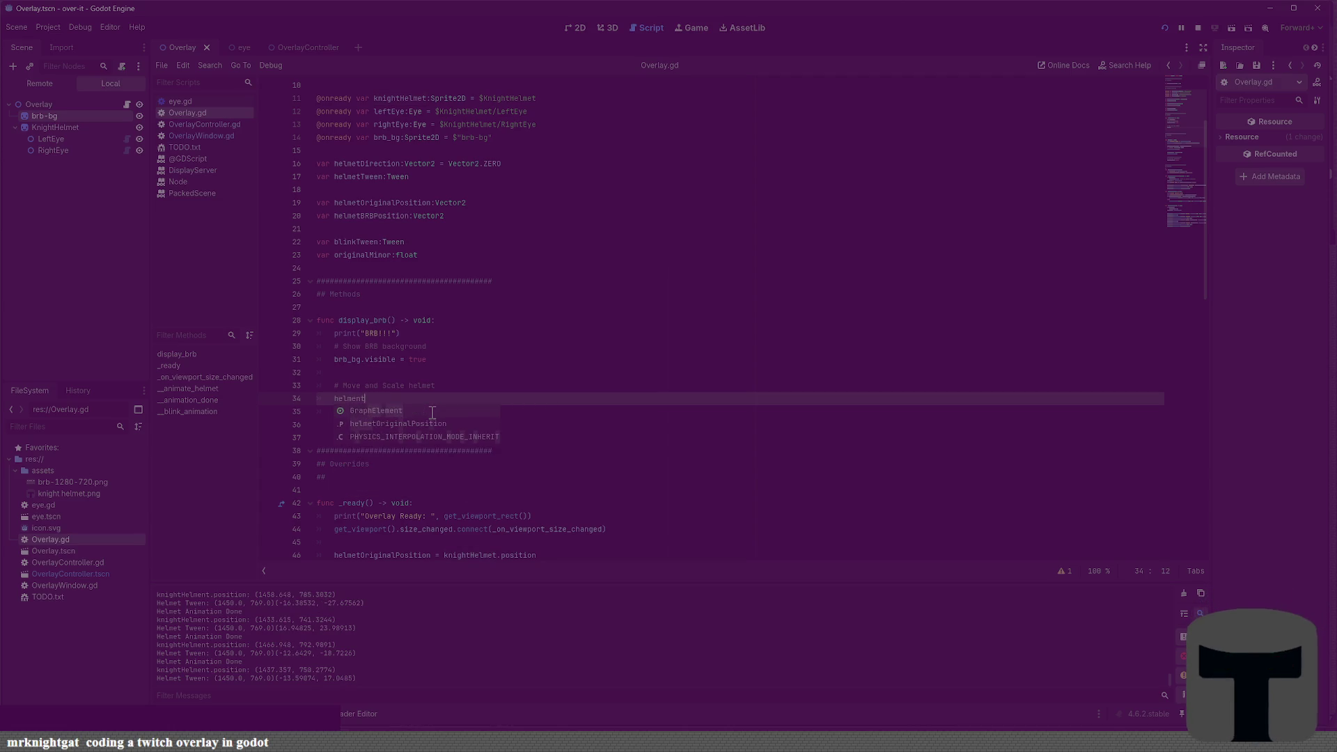
key("Return")
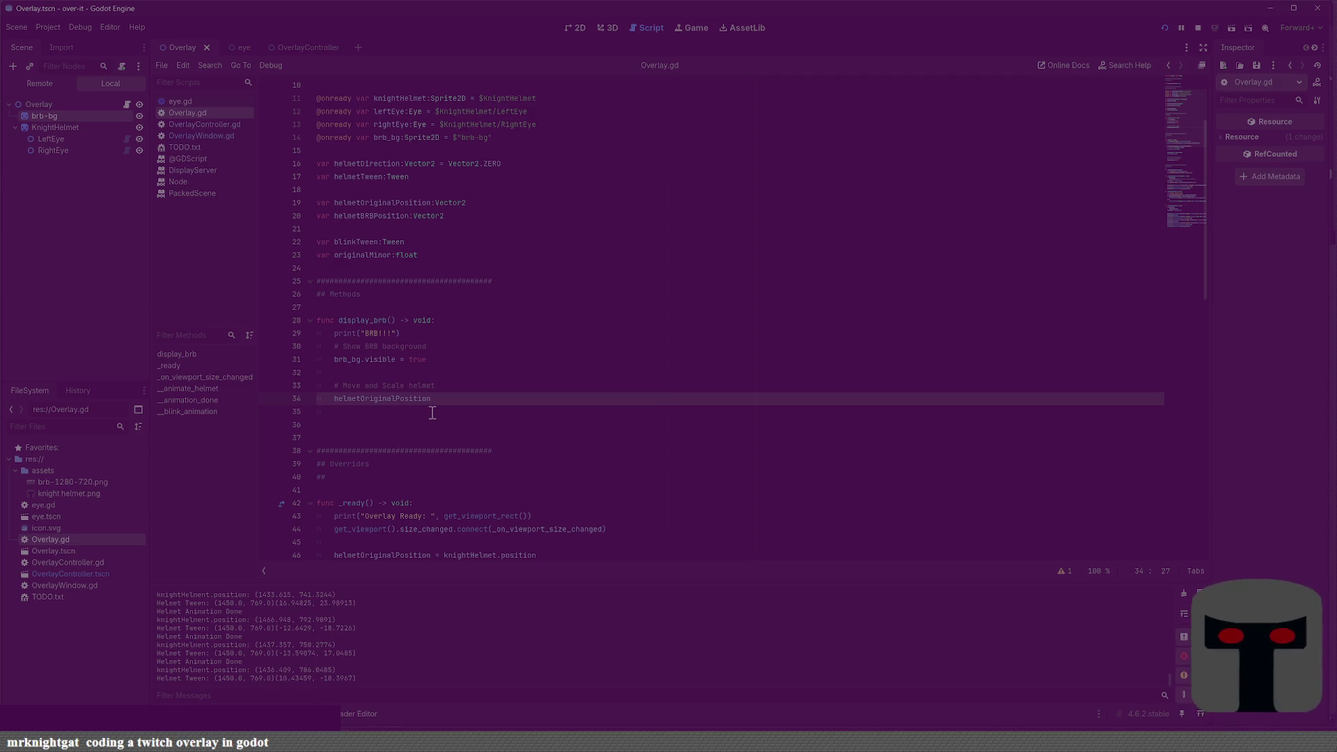
Delete the helmetBRBPosition declaration and start rewriting it as var helmetCenter
key("Up")
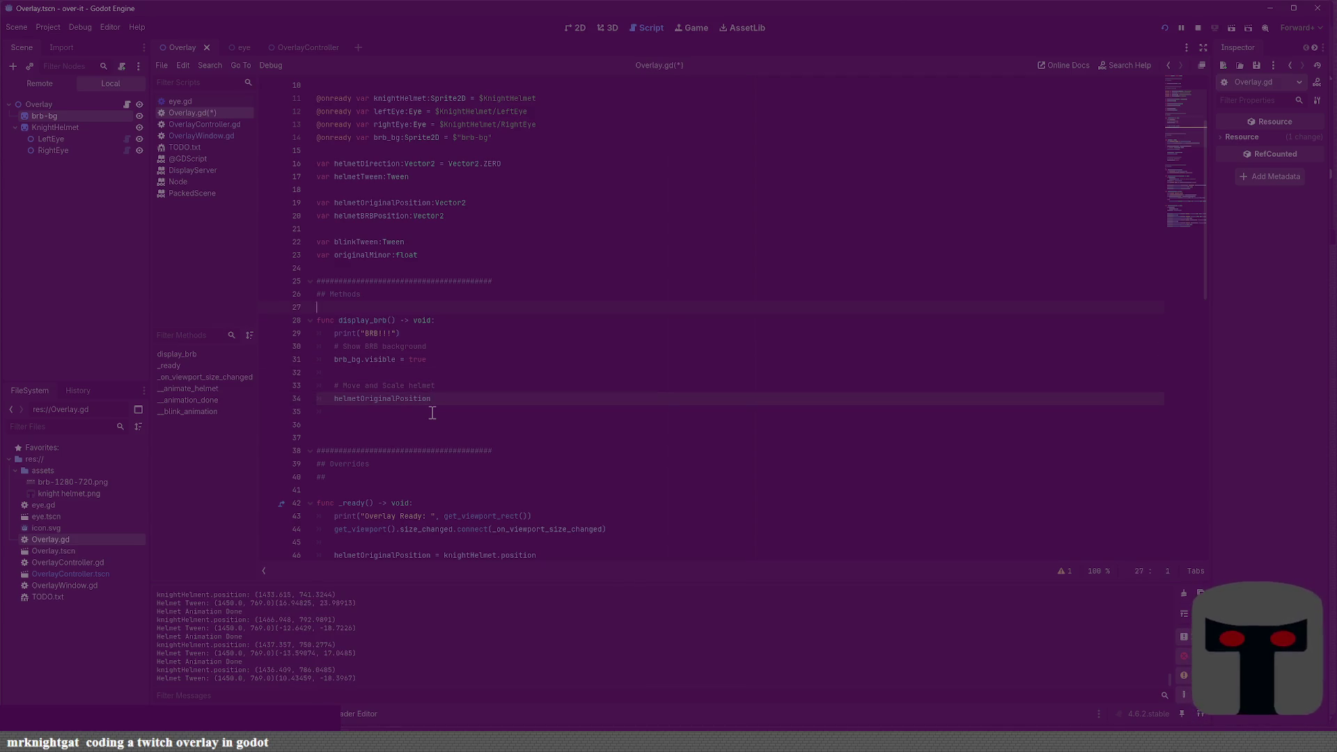
key("Up")
key("shift+Home")
key("BackSpace")
type("va")
type("elem")
type("etCenter")
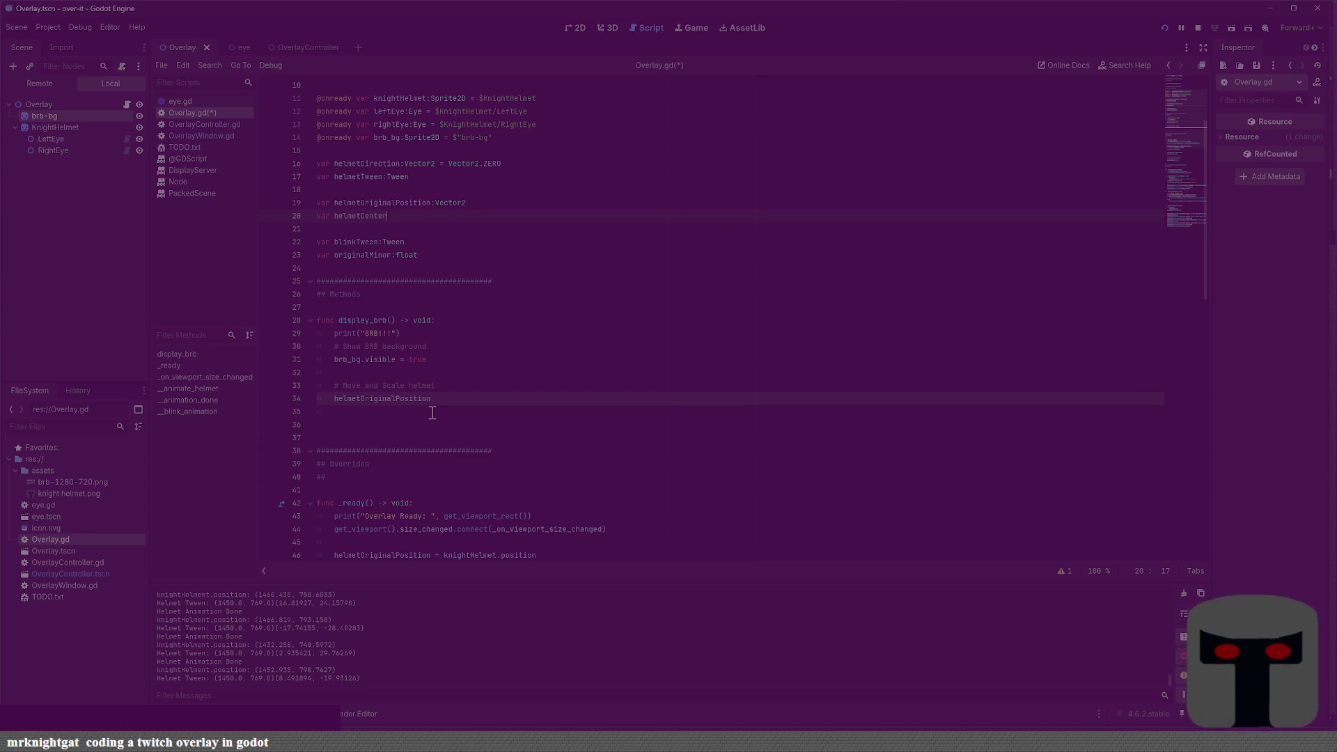
Finish the line 20 declaration as var helmetCenterPos:Vector2 and save
type("Pos:Vect")
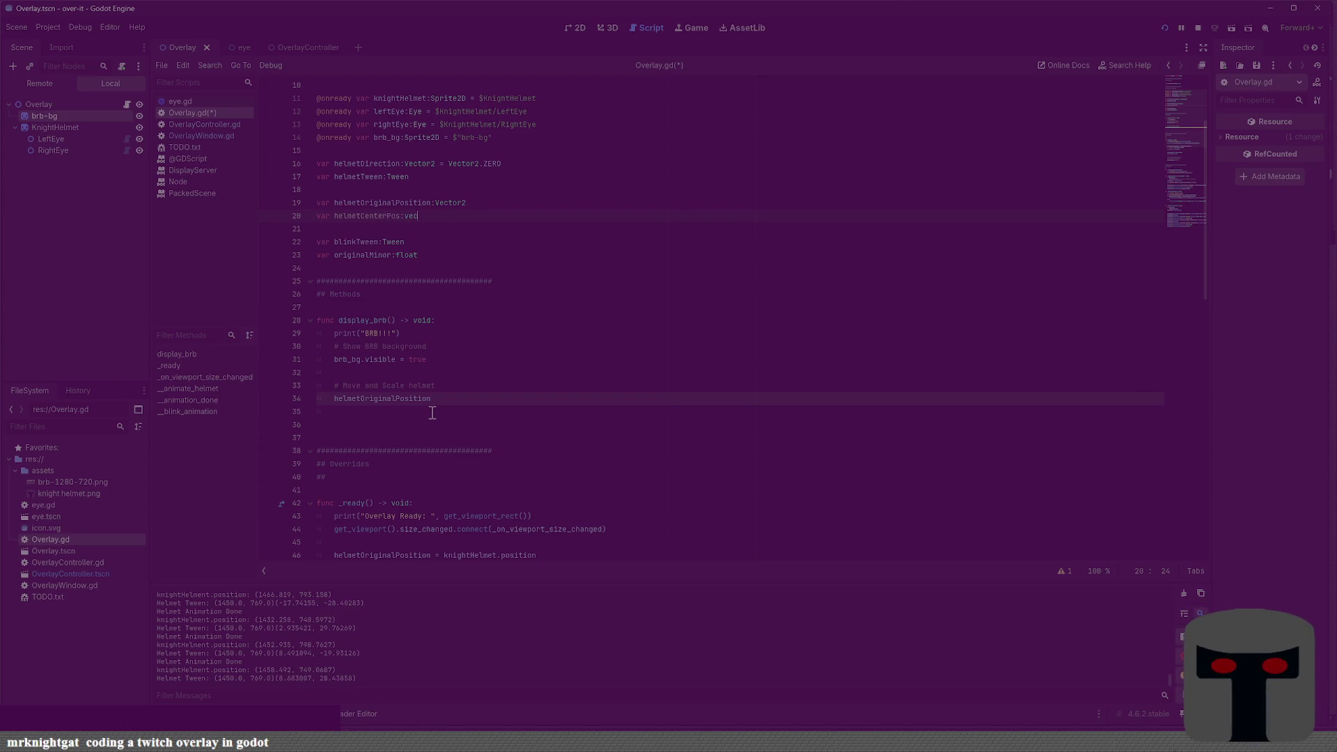
type("or2")
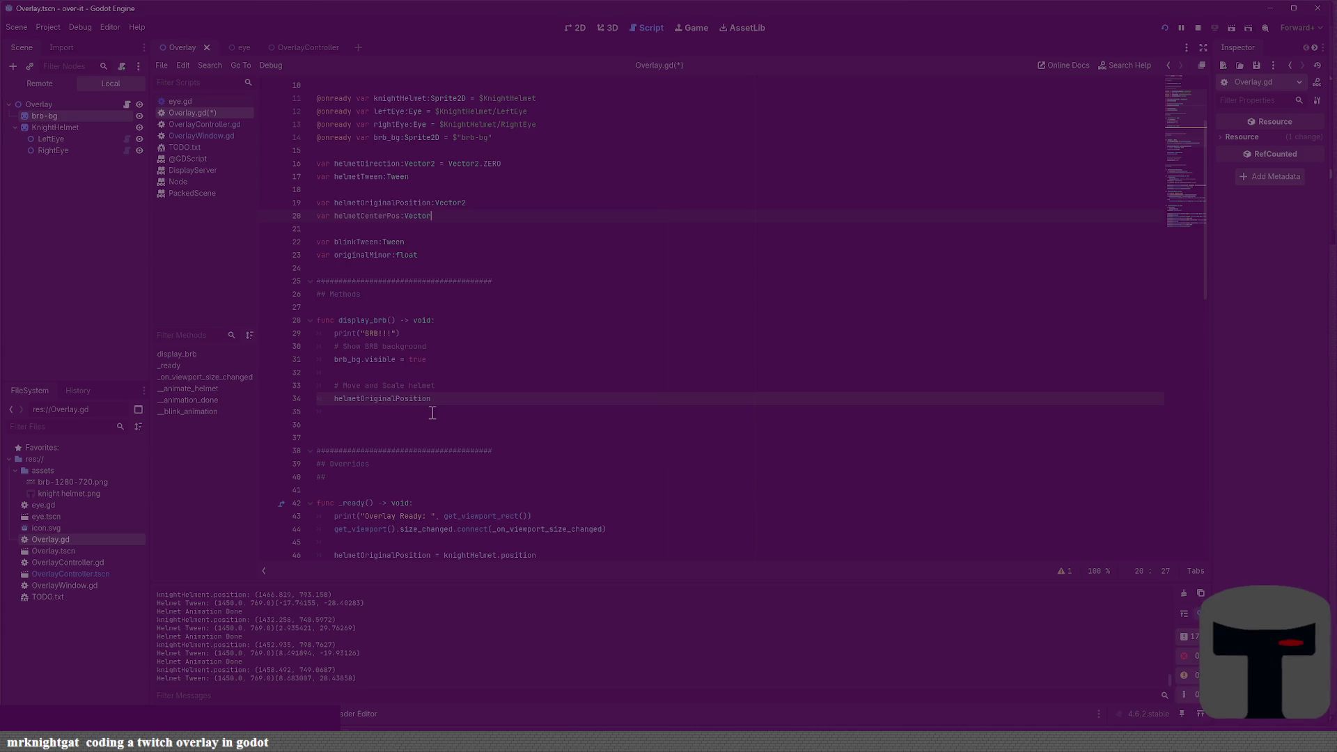
left_click(503, 386)
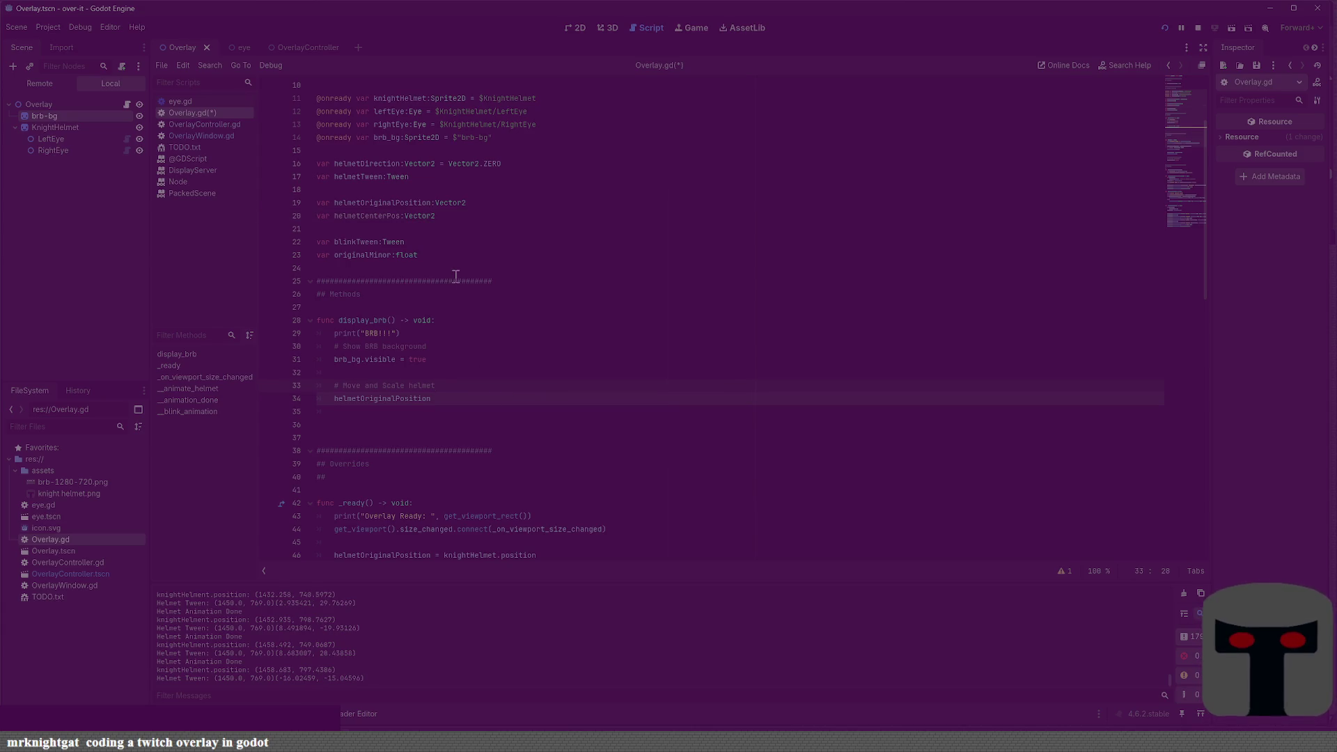
left_click(387, 216)
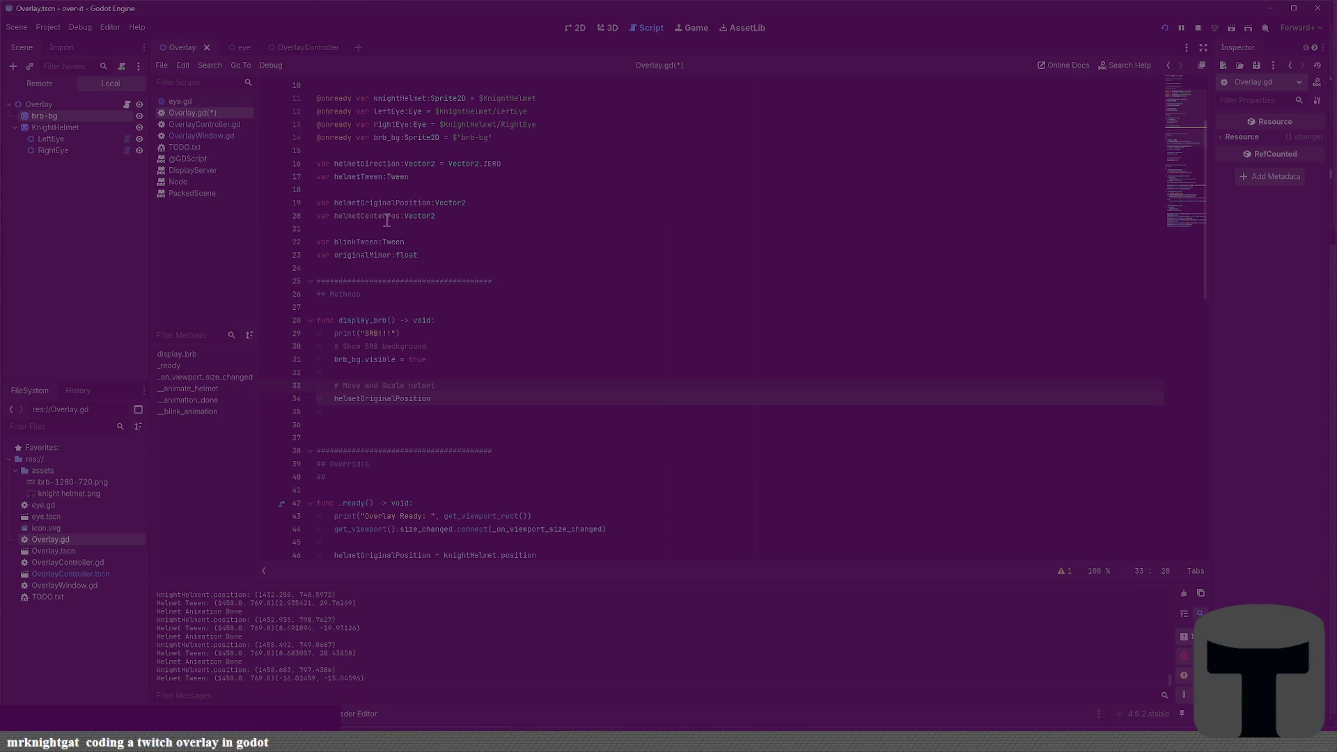
key("BackSpace")
key("BackSpace")
type("re")
key("BackSpace")
type("al")
key("ctrl+s")
Rename the variable to helmetHoverCenterPos and save the script
key("BackSpace")
key("BackSpace")
key("BackSpace")
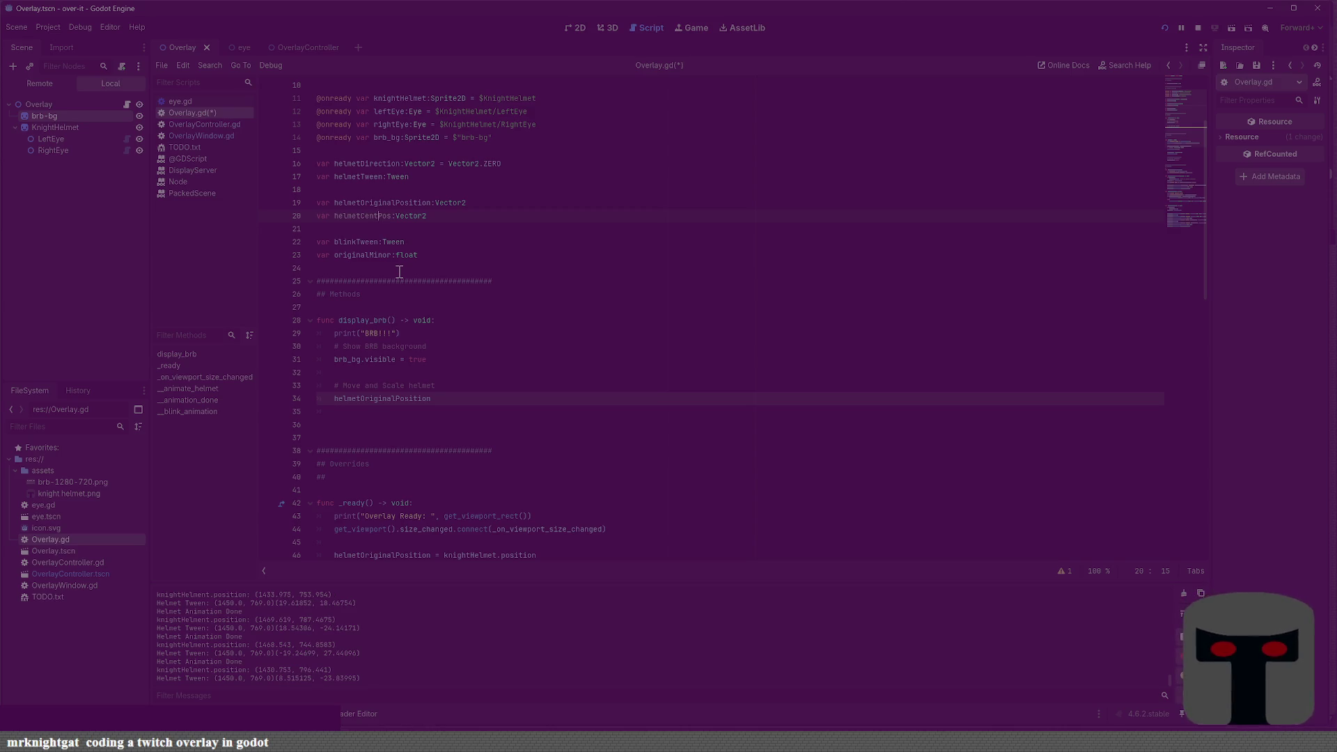
key("BackSpace")
key("BackSpace")
key("BackSpace")
type("Hove3r")
key("BackSpace")
key("BackSpace")
type("rCenter")
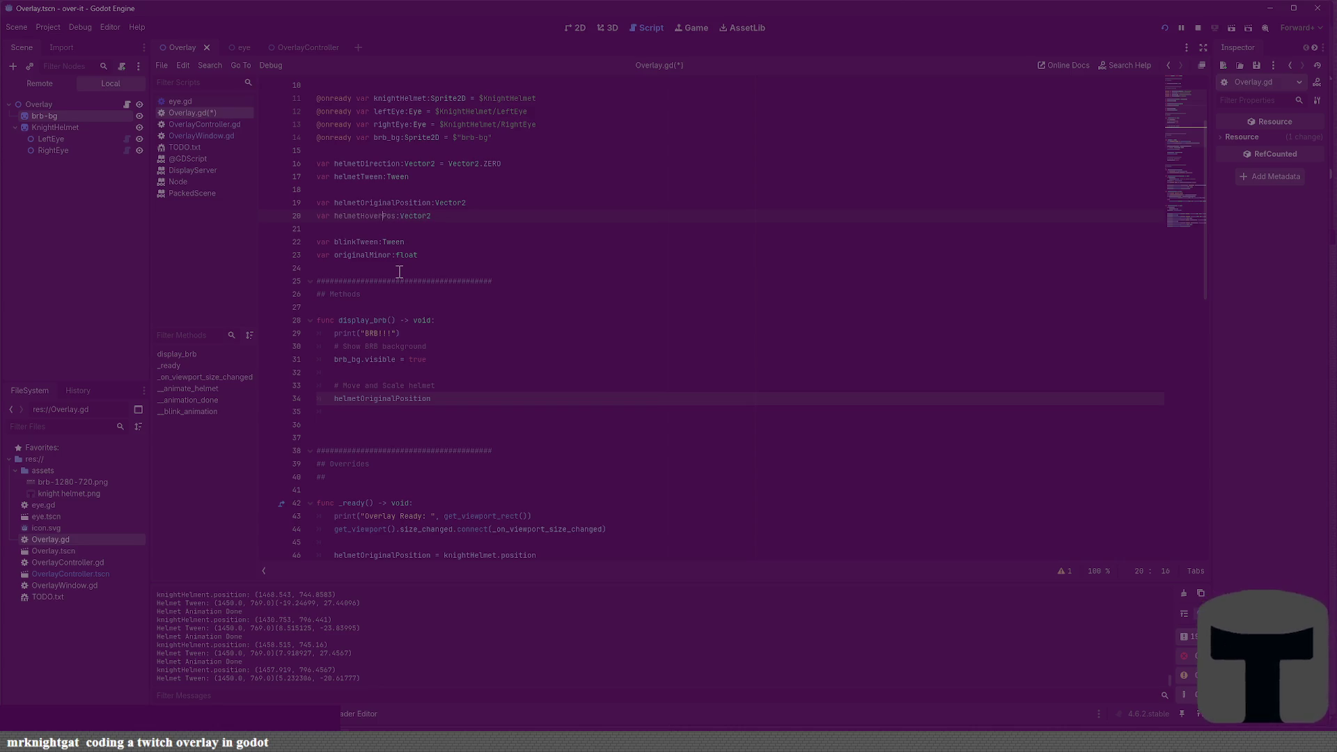
key("ctrl+s")
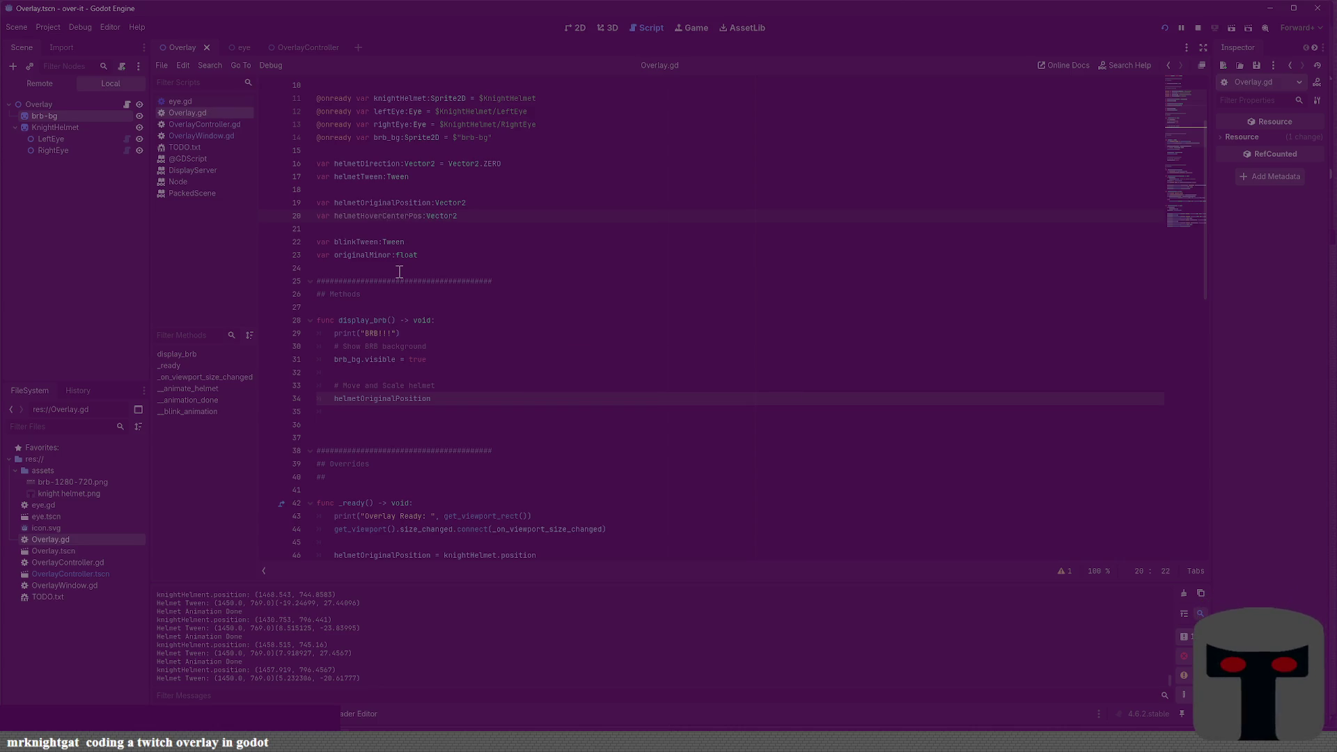
Copy the helmetHoverCenterPos name and move to the end of line 46 in _ready
left_click(389, 217)
double_click(388, 218)
key("ctrl+c")
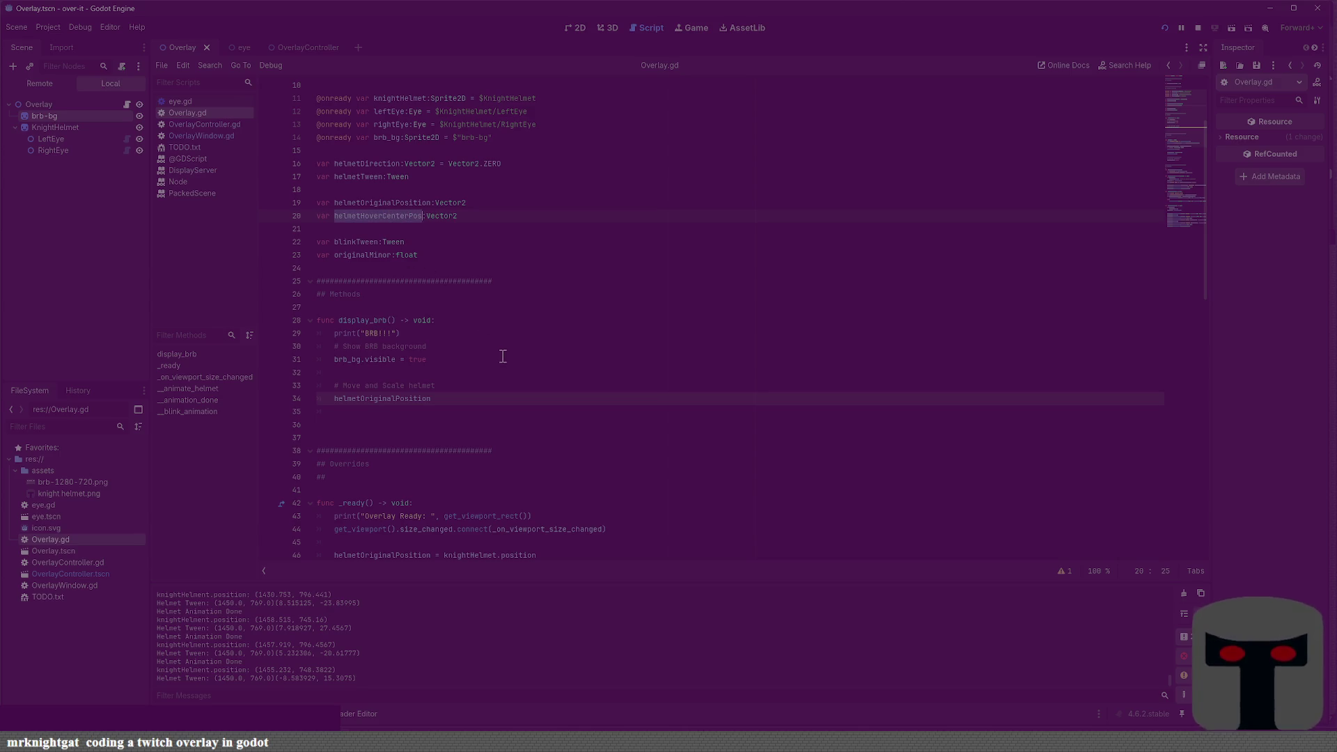
scroll(505, 362, "down", 3)
scroll(504, 362, "down", 3)
scroll(505, 363, "down", 2)
left_click(581, 245)
Add helmetHoverCenterPos = helmetOriginalPosition on a new line in _ready
key("Return")
key("ctrl+v")
type("hele")
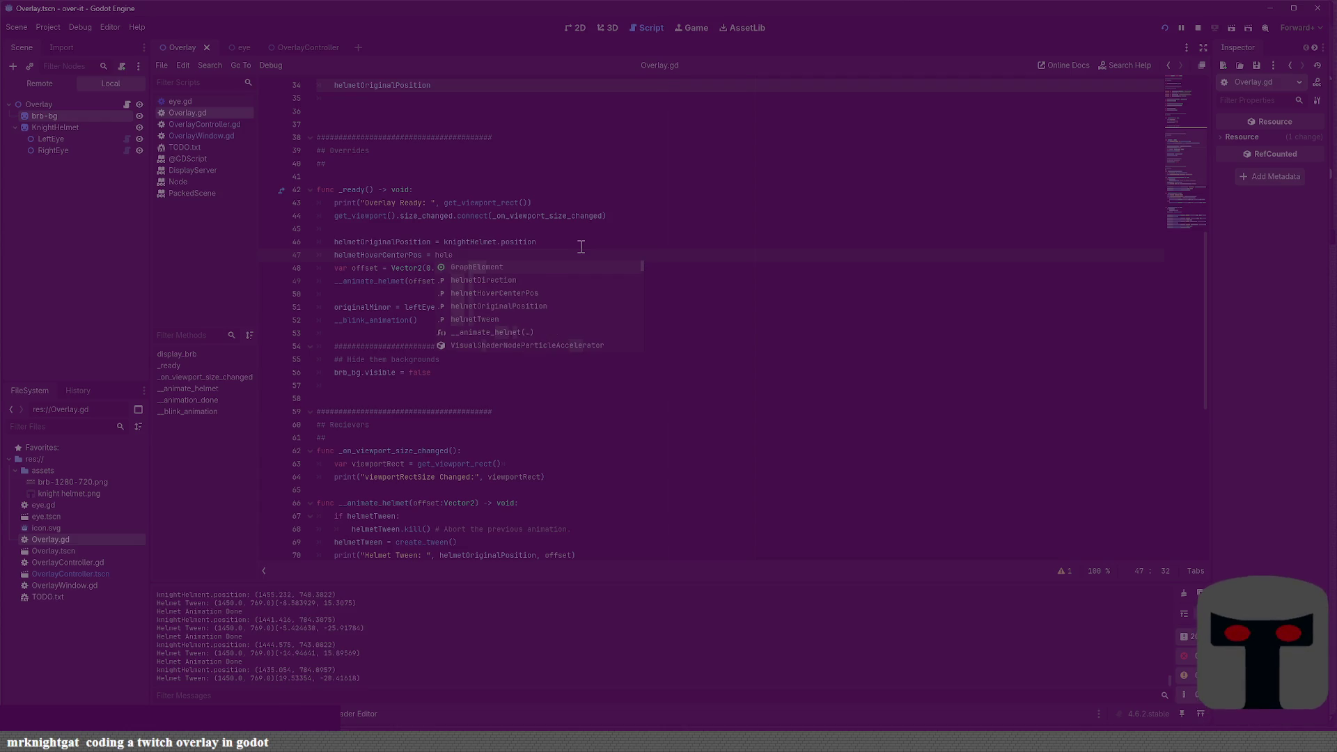
key("Return")
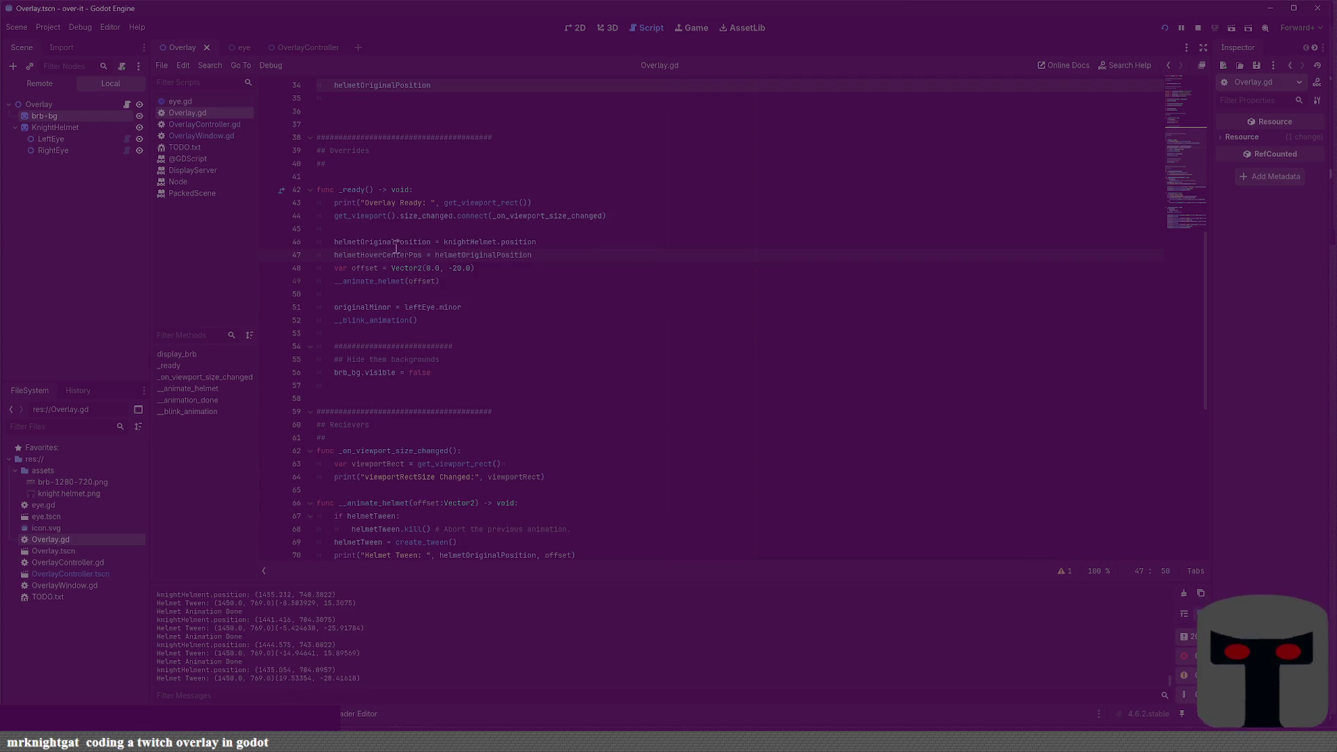
Replace helmetOriginalPosition with helmetHoverCenterPos on lines 70, 72 and 79, then save
double_click(395, 256)
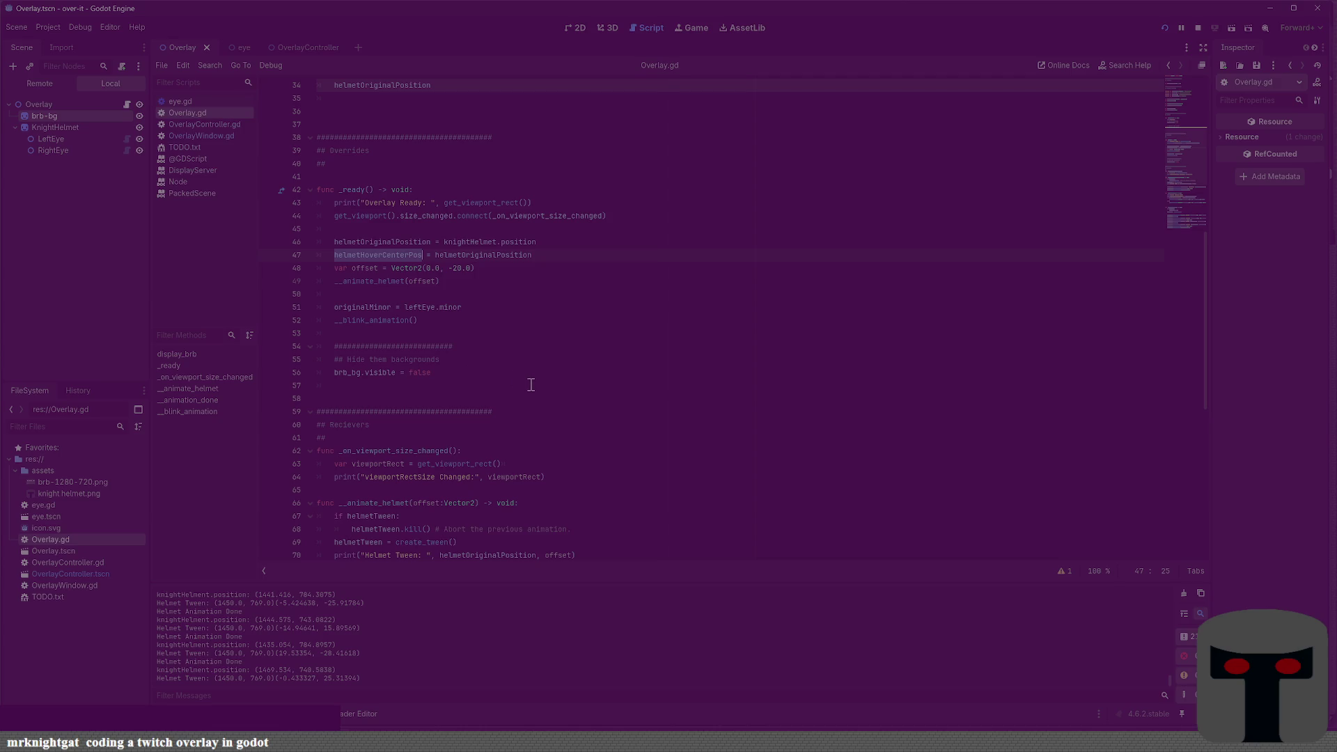
scroll(515, 379, "down", 8)
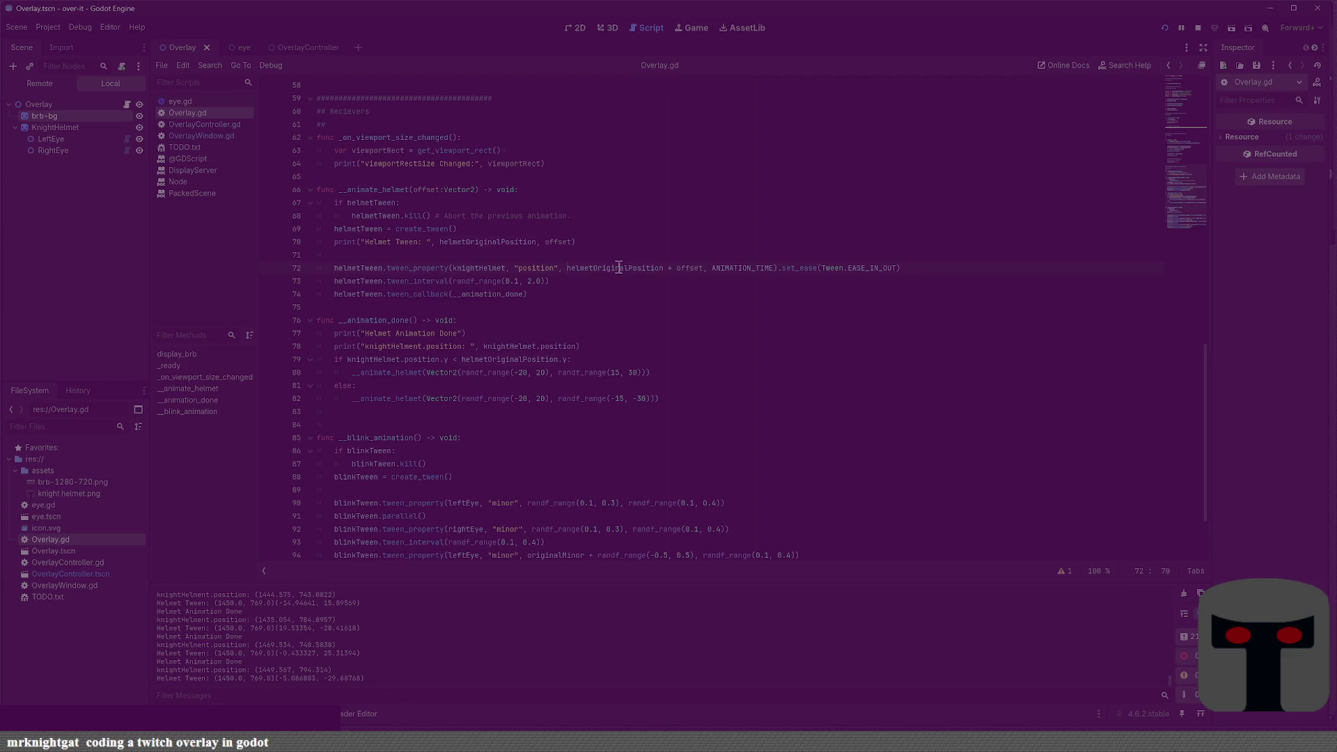
double_click(618, 267)
key("ctrl+v")
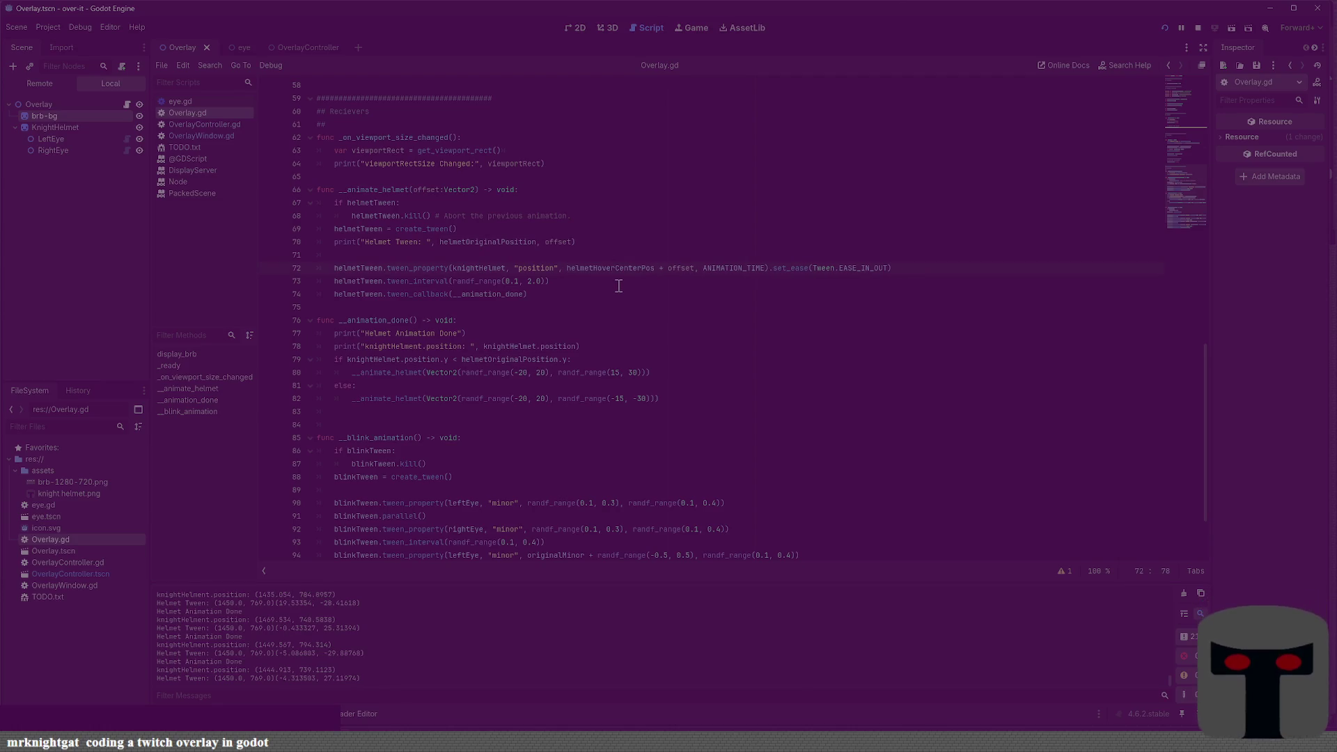
double_click(505, 241)
key("ctrl+v")
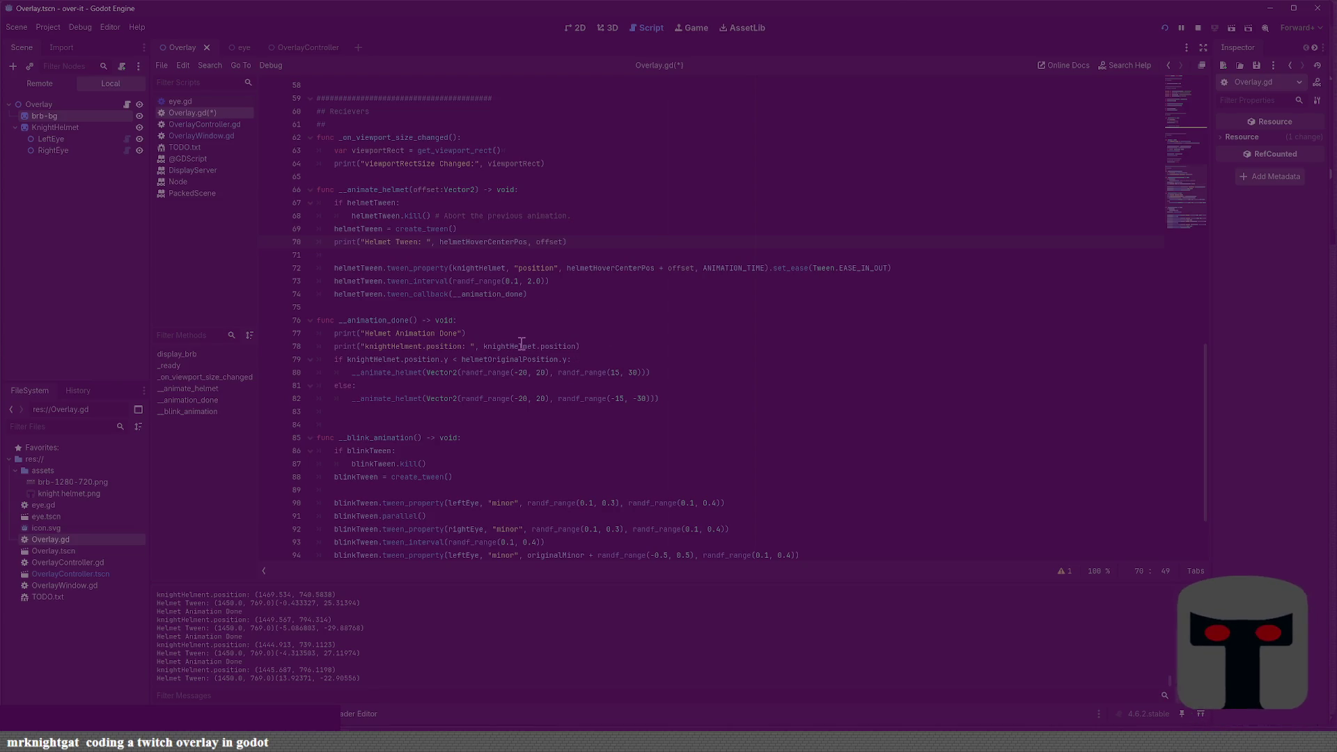
scroll(531, 385, "down", 1)
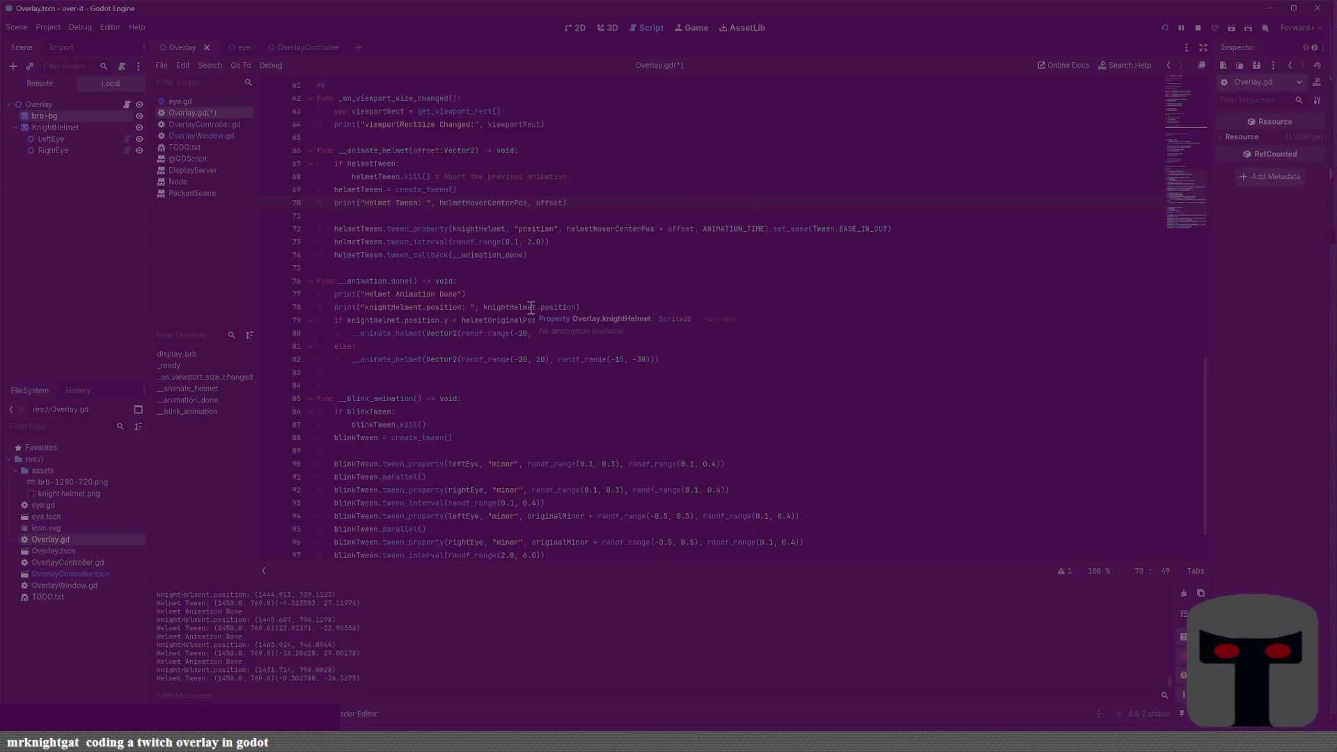
double_click(498, 320)
key("ctrl+v")
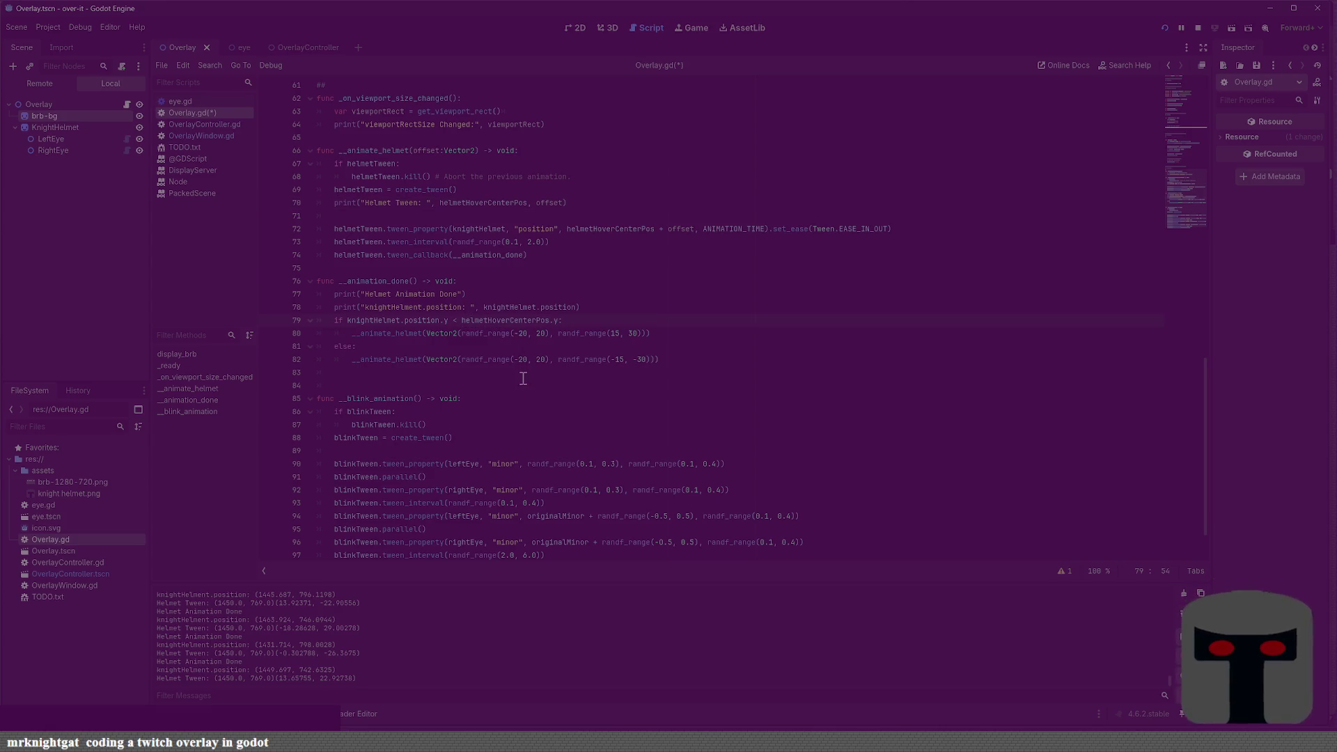
scroll(540, 409, "down", 2)
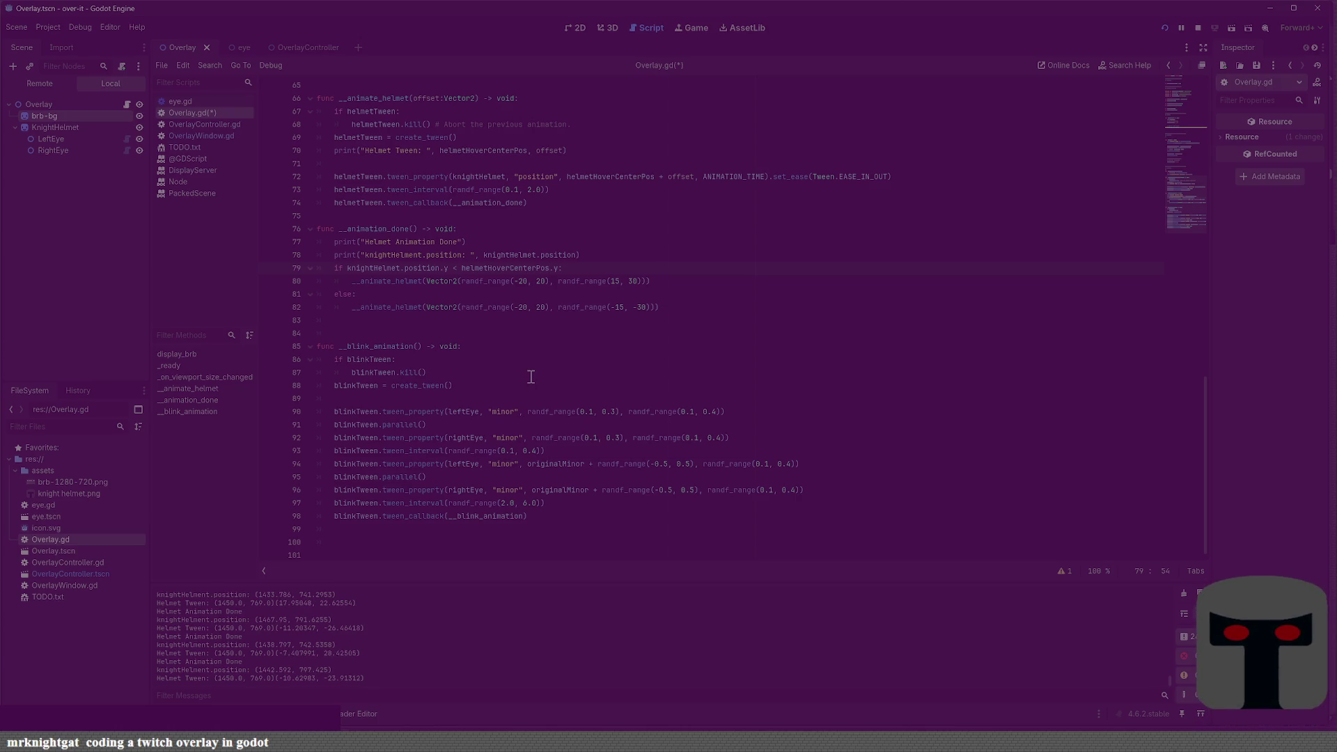
key("ctrl+s")
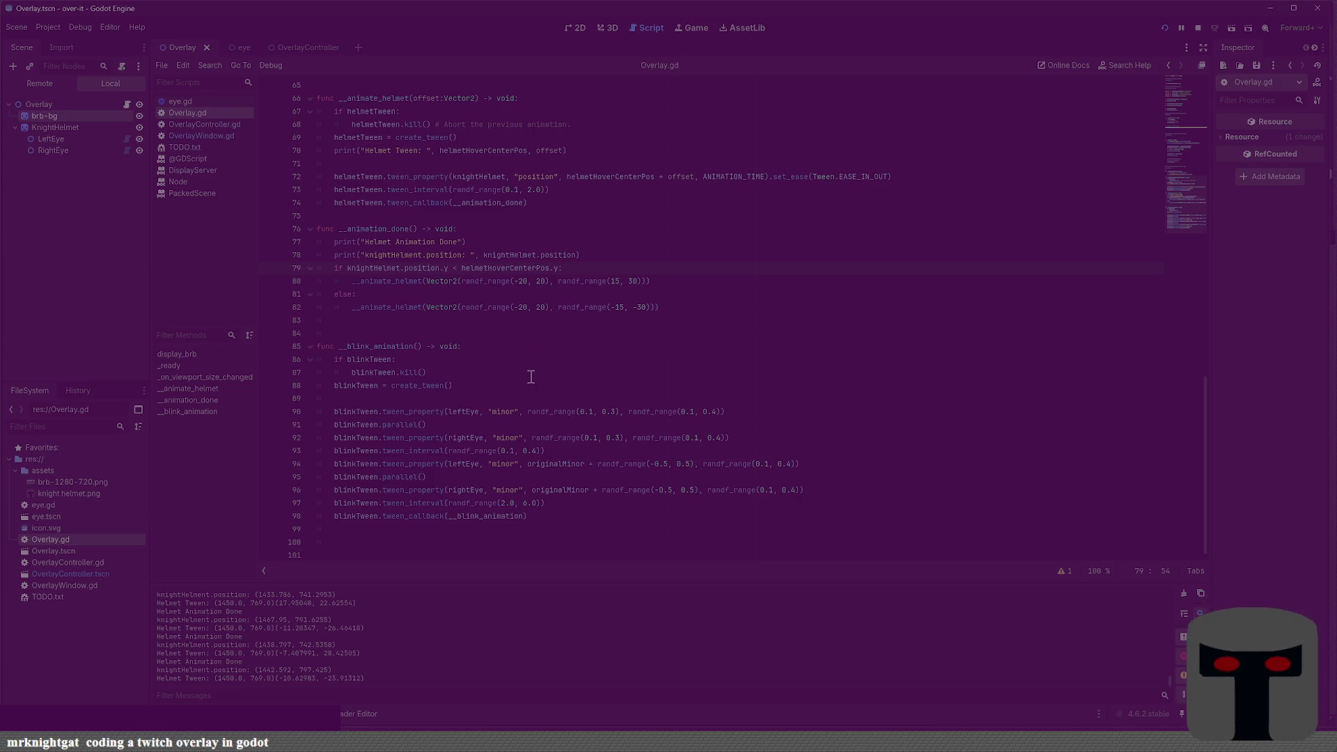
Run the project to test the helmet animation, then return to line 34 in display_brb
key("F5")
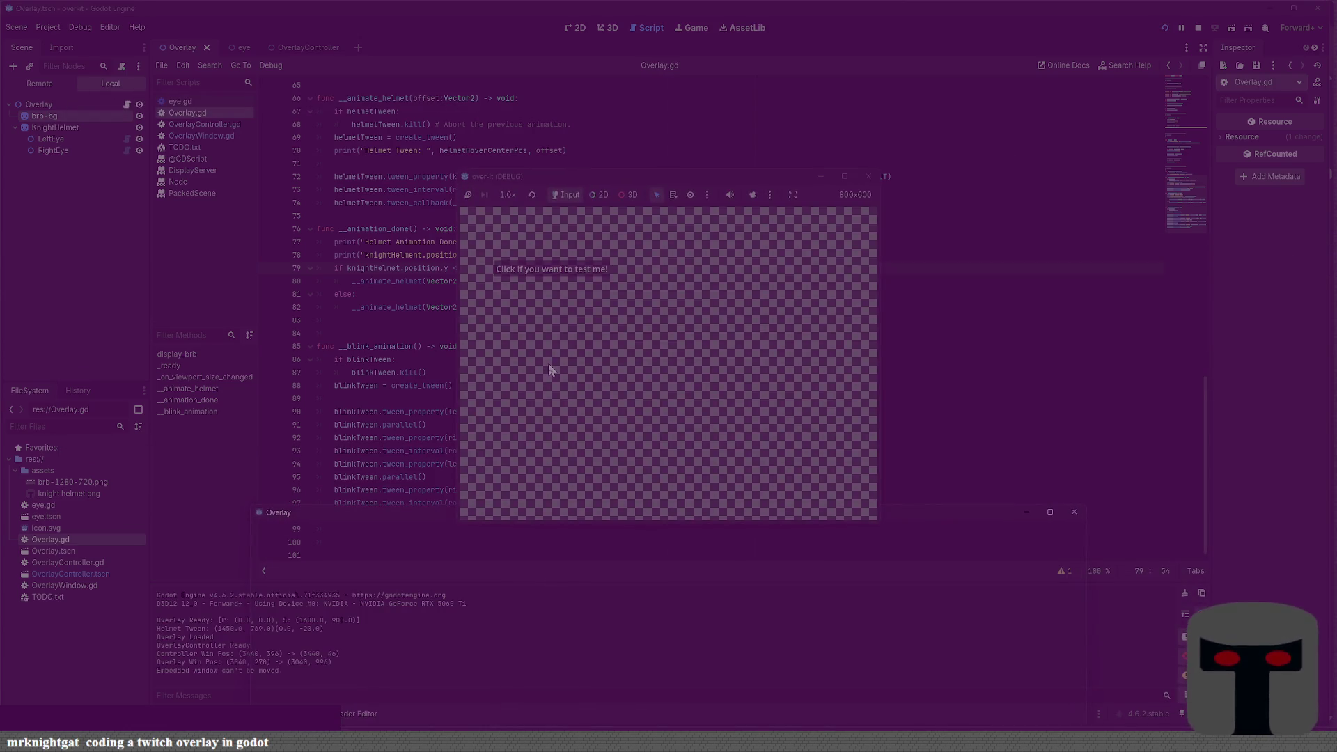
left_click(628, 115)
scroll(570, 403, "up", 4)
scroll(569, 403, "up", 9)
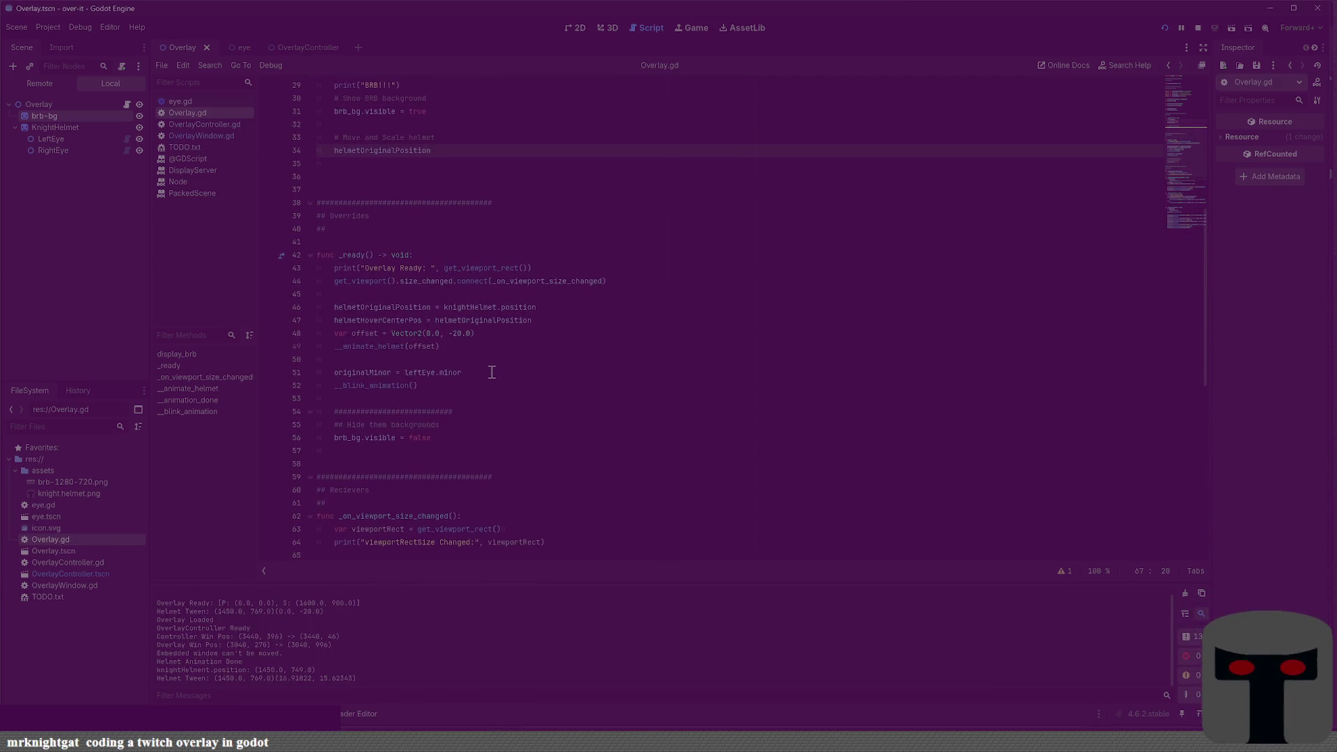
scroll(501, 385, "up", 3)
left_click(491, 310)
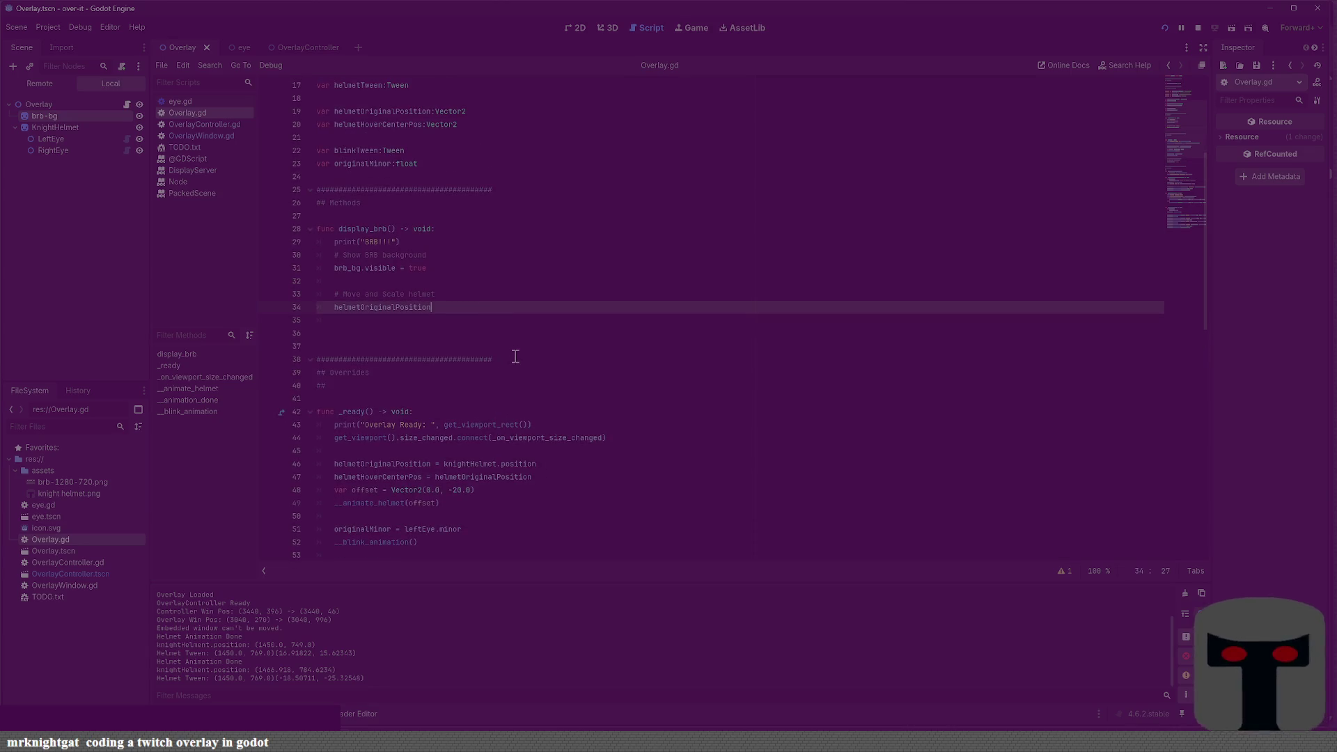
Set helmetHoverCenterPos = get_viewport_rect().size / 2 in display_brb, save, and rerun the overlay
key("BackSpace")
key("BackSpace")
key("BackSpace")
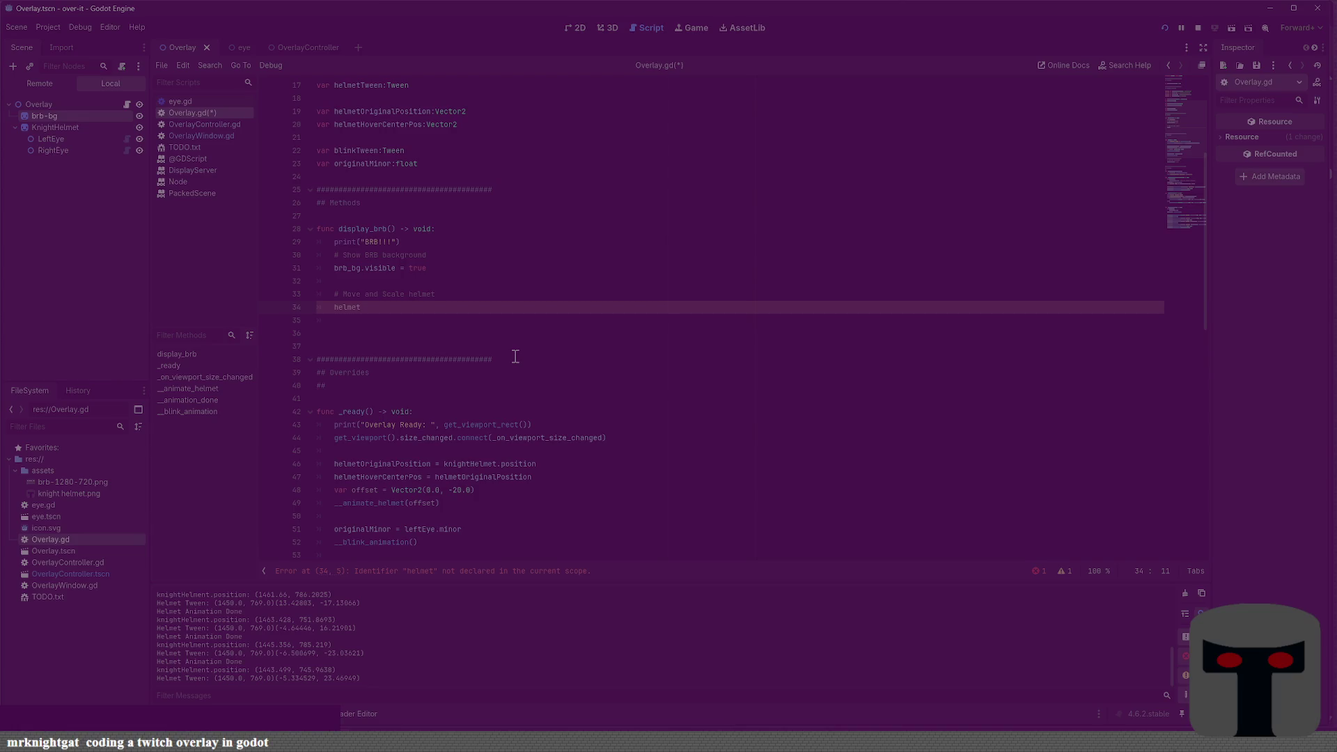
type("Hover")
key("Return")
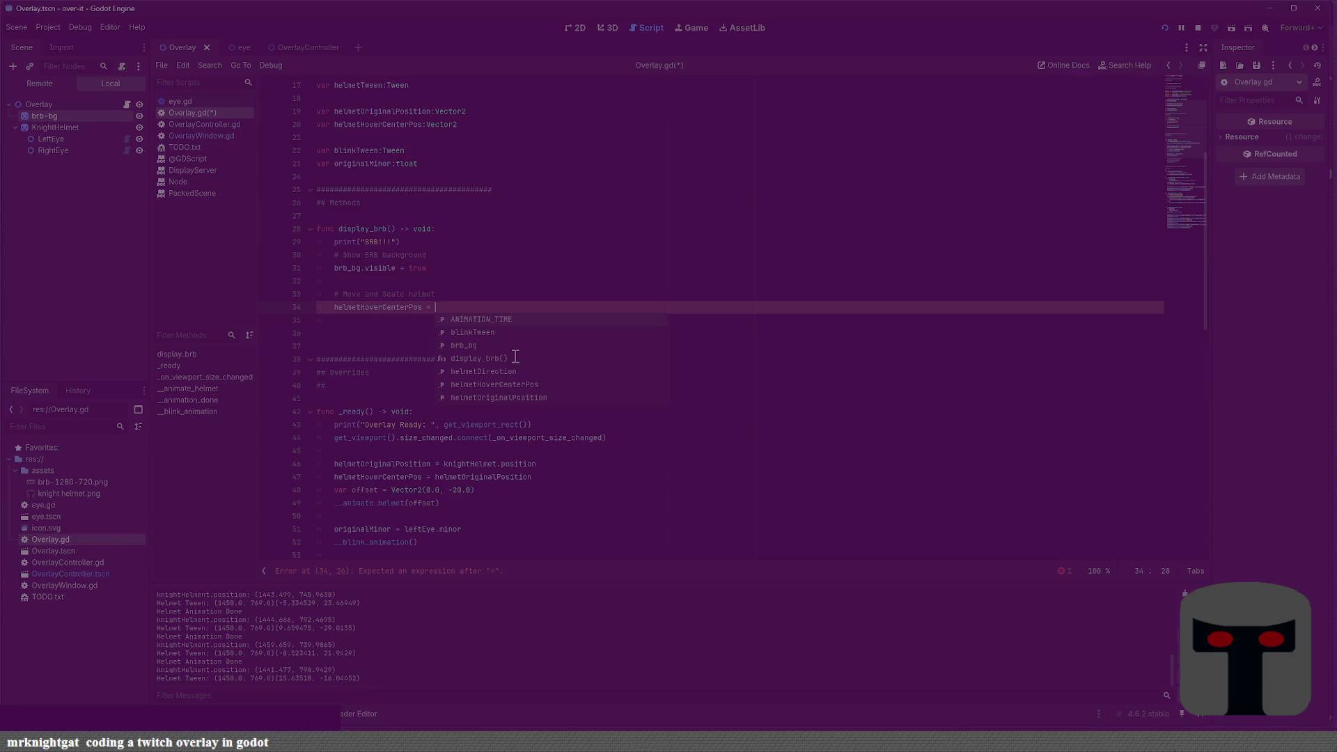
type("size")
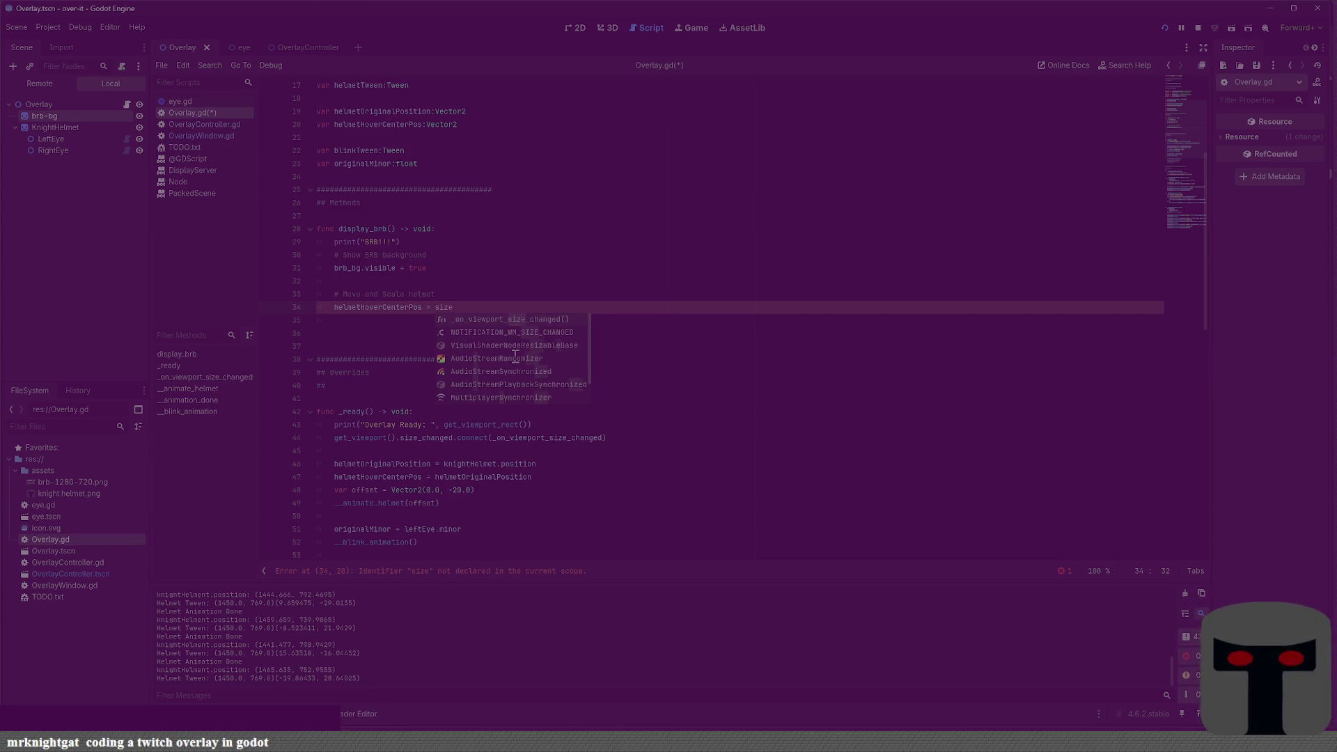
type("/2")
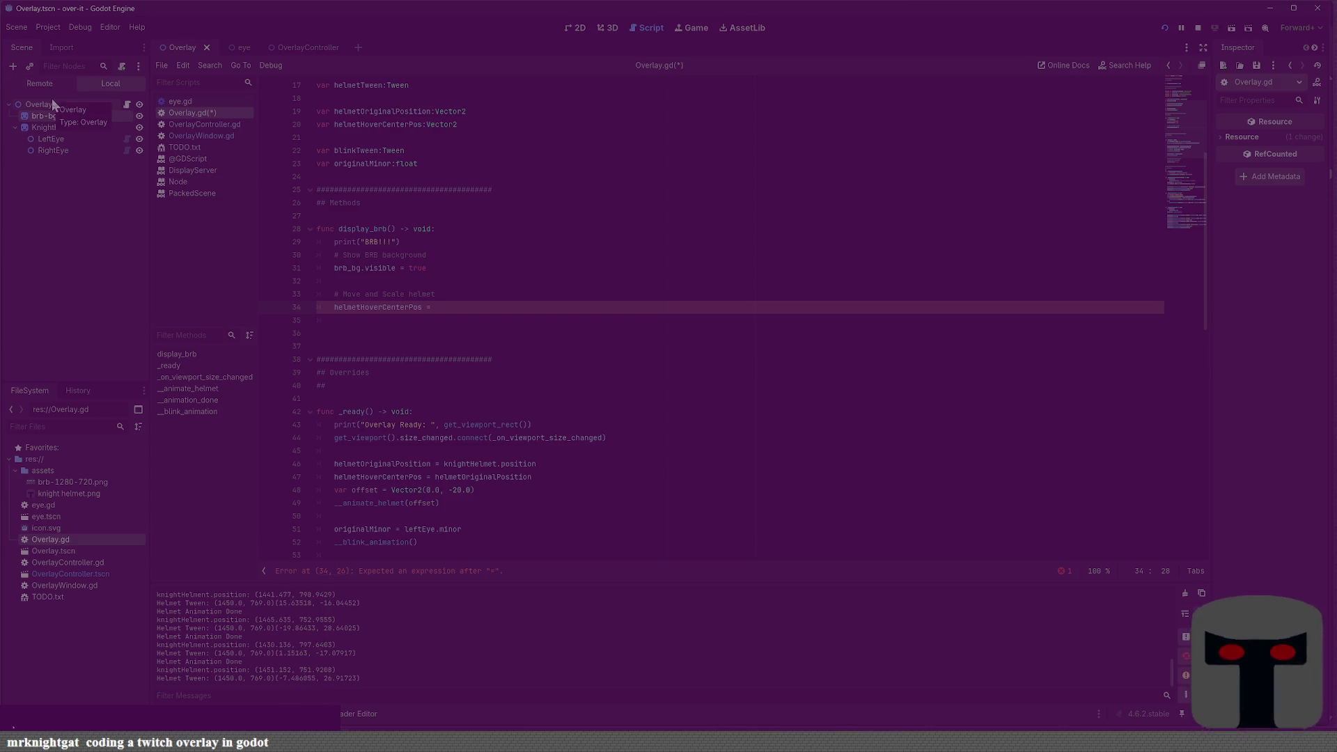
type("ize/")
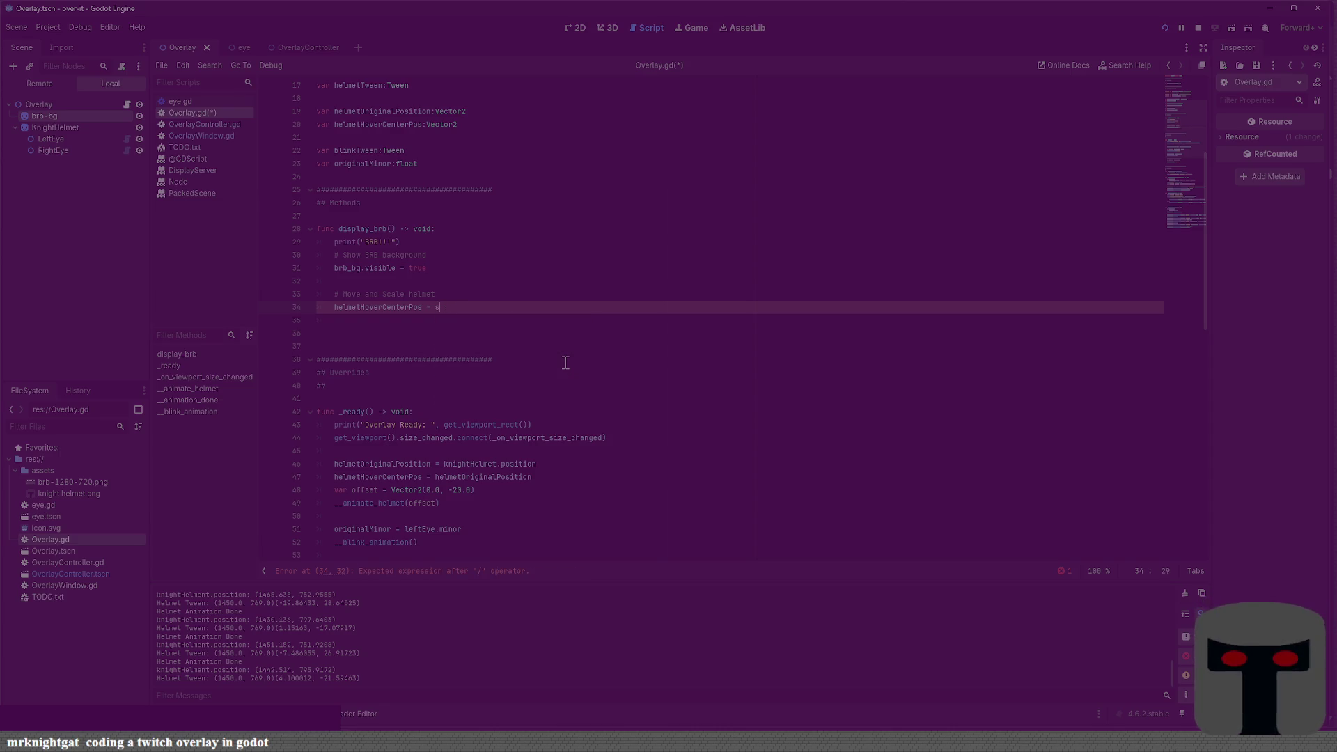
type("_siz")
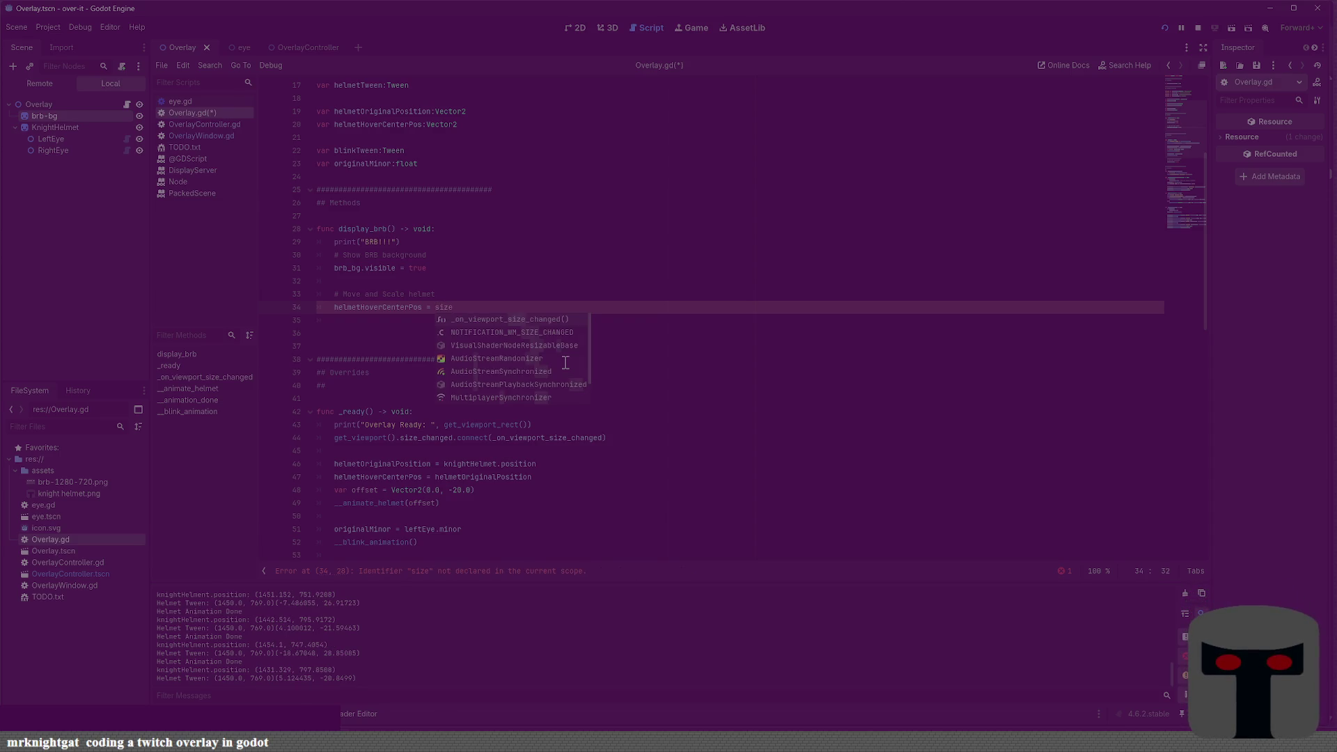
key("BackSpace")
key("BackSpace")
key("BackSpace")
type("view")
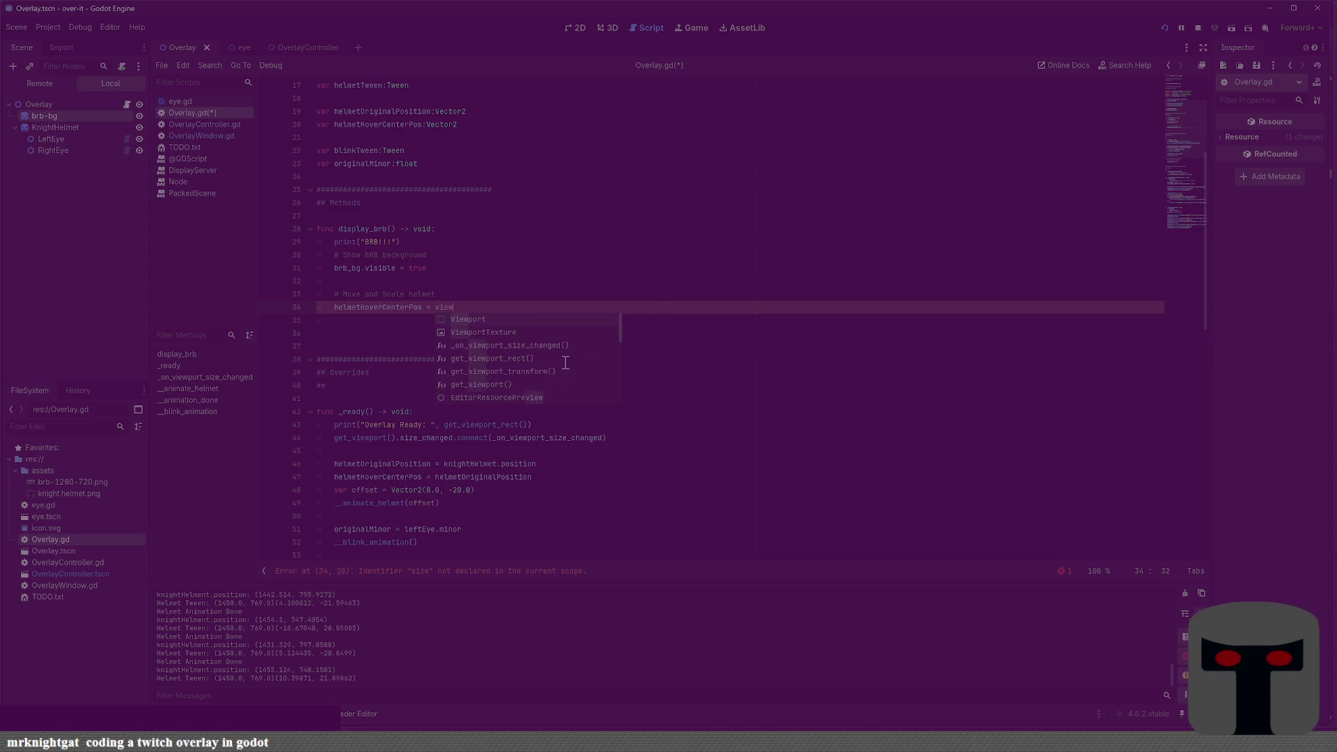
key("Down")
key("Down")
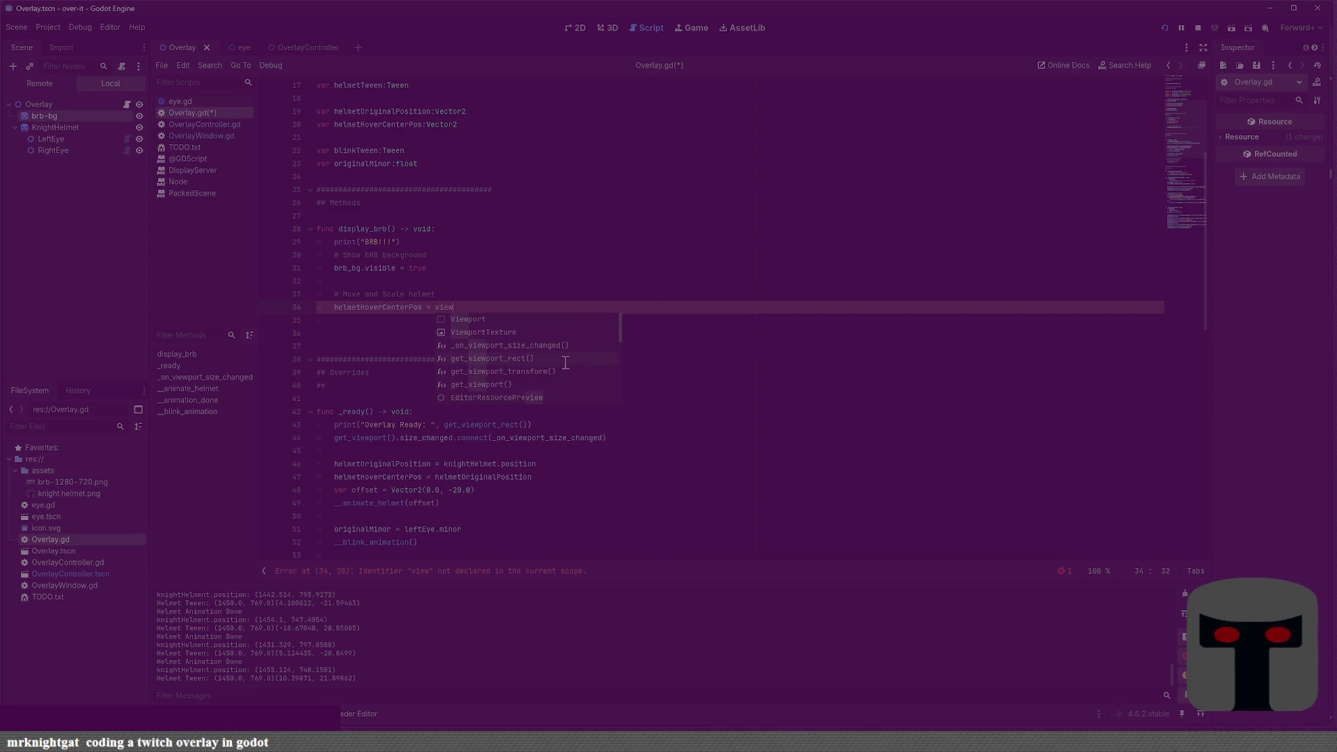
key("Return")
type(".")
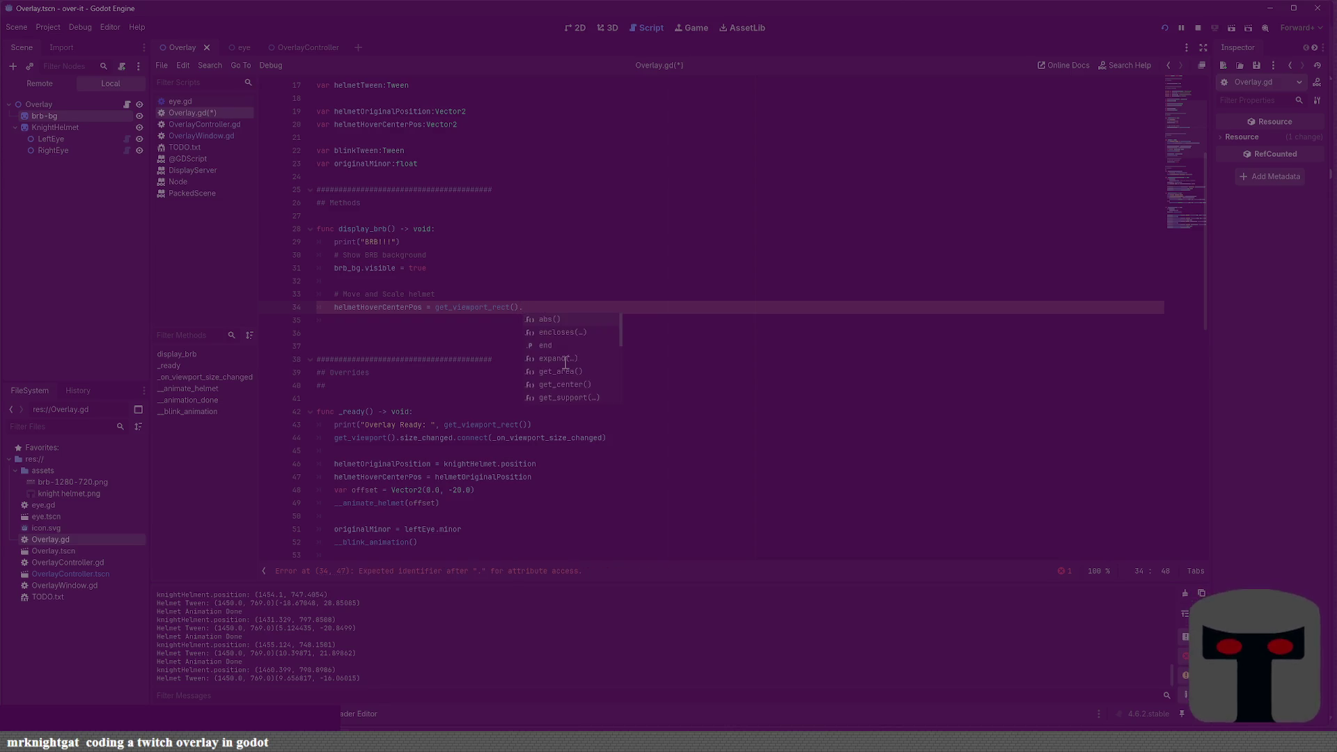
type("size / 2")
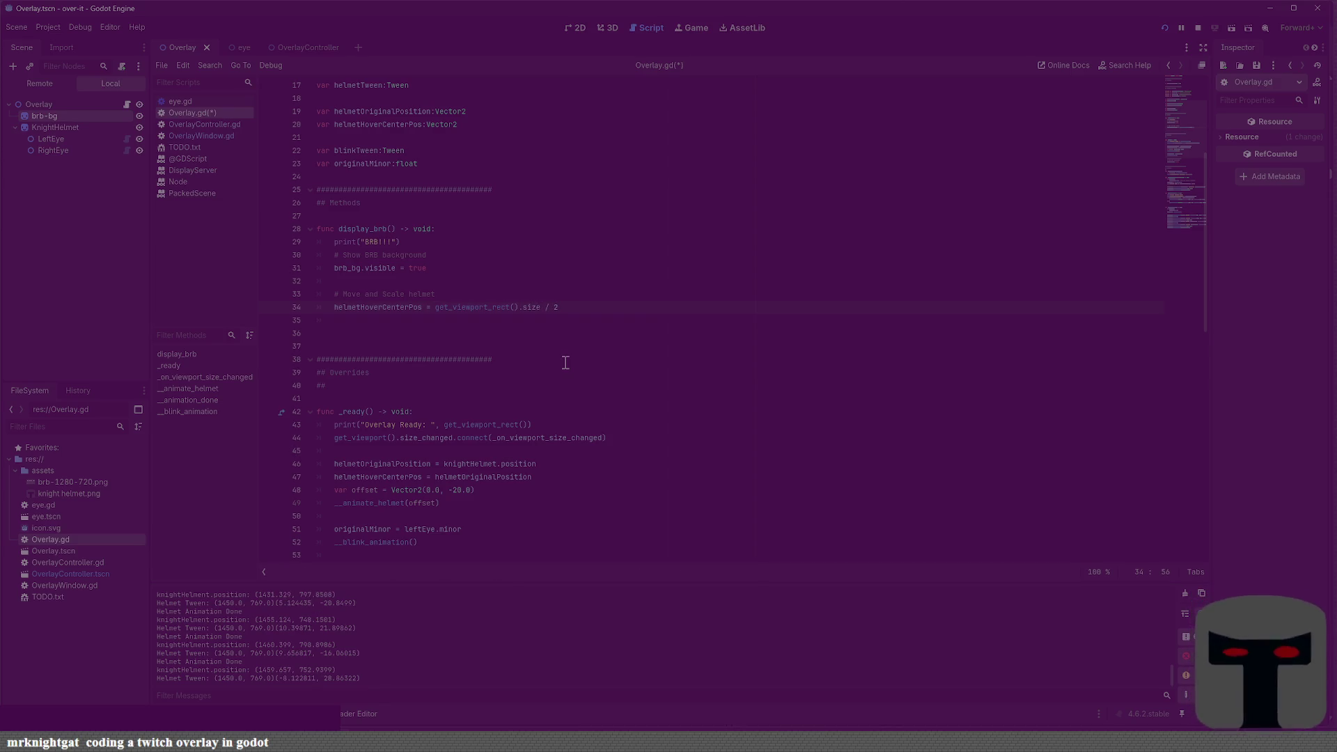
key("ctrl+s")
key("F5")
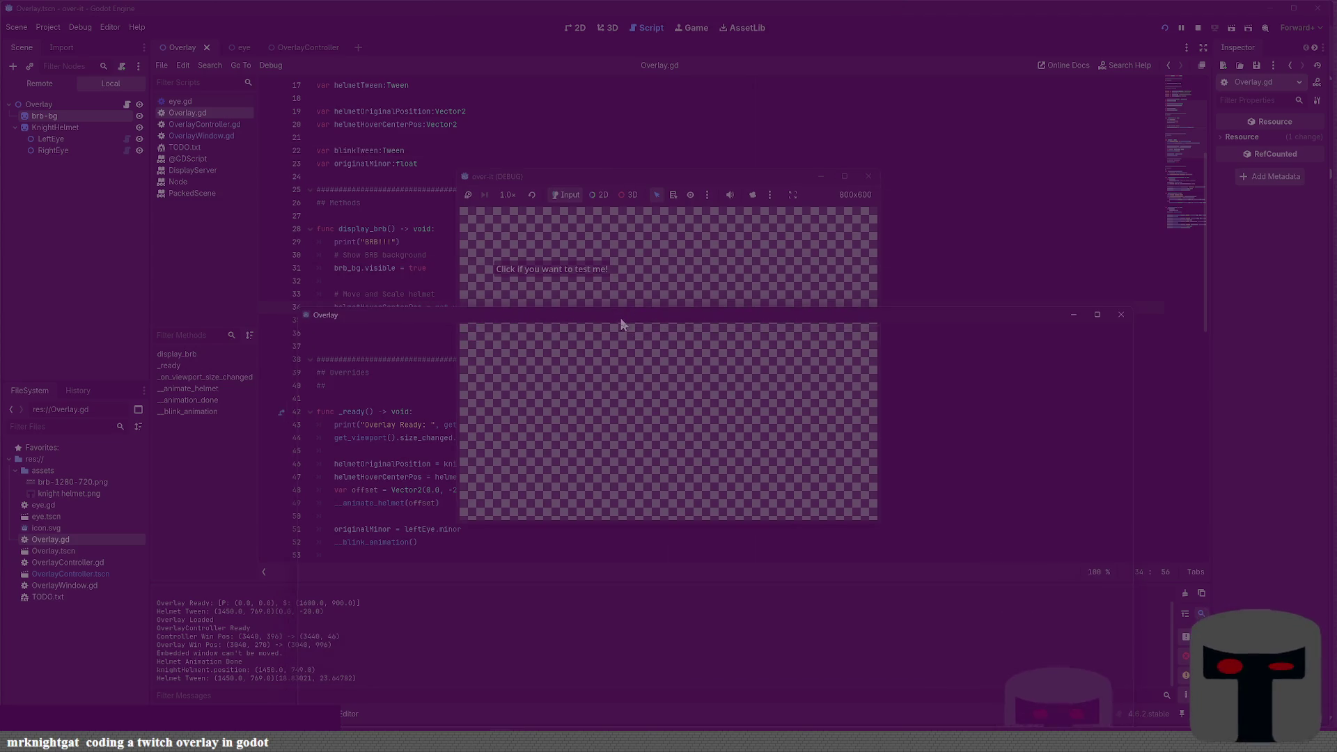
Check the centred helmet in the BRB view, stop the test, and open a line after line 34
left_click(567, 269)
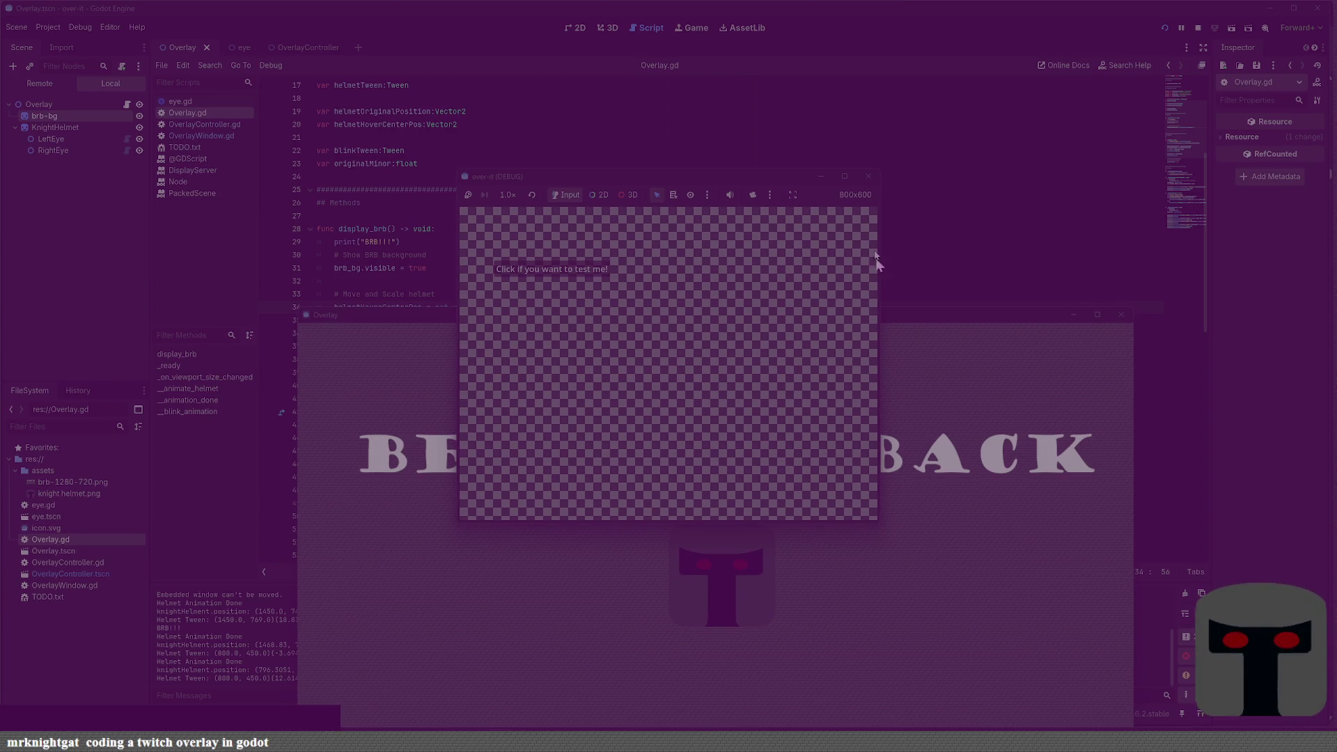
left_click(868, 176)
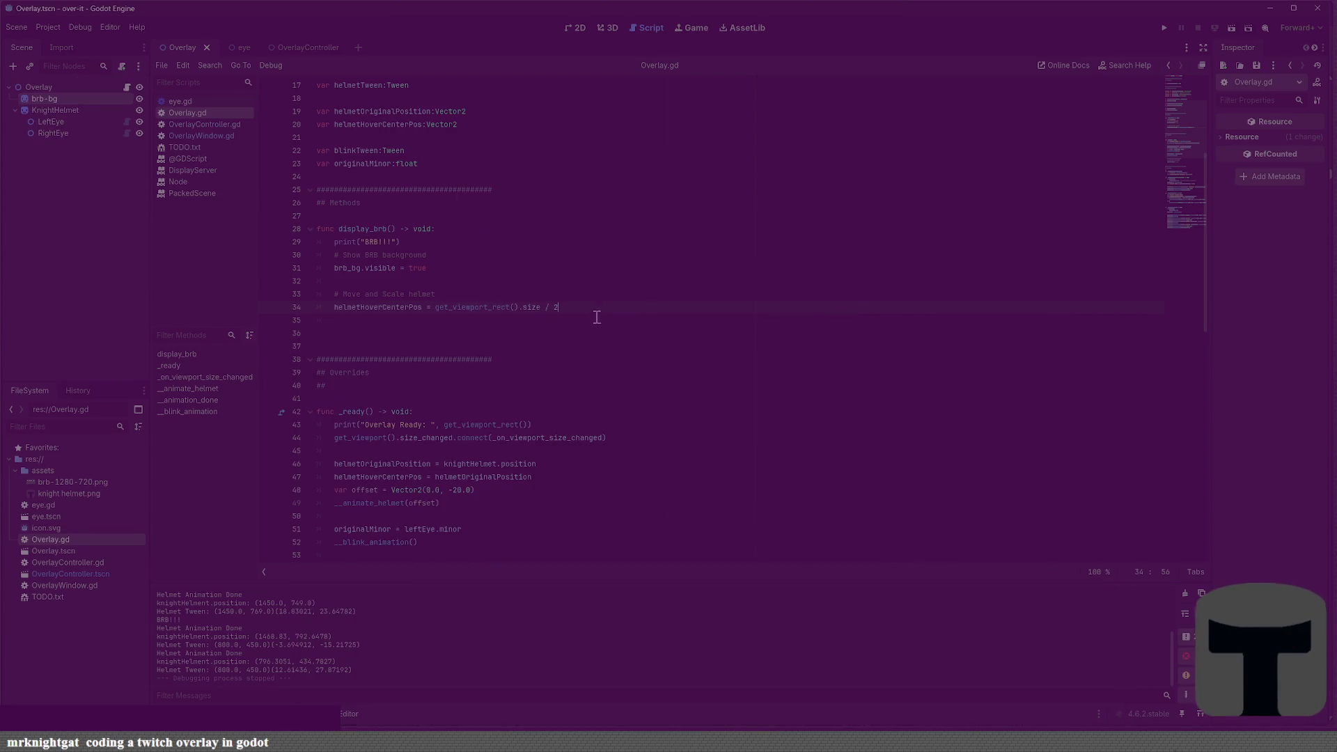
key("Return")
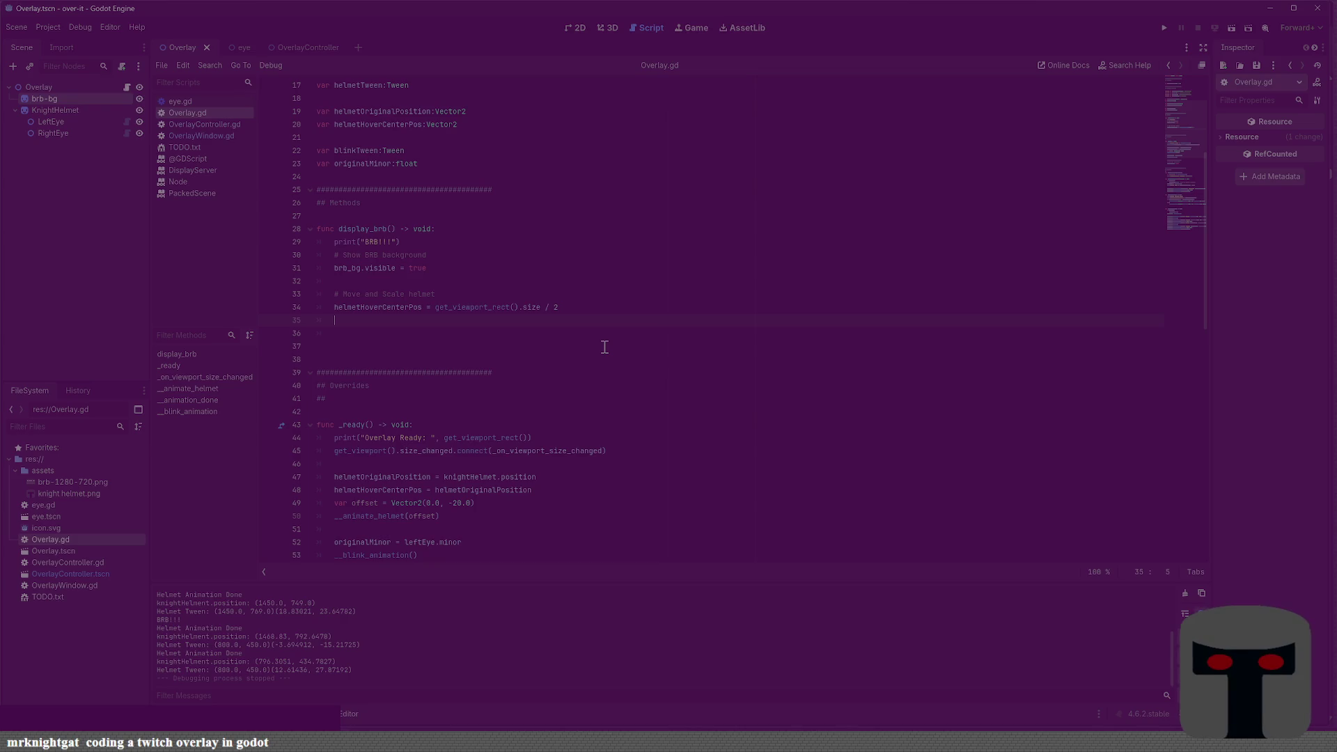
Add knightHelmet.scale = 2.0 on line 35, save, and run the project
type("helmet")
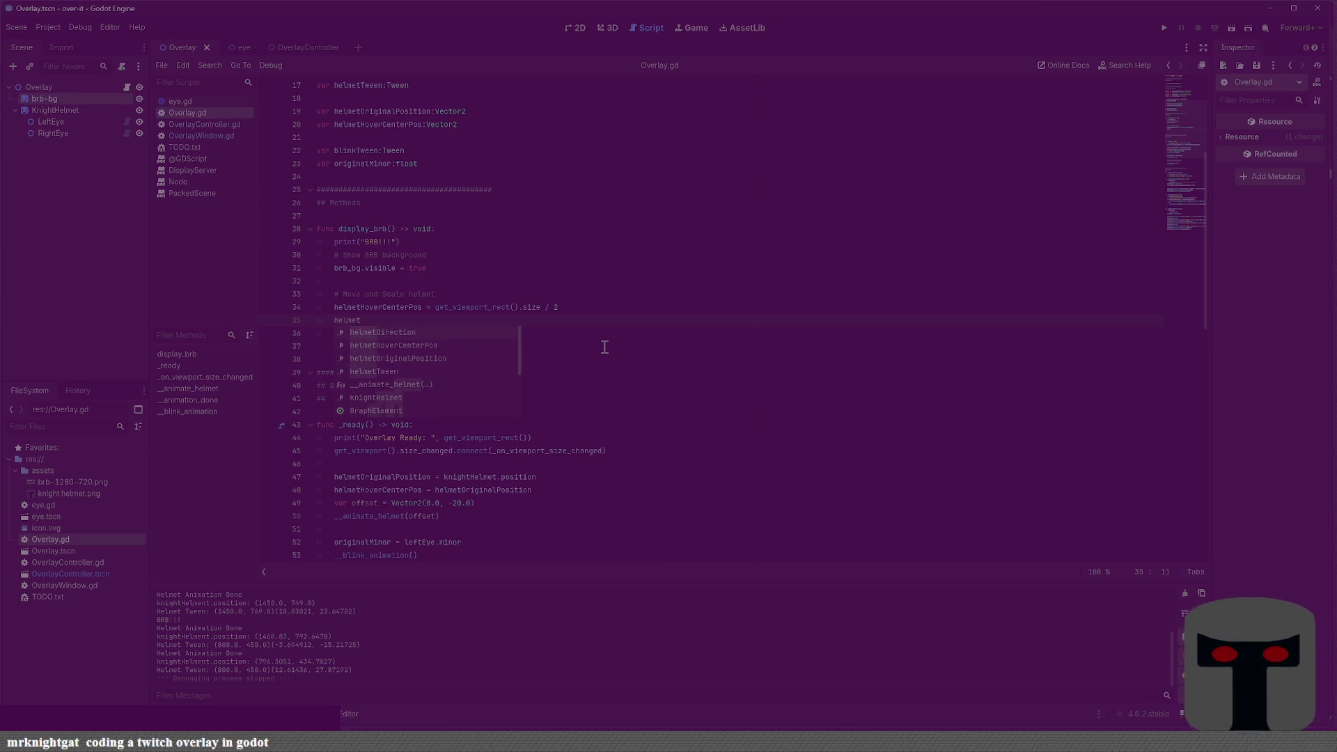
type("Hover")
key("BackSpace")
key("BackSpace")
key("BackSpace")
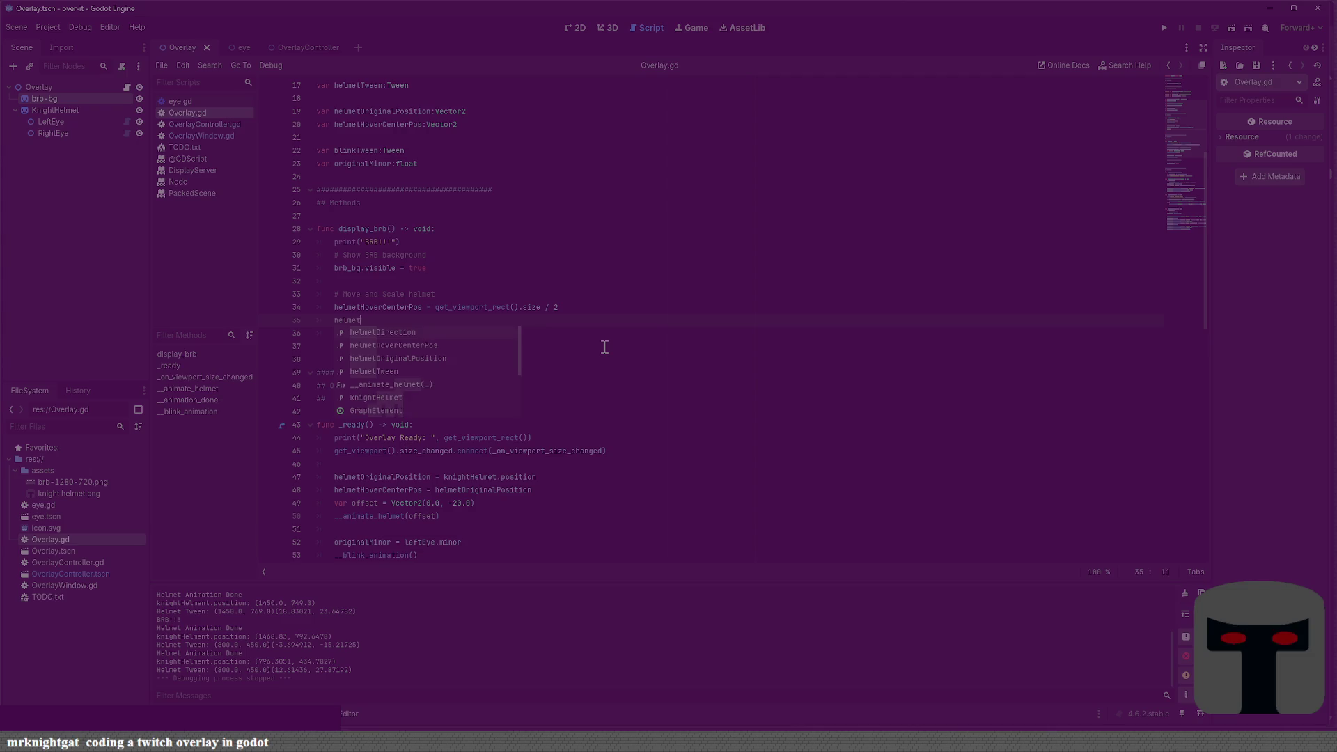
type("el")
key("BackSpace")
key("BackSpace")
key("BackSpace")
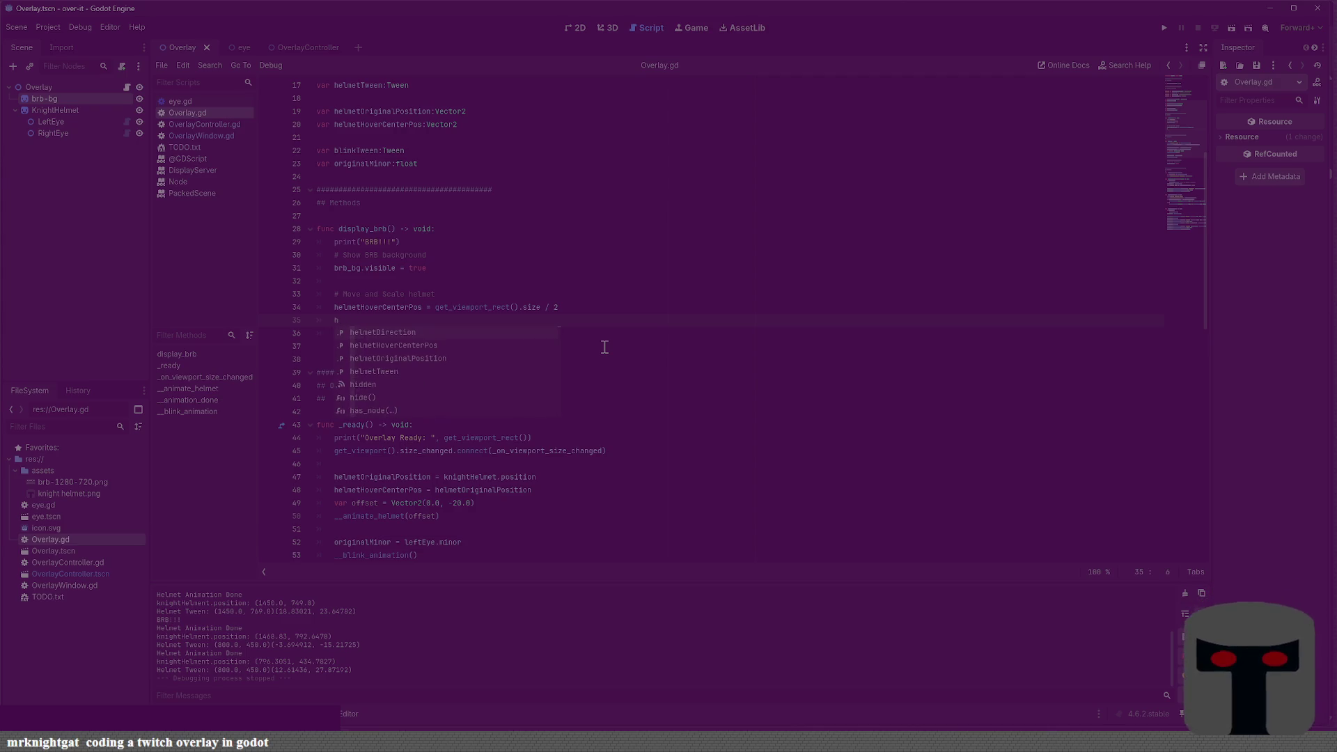
type("knight")
key("Return")
type(".scale")
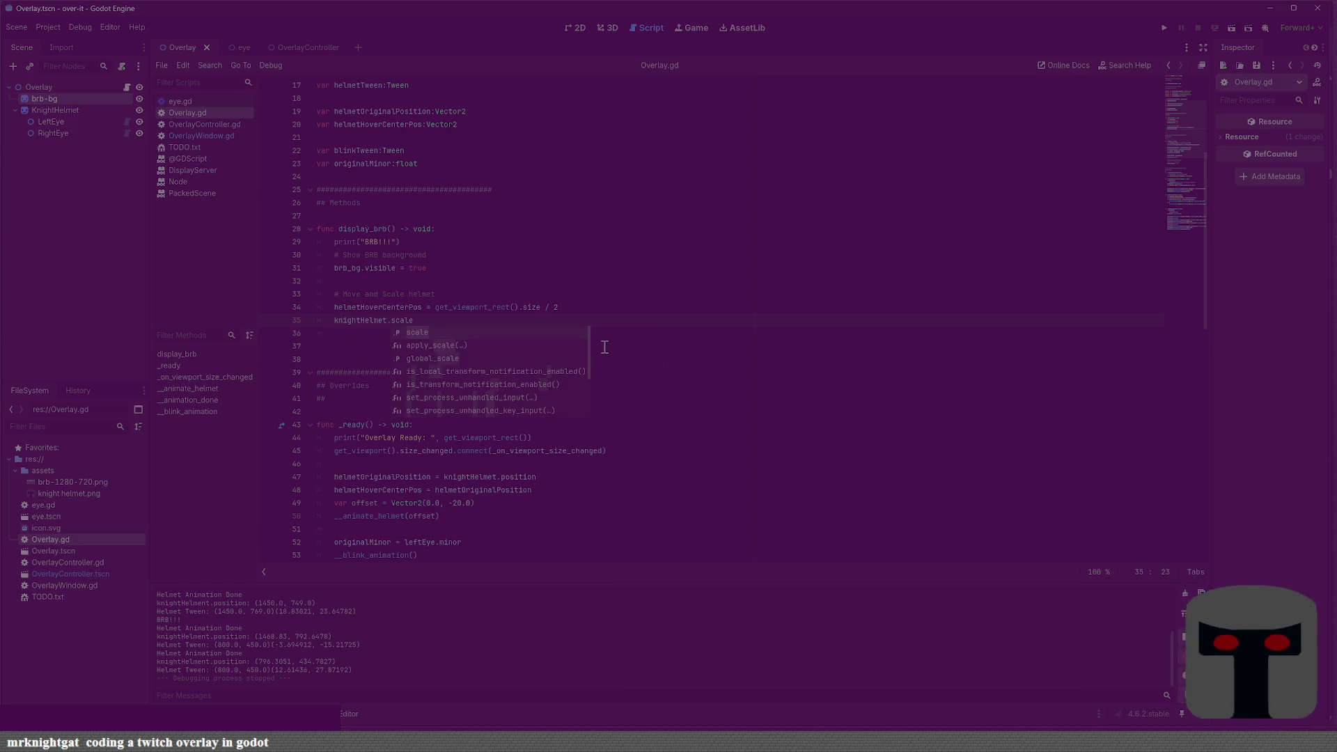
key("Escape")
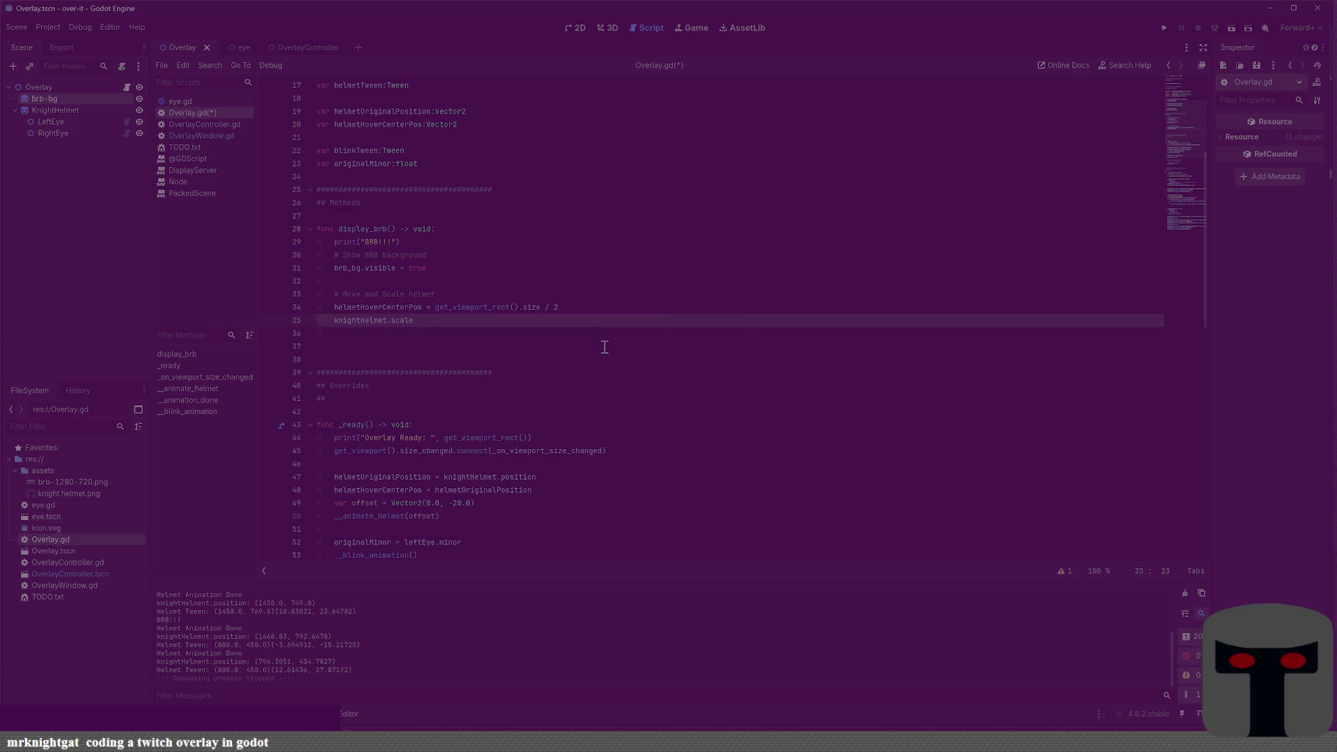
type(".")
key("BackSpace")
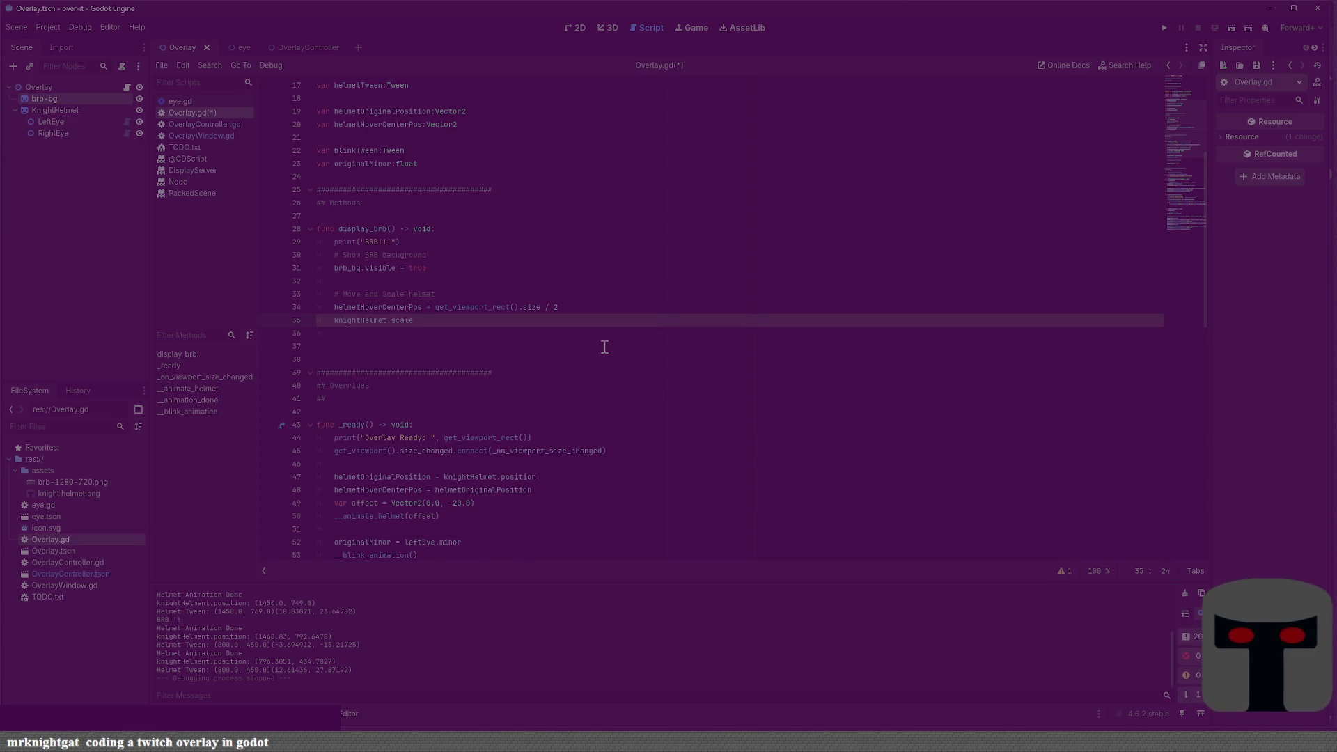
type("= 2.0")
key("ctrl+s")
key("F5")
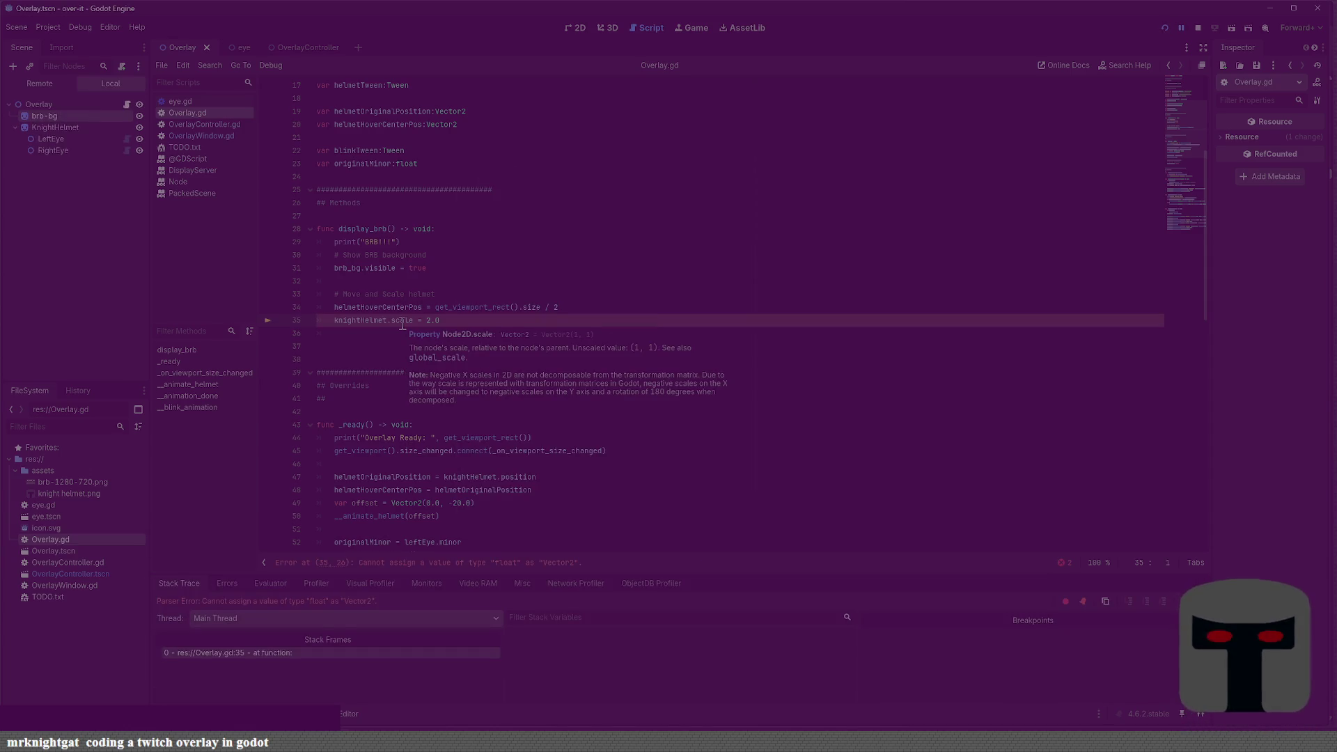
Change the helmet scale value from 2.0 to Vector2(2, 2) and rerun the project
left_click(427, 322)
key("shift+Right")
key("shift+Right")
key("shift+Right")
type("Vector2(2, 2)")
key("F5")
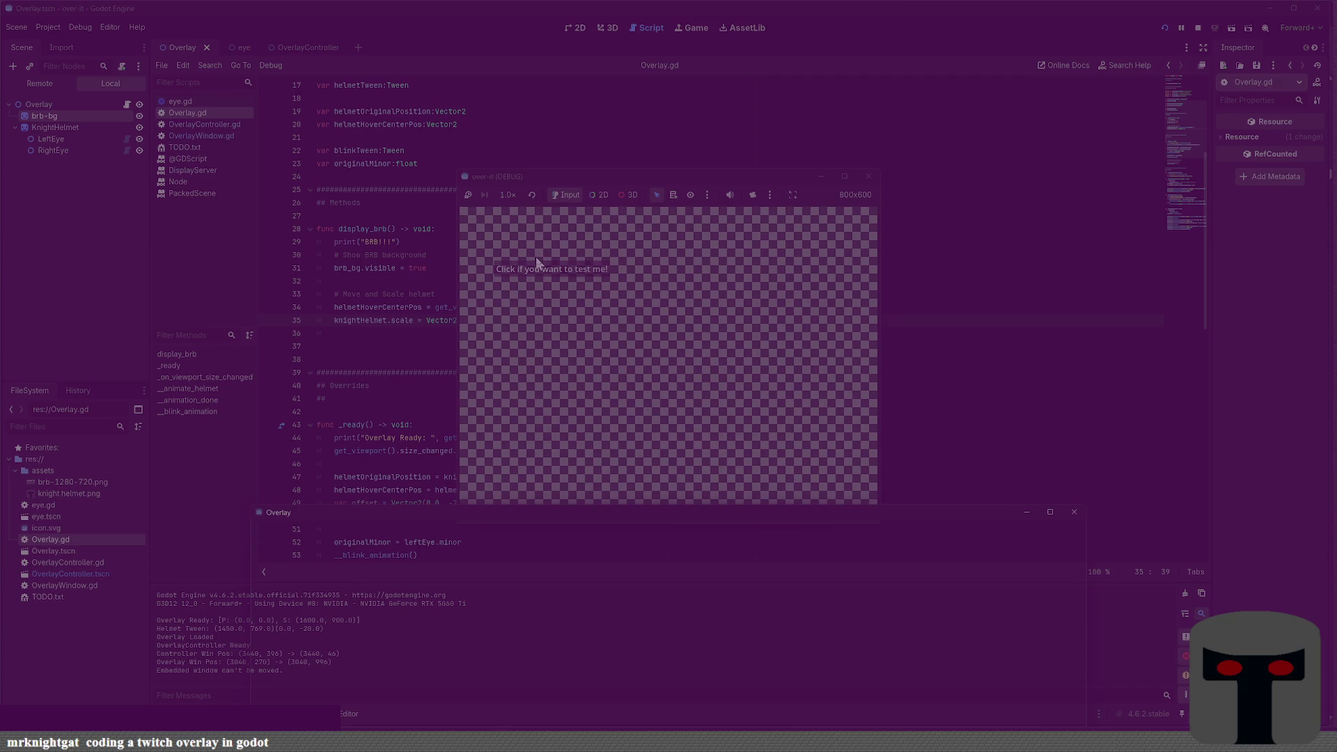
Confirm the doubled helmet over BE RIGHT BACK in the BRB view, then close the test run
left_click(537, 269)
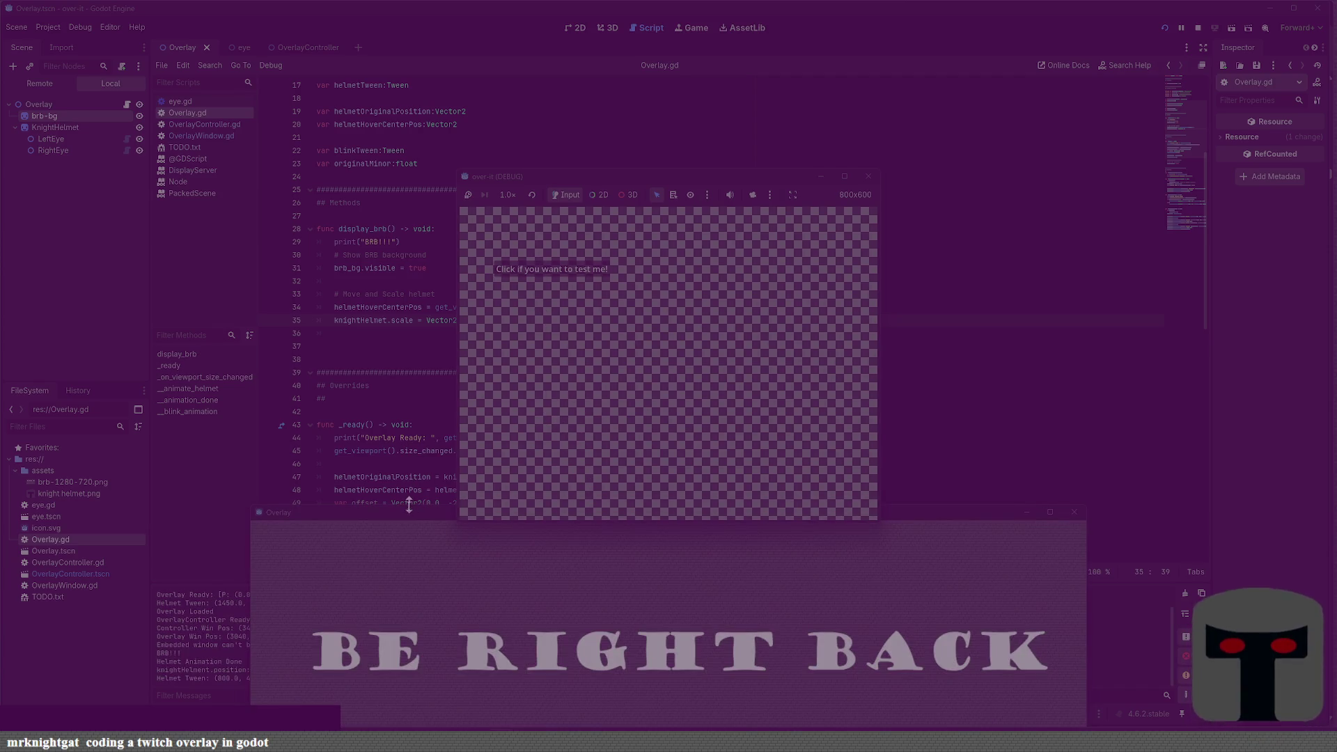
left_click_drag(414, 513, 408, 279)
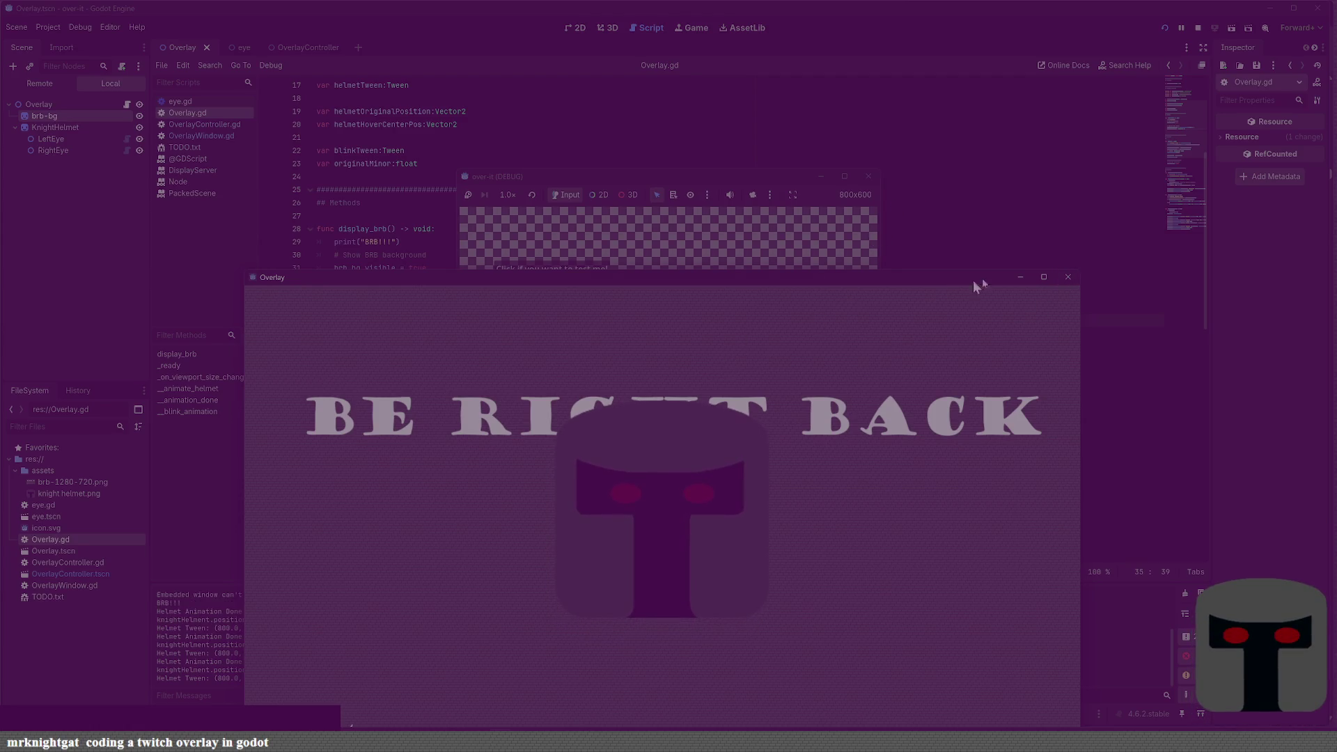
left_click(868, 176)
left_click(556, 307)
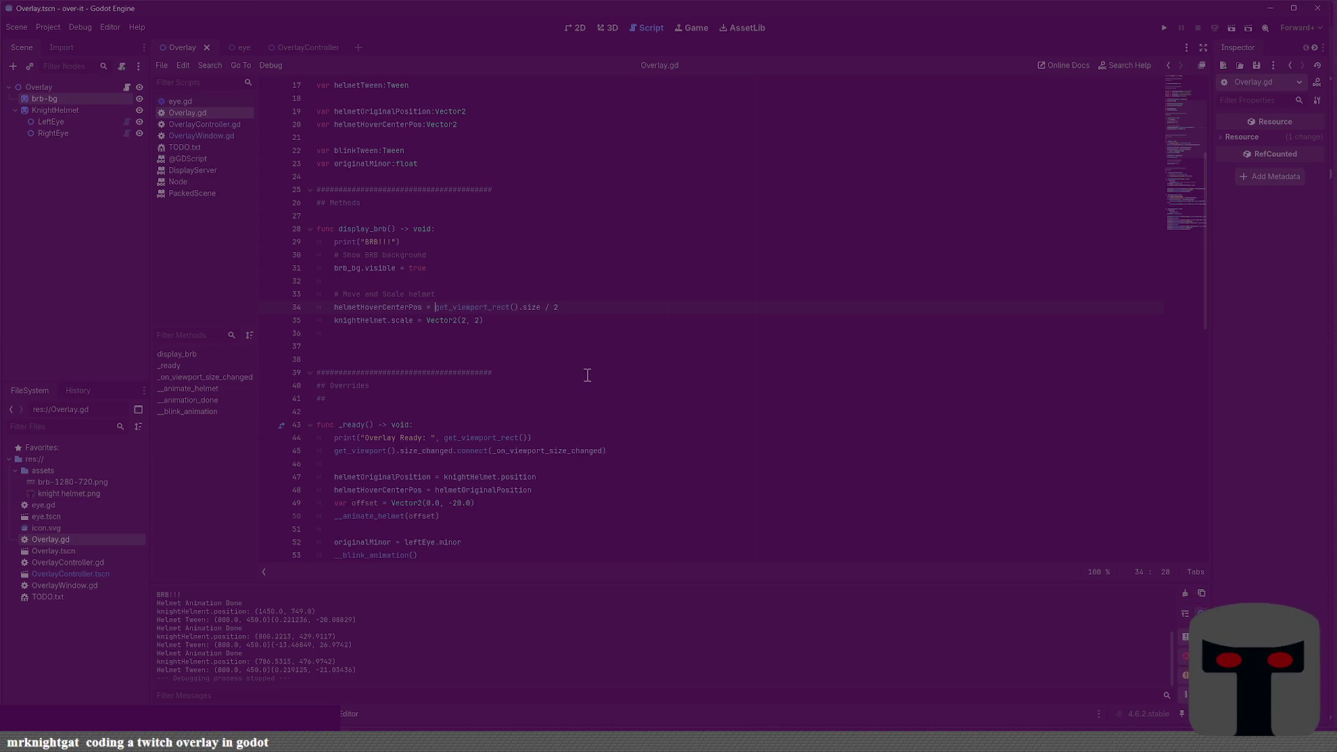
Add helmetHoverCenterPos.y + 30 on a new line after the hover-center line and save
key("Return")
type("elmetH")
key("Return")
type("y + ")
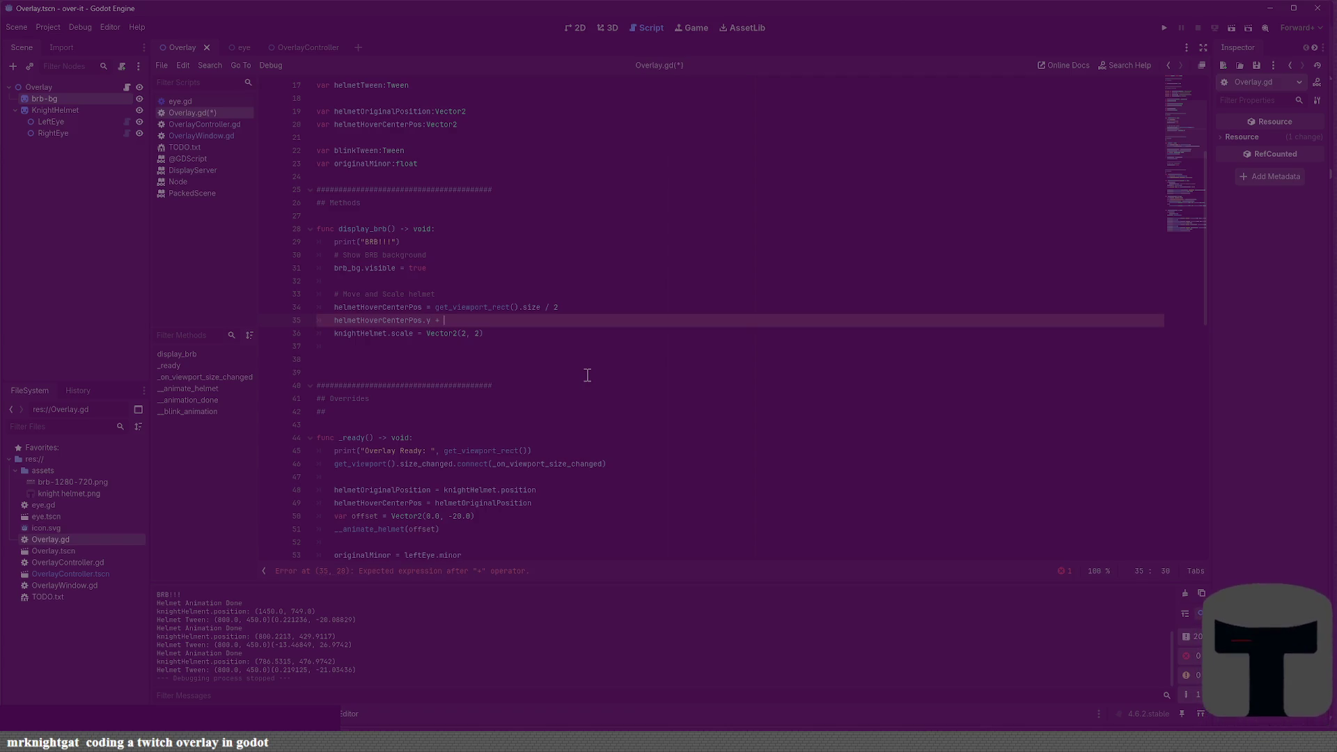
type("30")
key("ctrl+s")
Start a Tween line above the scale line, then delete it and its leftover empty line
key("Down")
key("ctrl+shift+Return")
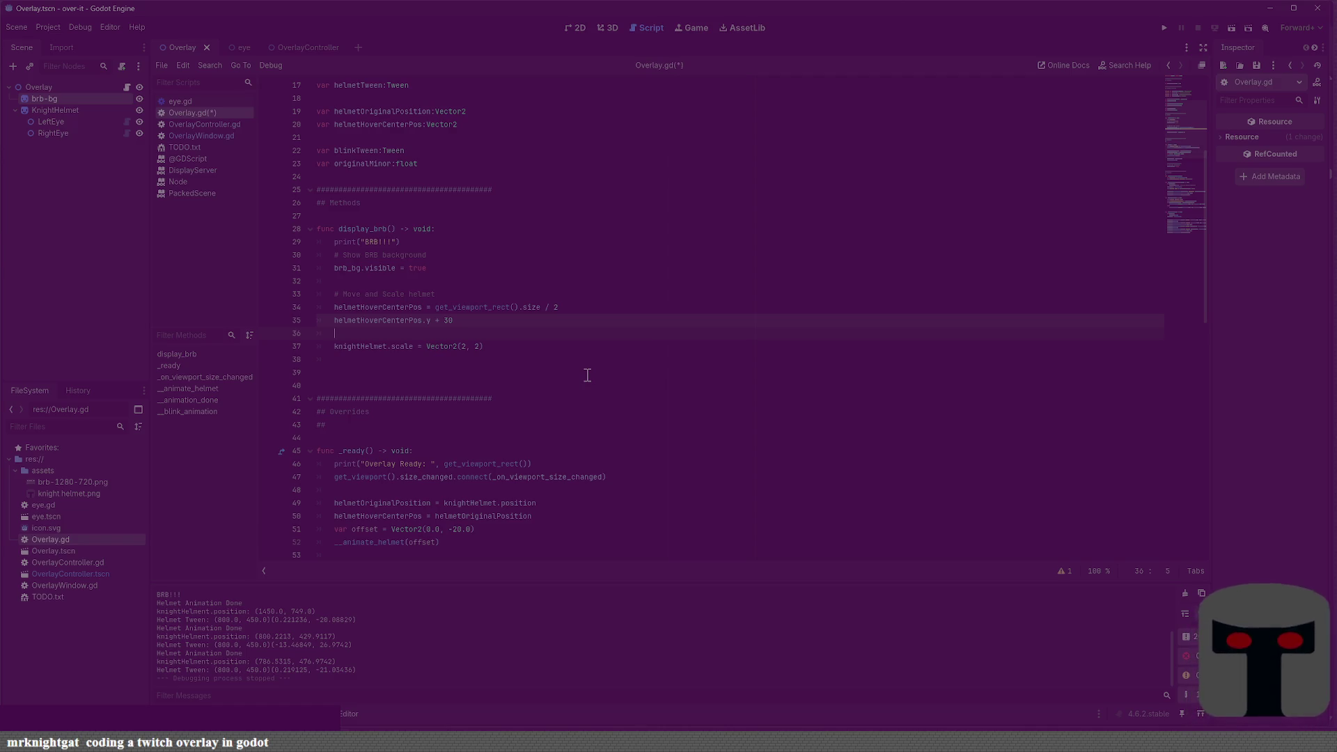
type("twee")
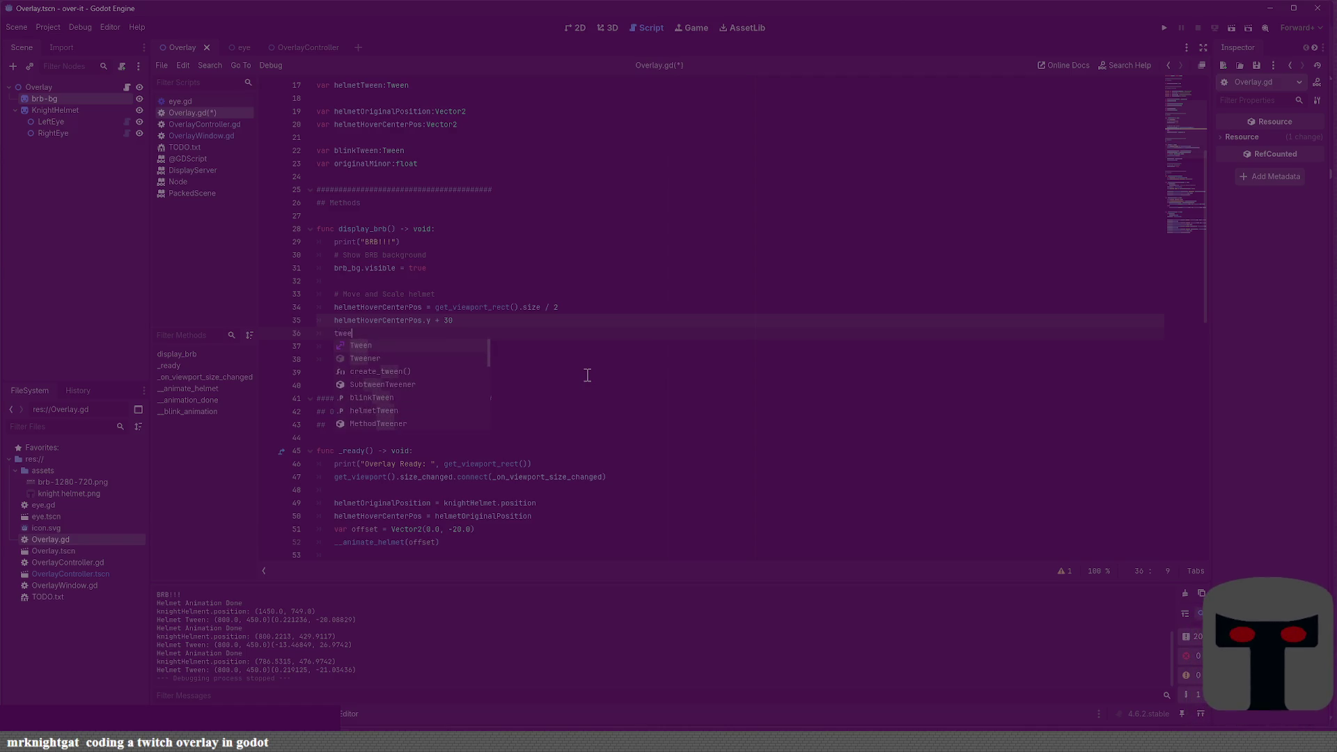
key("Return")
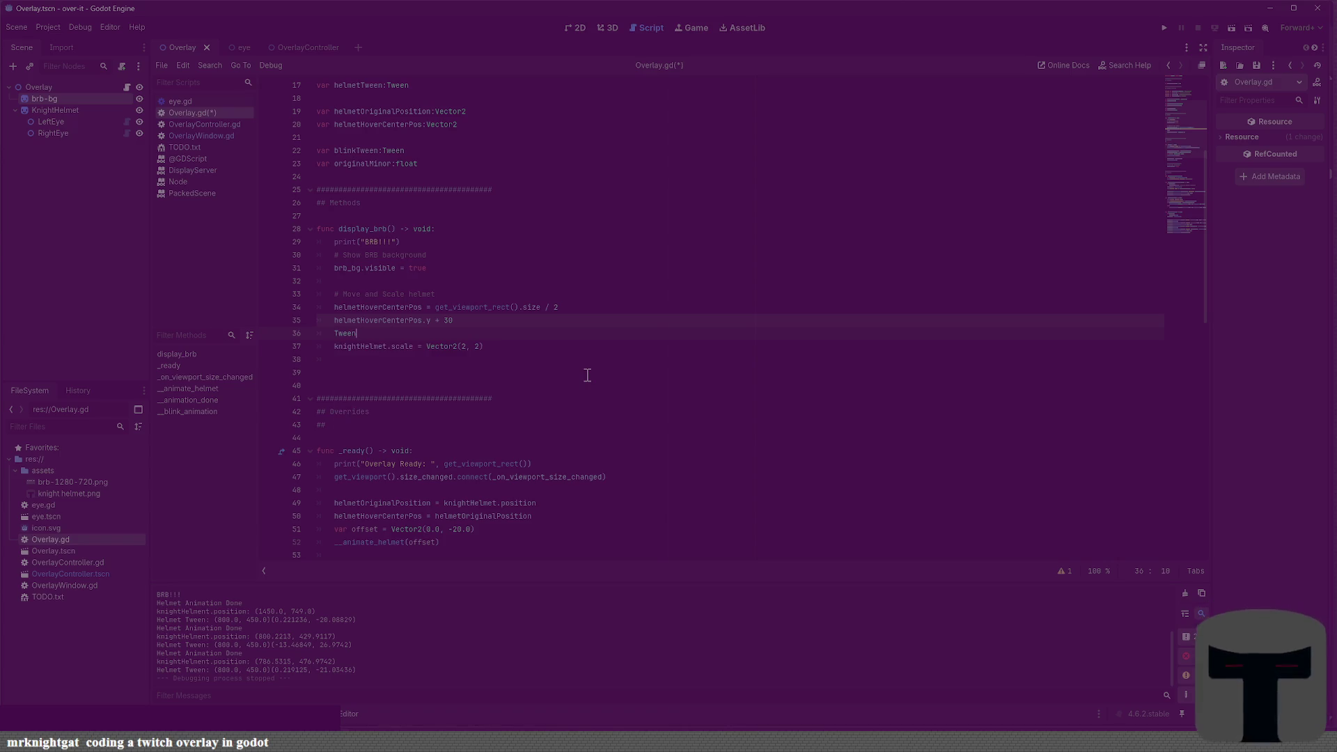
scroll(587, 375, "down", 15)
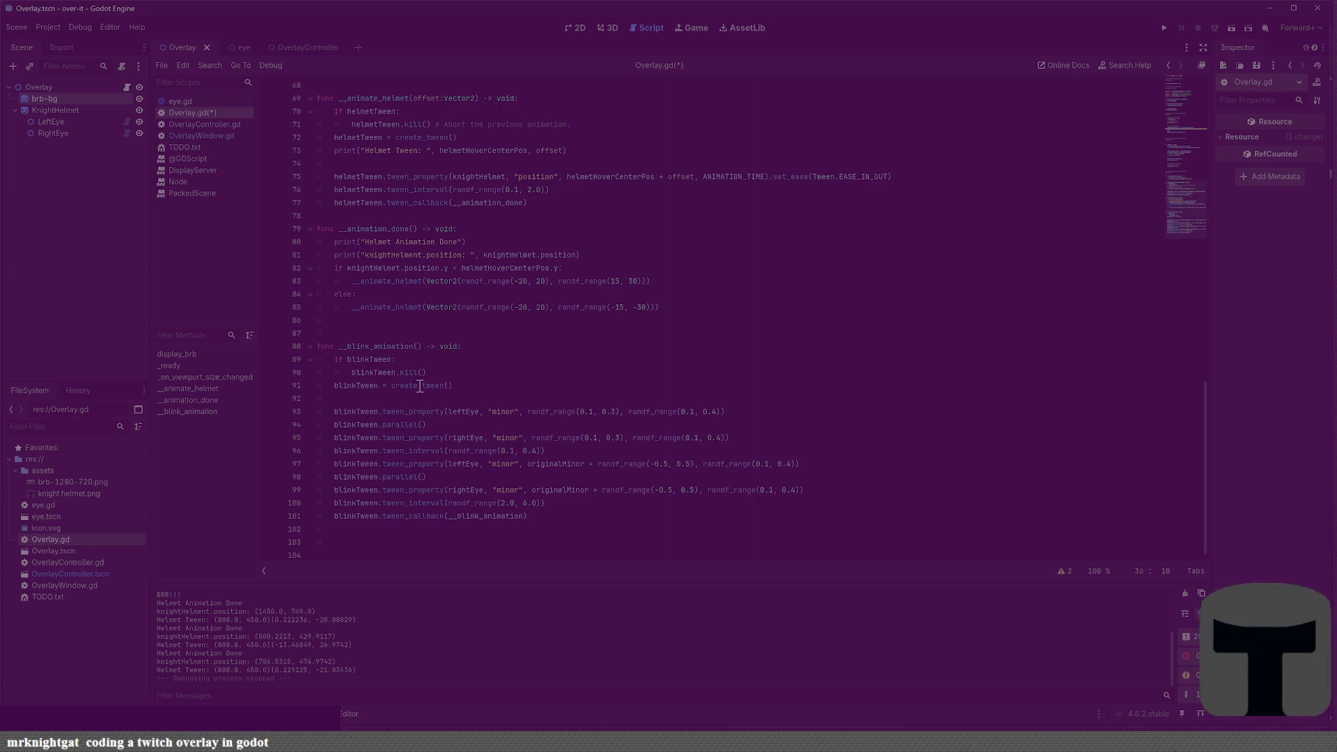
scroll(475, 381, "up", 2)
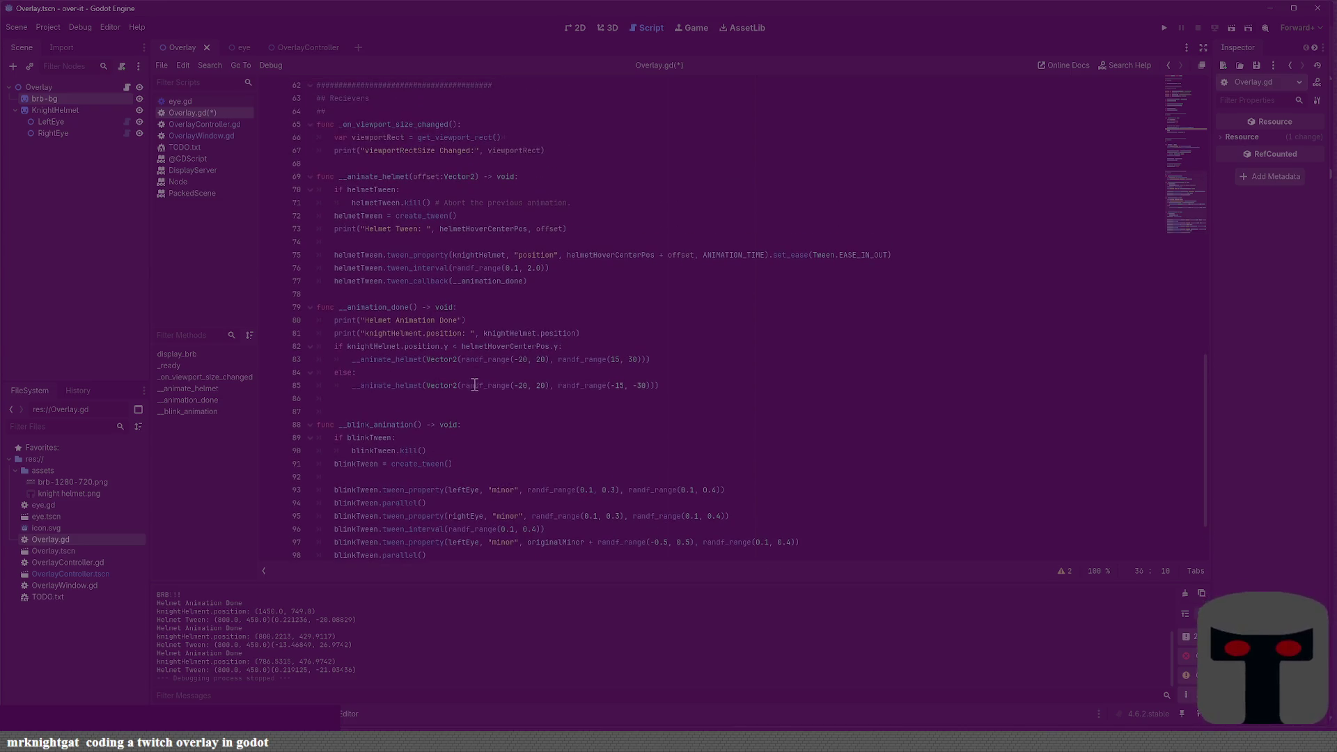
scroll(430, 309, "up", 2)
scroll(372, 312, "up", 1)
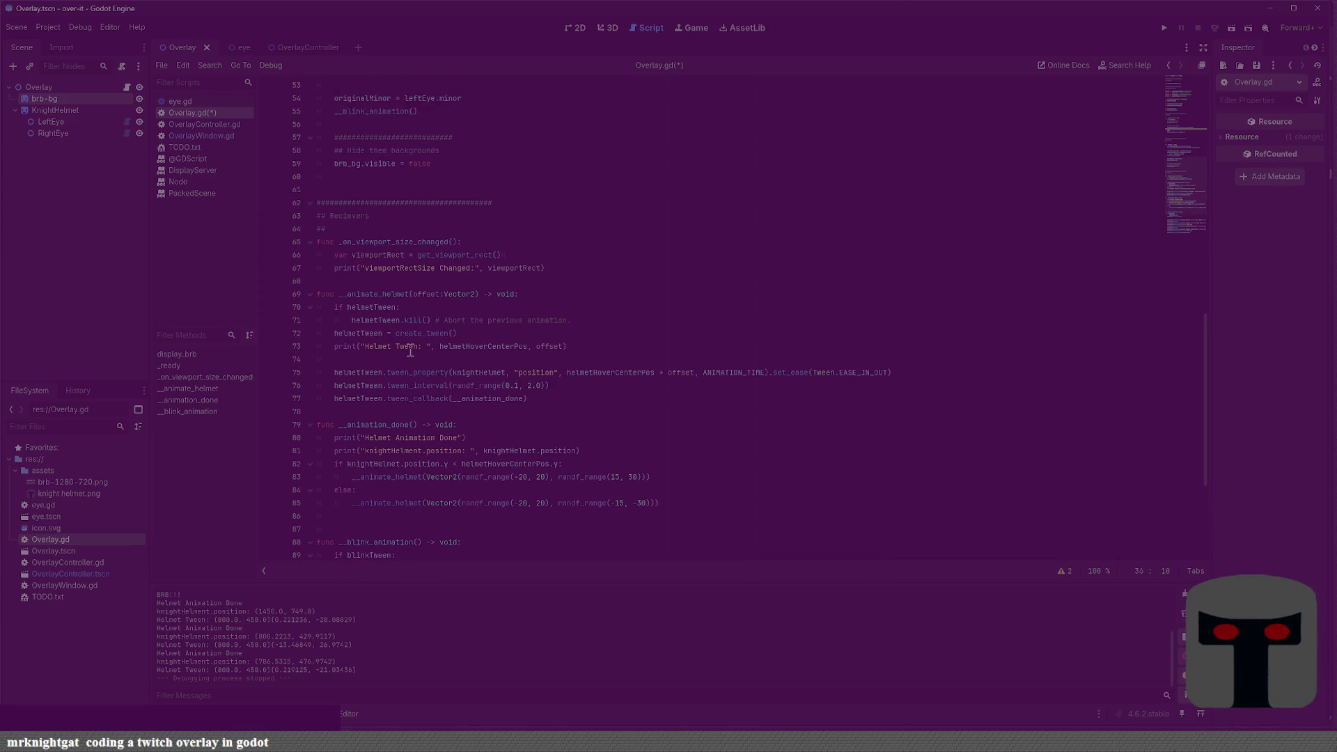
scroll(410, 350, "up", 11)
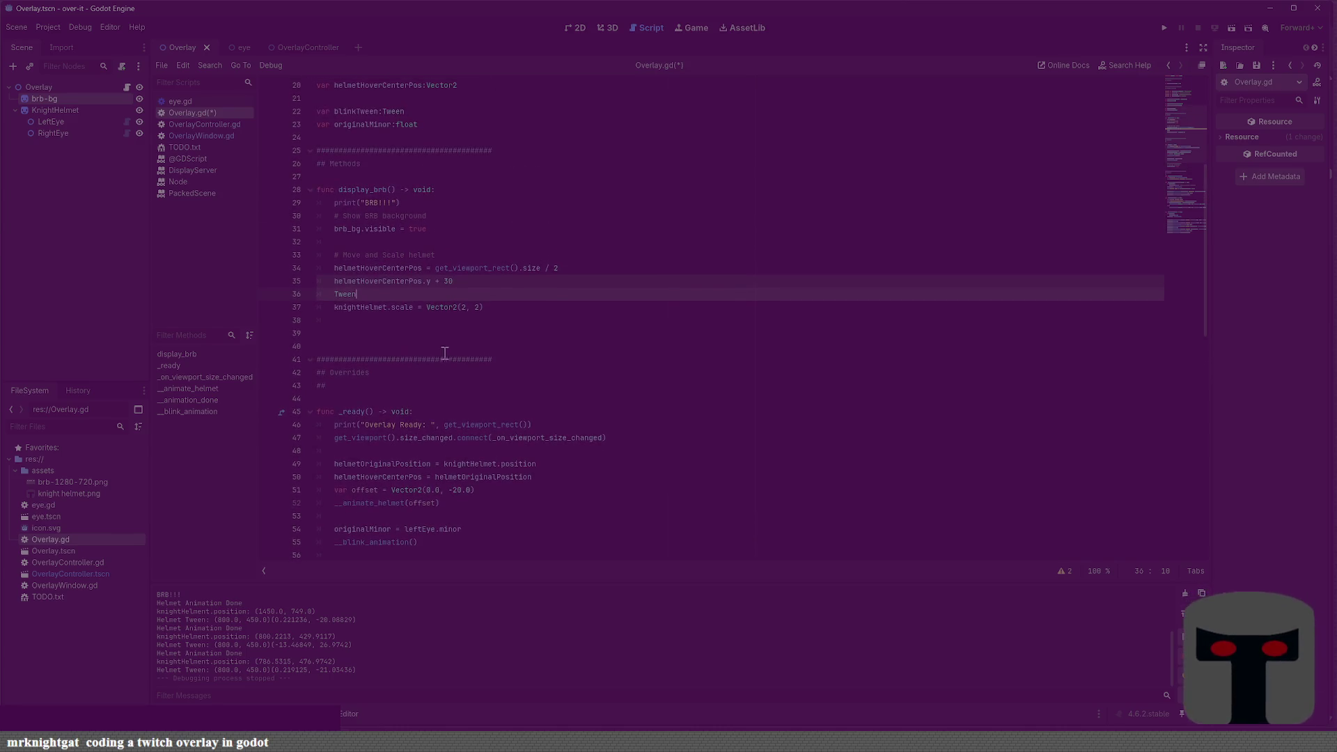
key("BackSpace")
key("BackSpace")
key("BackSpace")
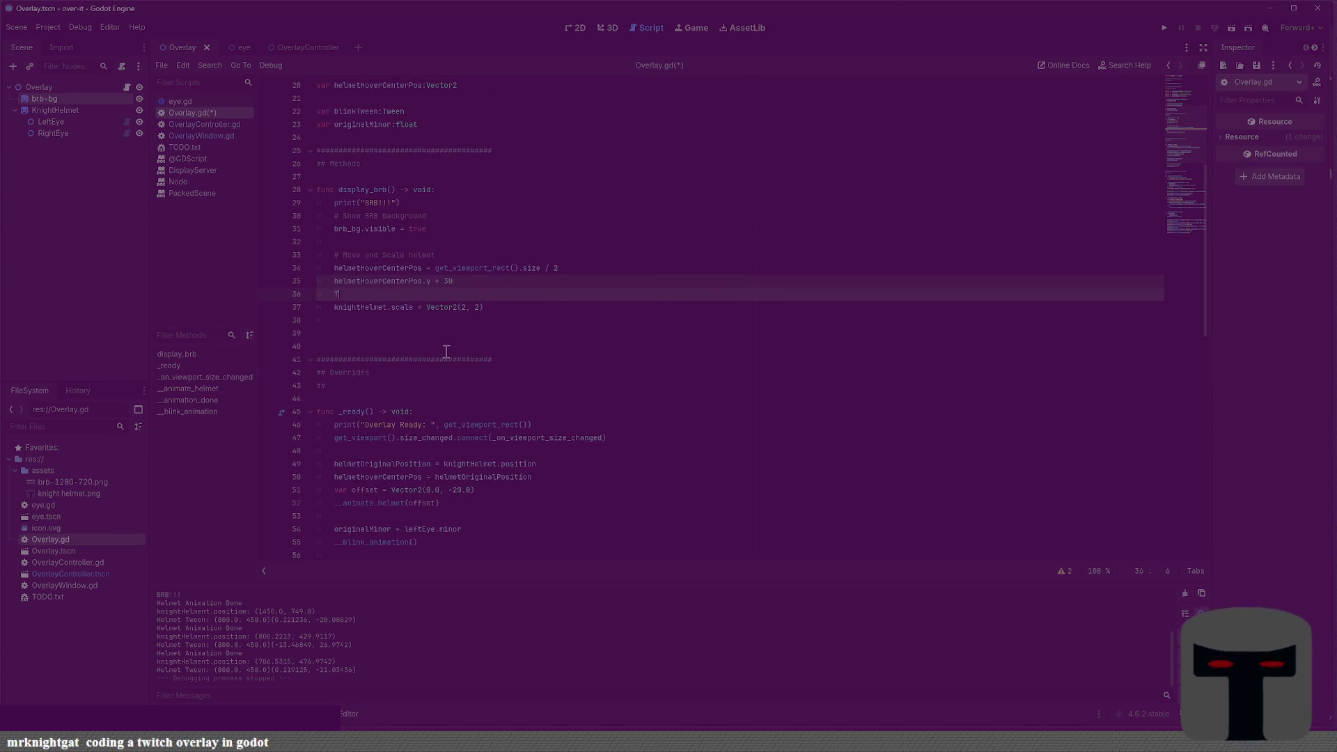
key("BackSpace")
key("BackSpace")
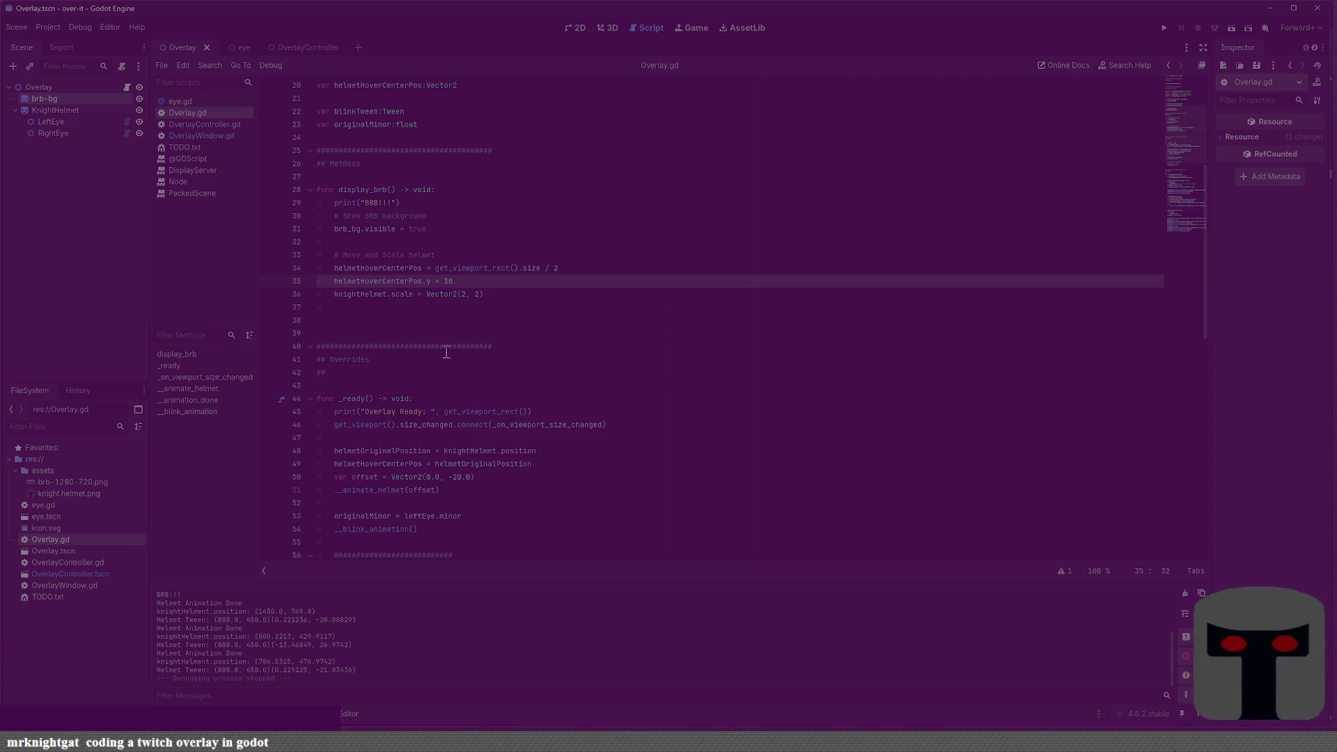
scroll(446, 352, "down", 15)
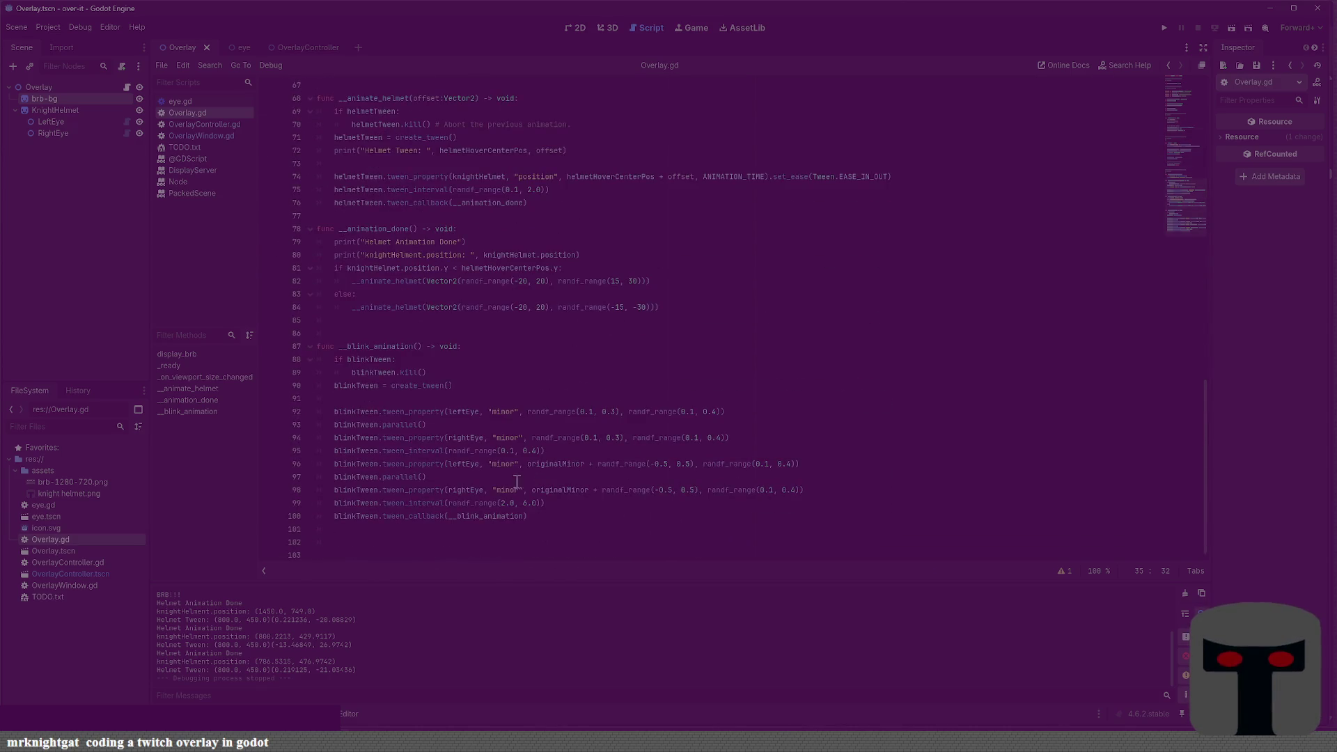
scroll(433, 322, "up", 2)
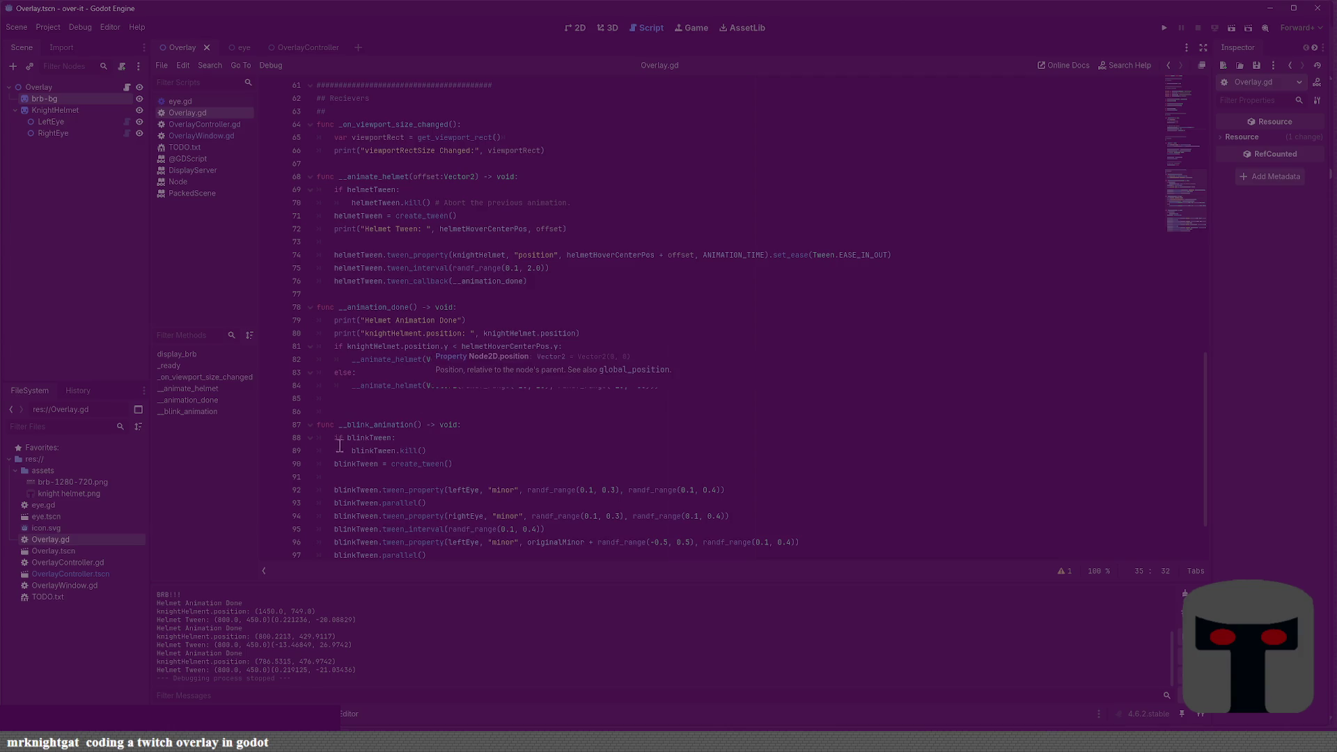
scroll(452, 416, "up", 2)
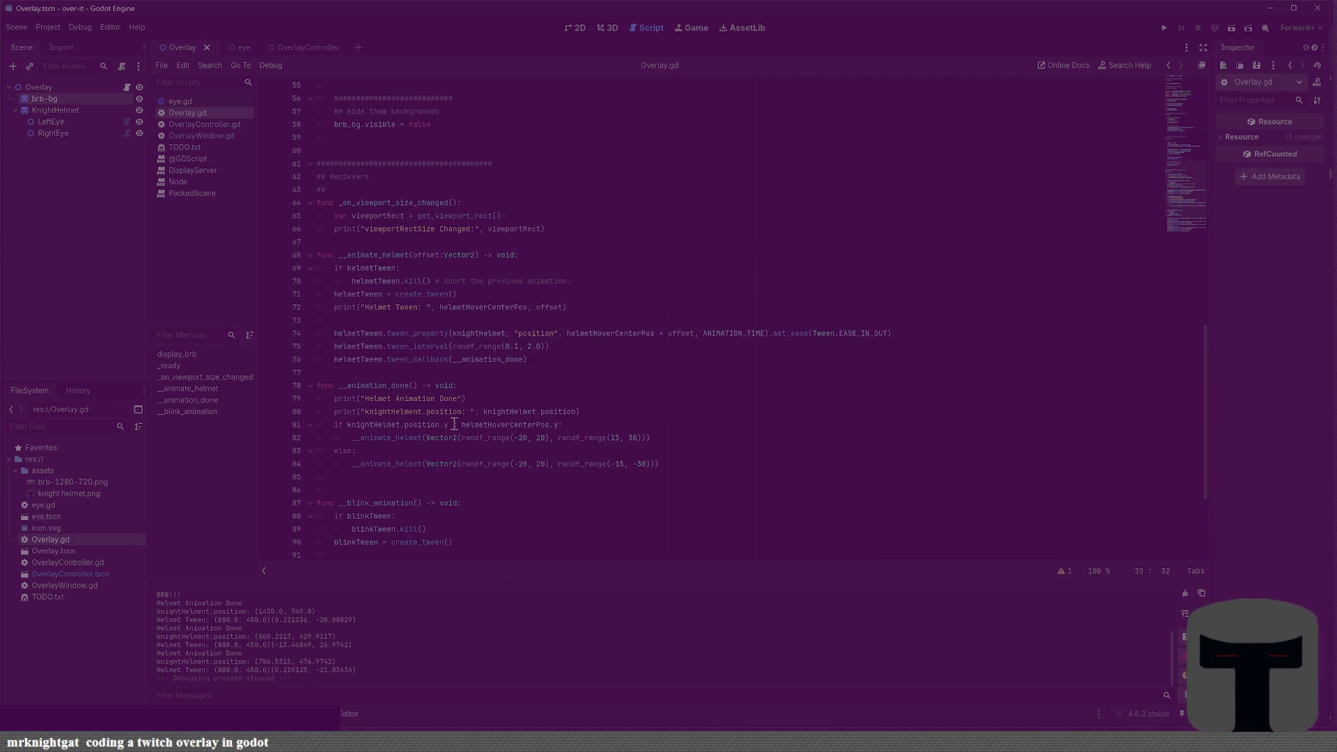
Add func __stop_animating_helmet() -> void with body should_stop_animating_helmet = true, saving the script
left_click(554, 374)
key("Return")
key("Return")
key("Up")
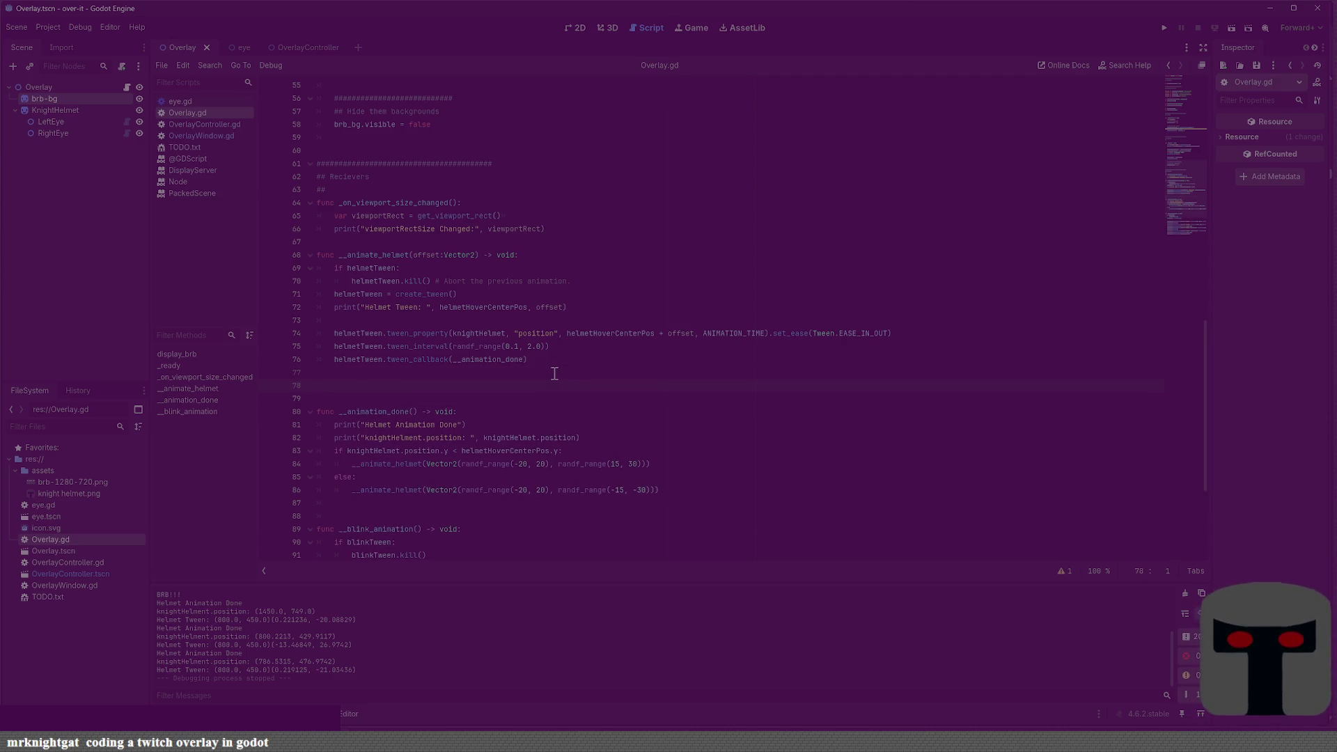
type("nc __stop_anima")
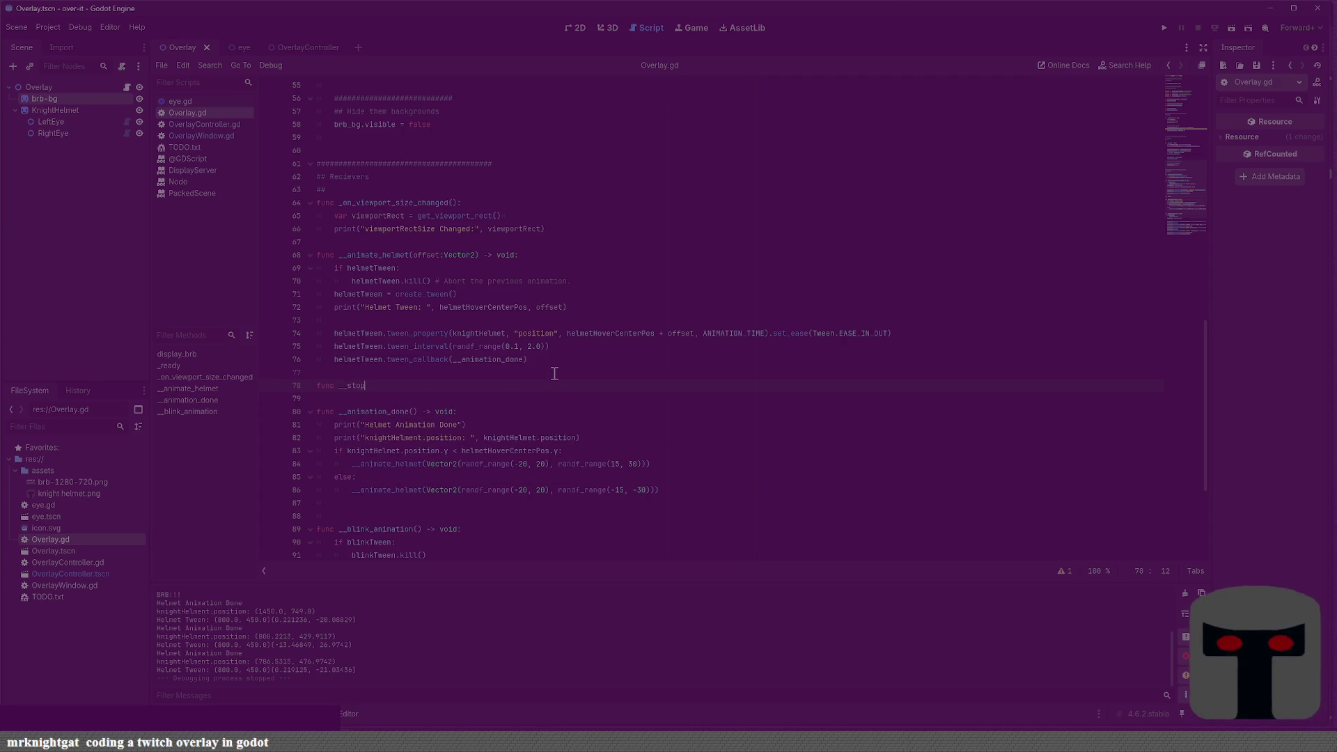
type("ting_")
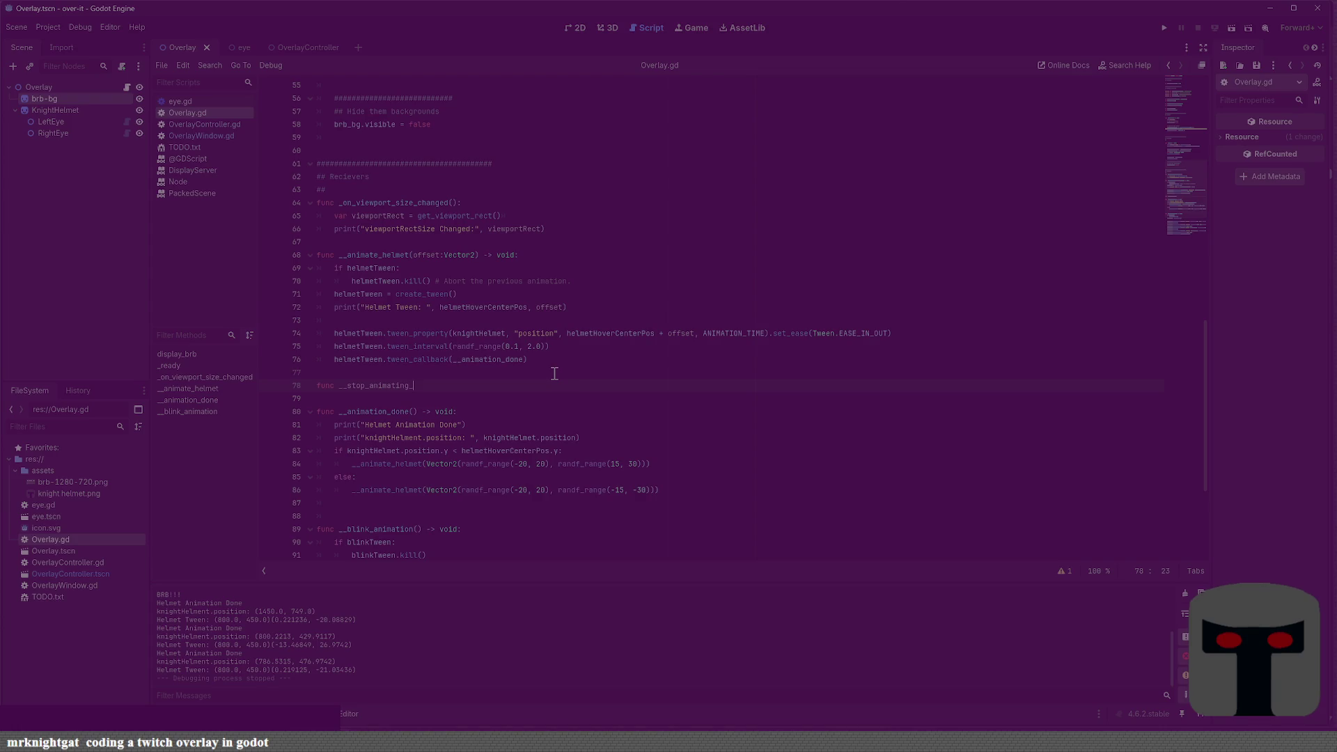
type("helmet(")
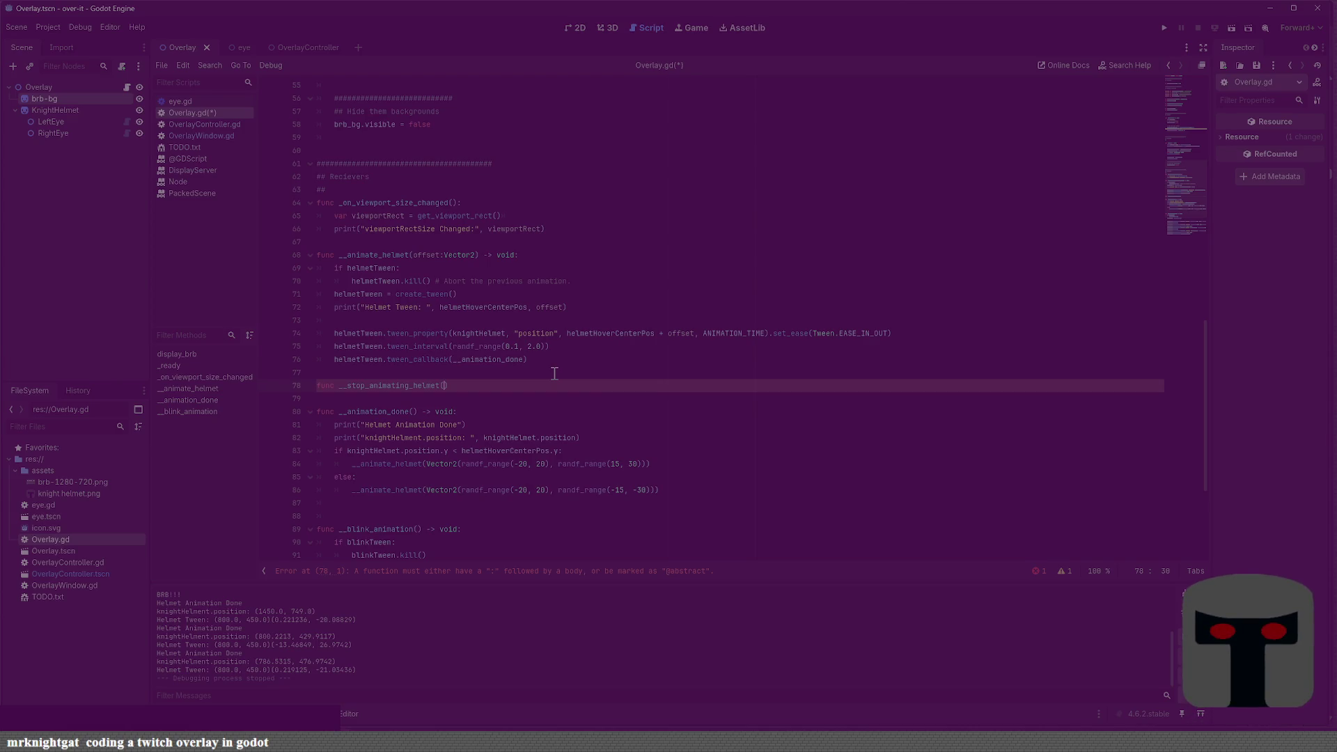
type("-> void:")
key("Return")
key("ctrl+s")
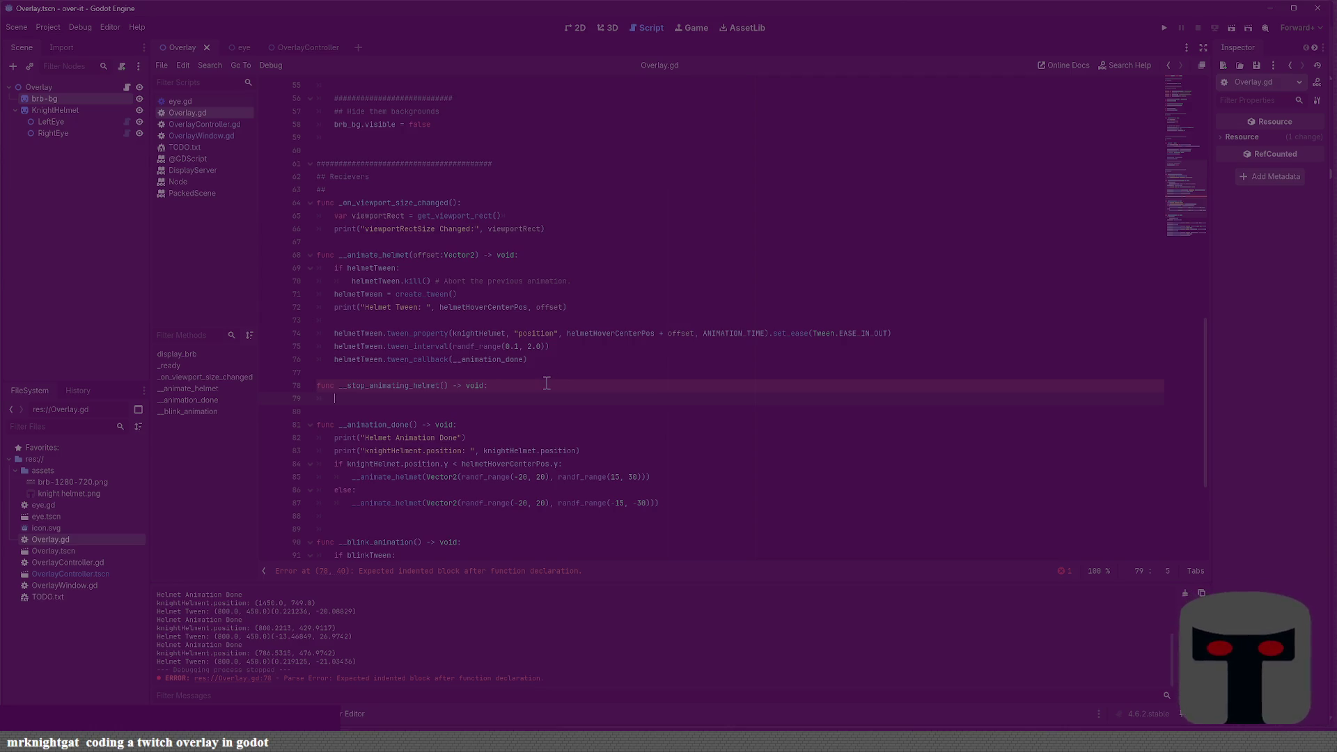
type("should")
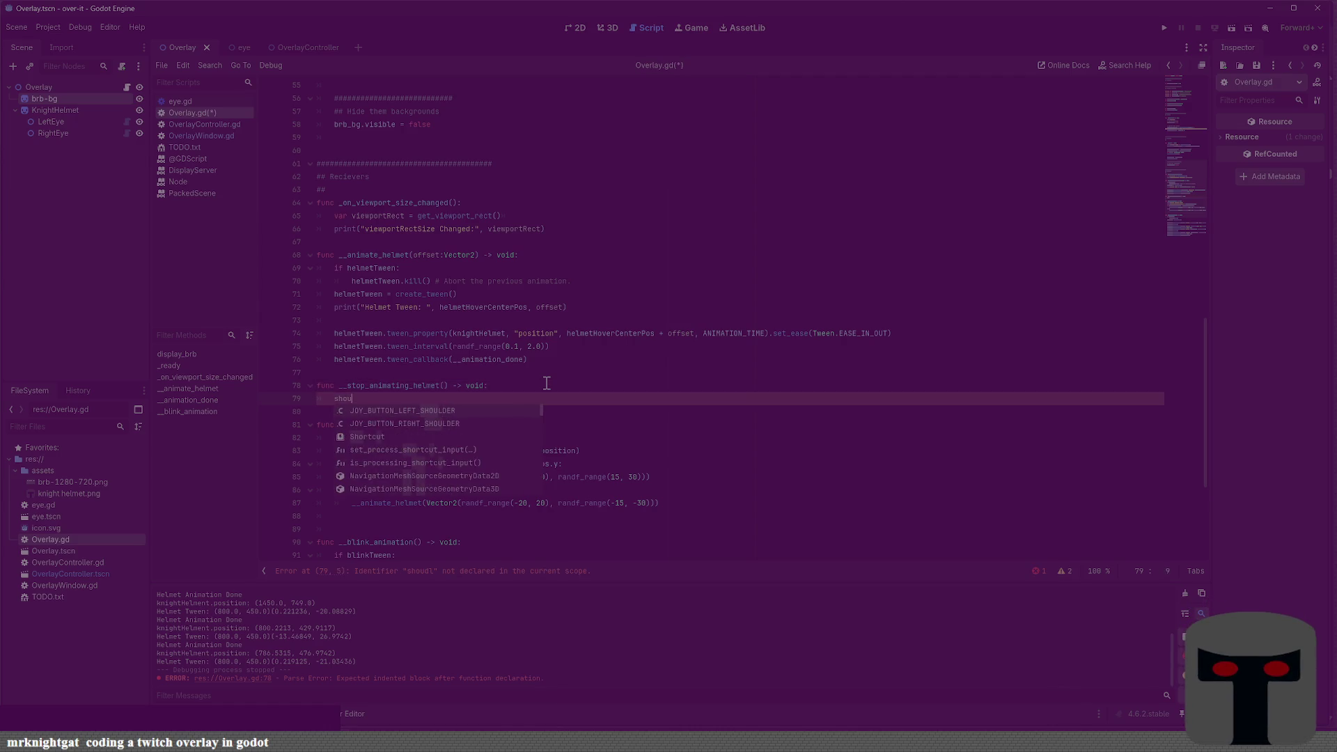
type("_stop_anim")
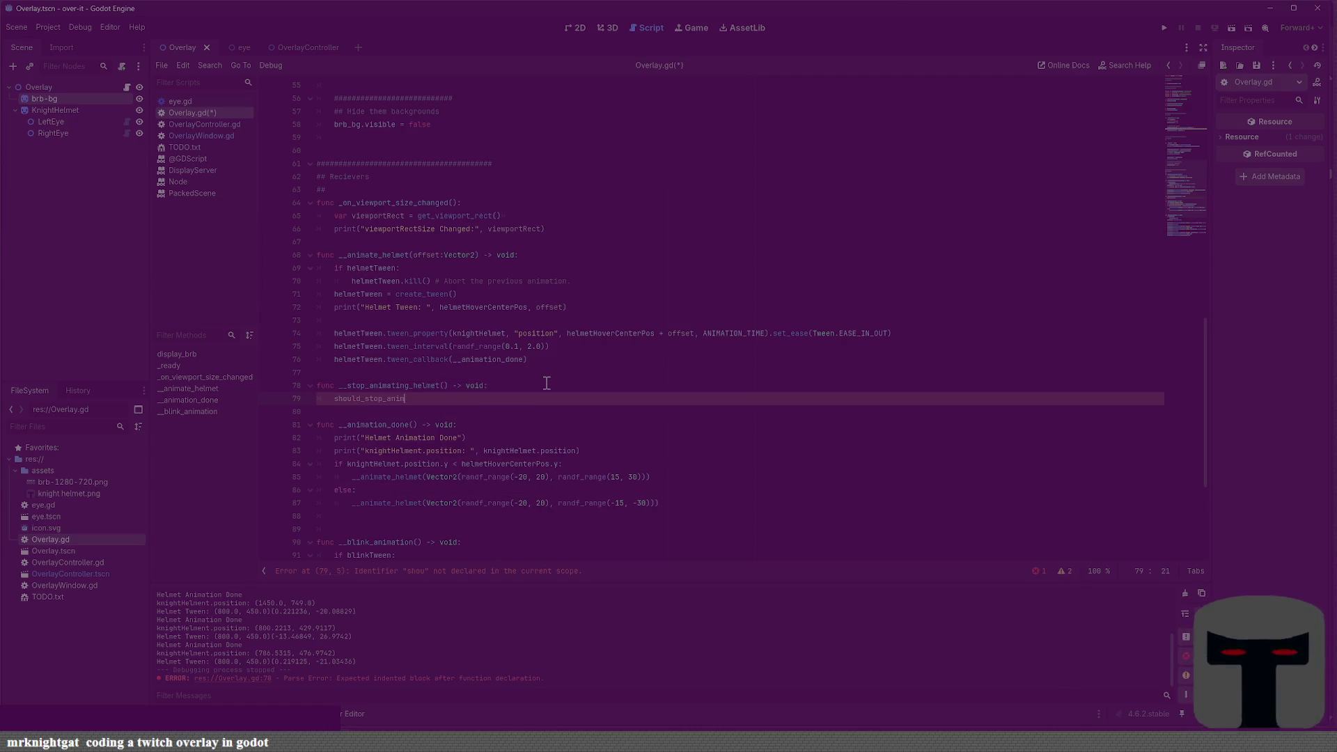
type("ating_hel")
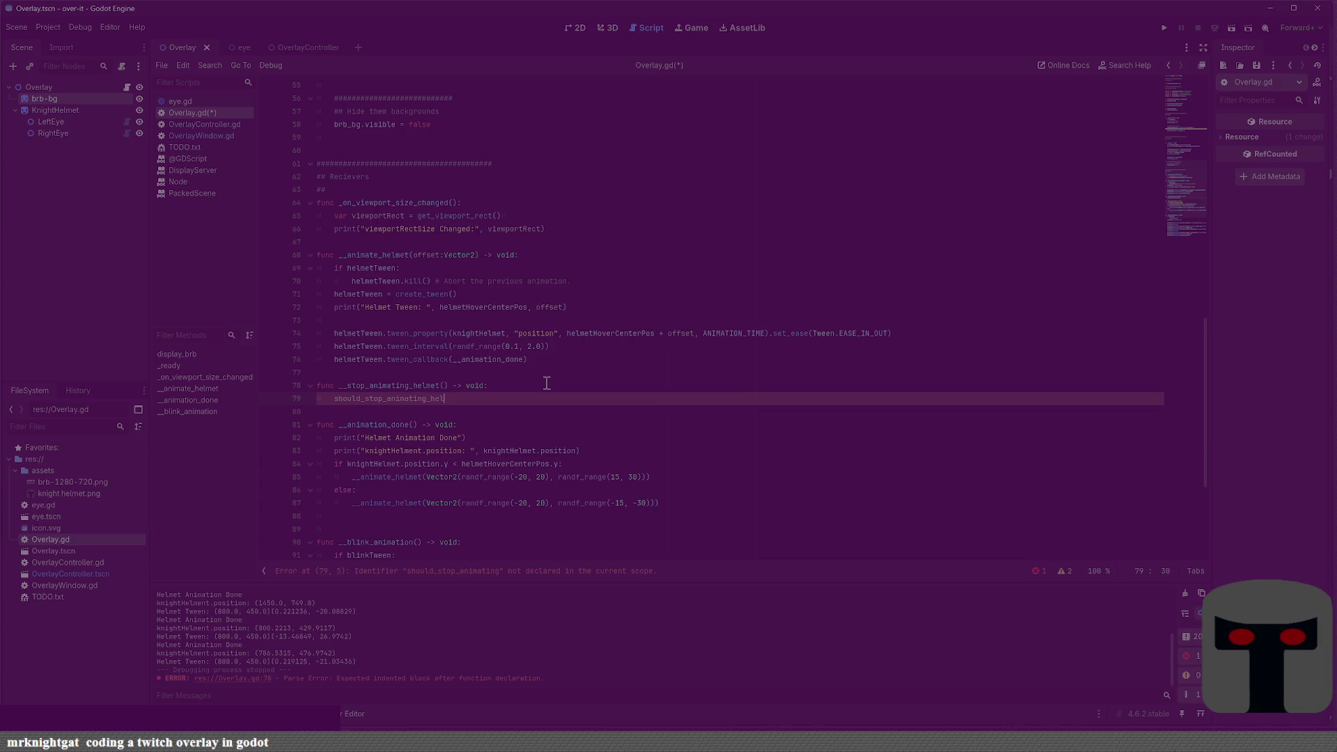
type("met = true")
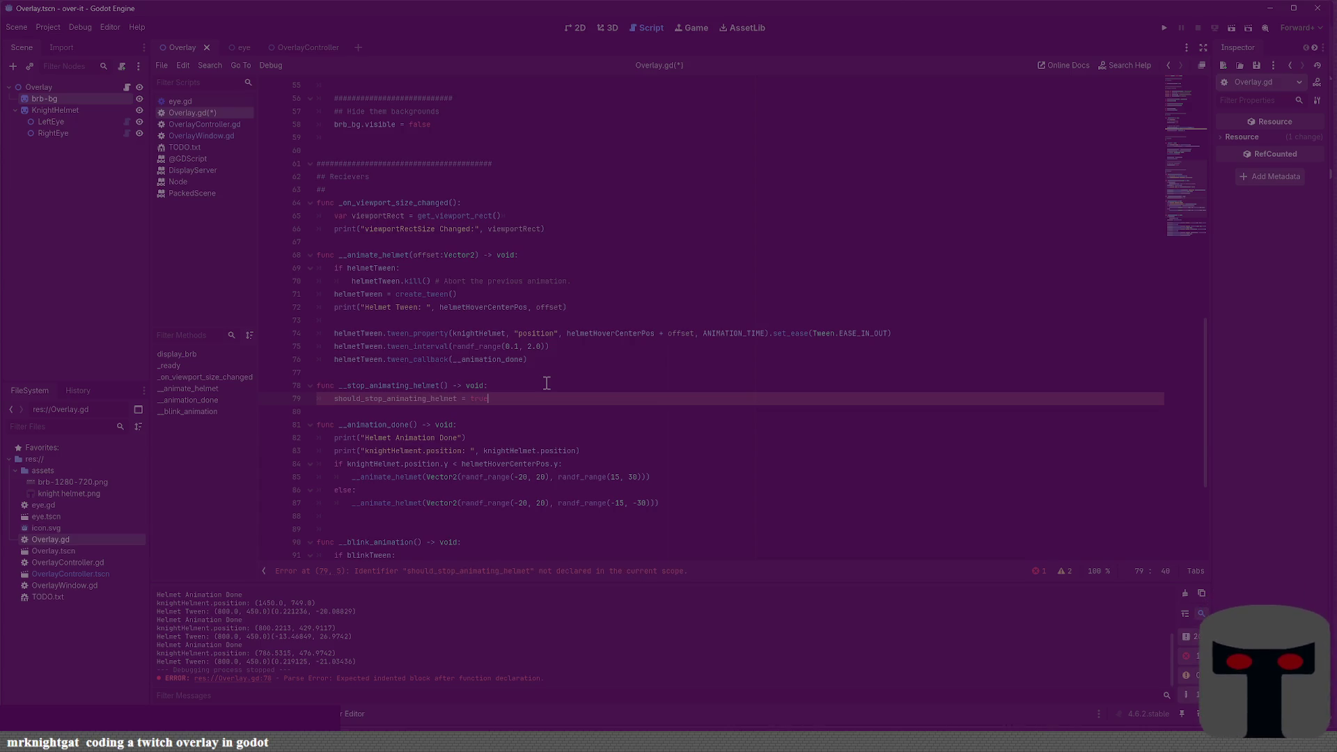
key("Down")
key("ctrl+s")
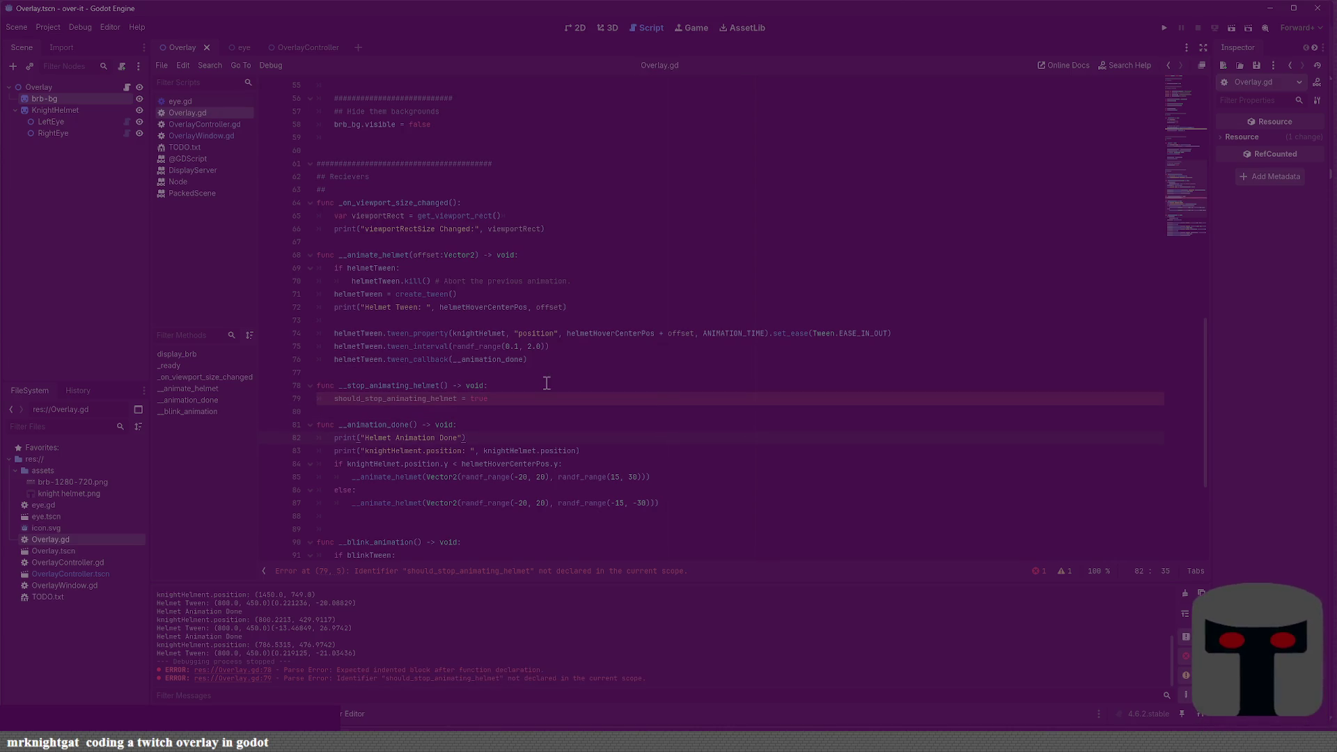
key("Return")
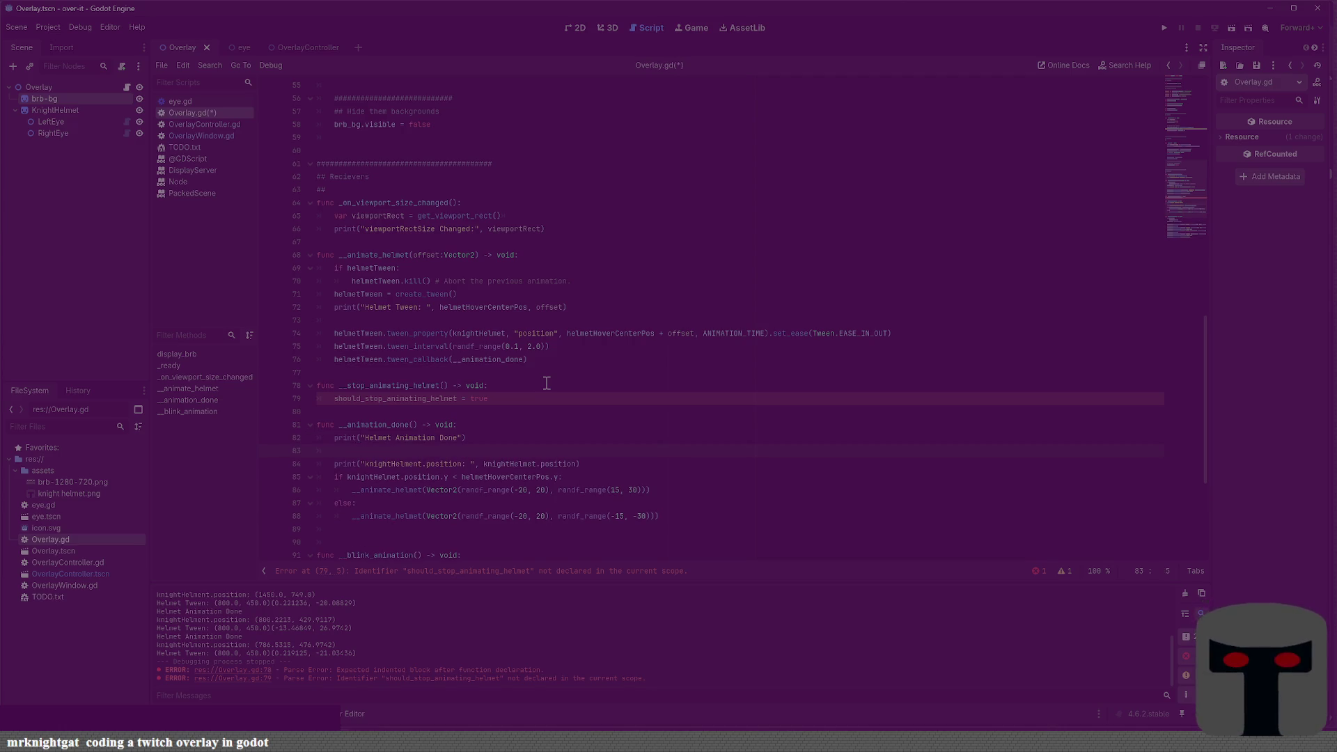
Start __animation_done with if should_stop_animating_helmet = true: and a nested if helmetTween.kill(): check
type("f should_stop_animating")
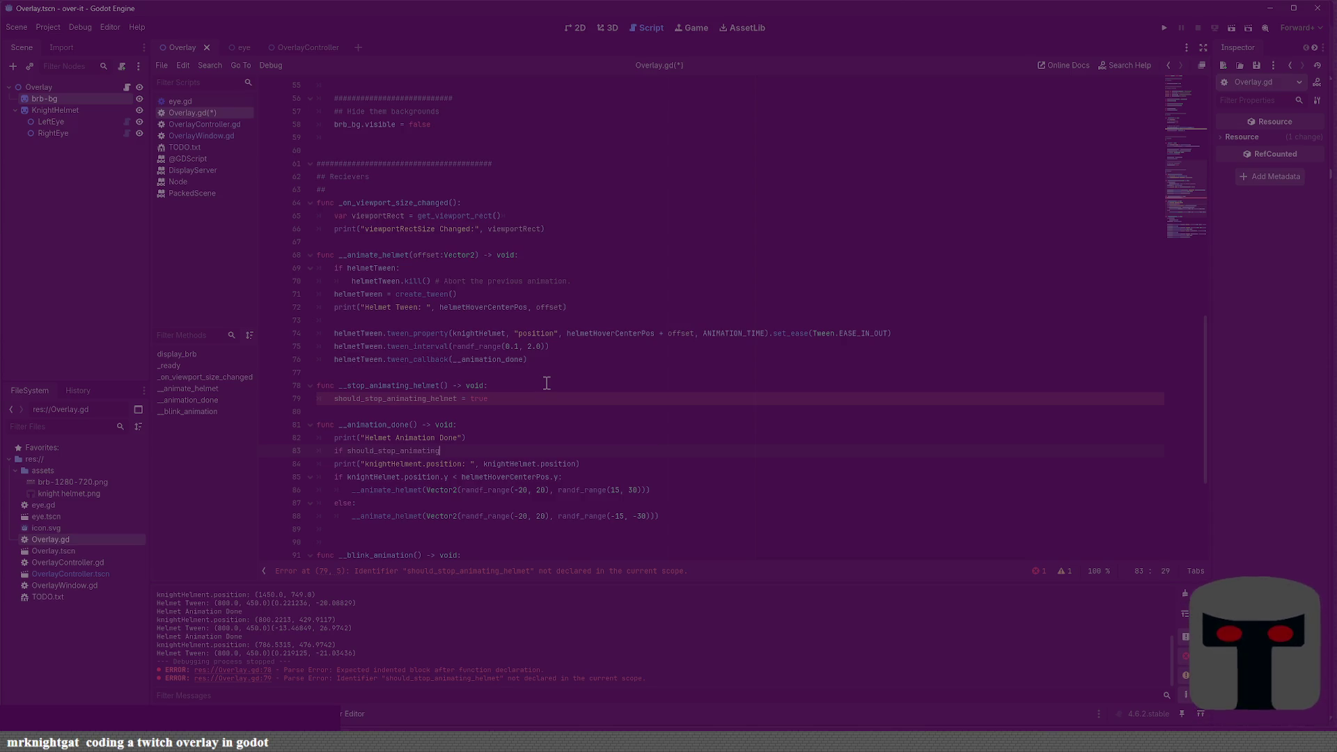
type("_helmet = true:")
key("Return")
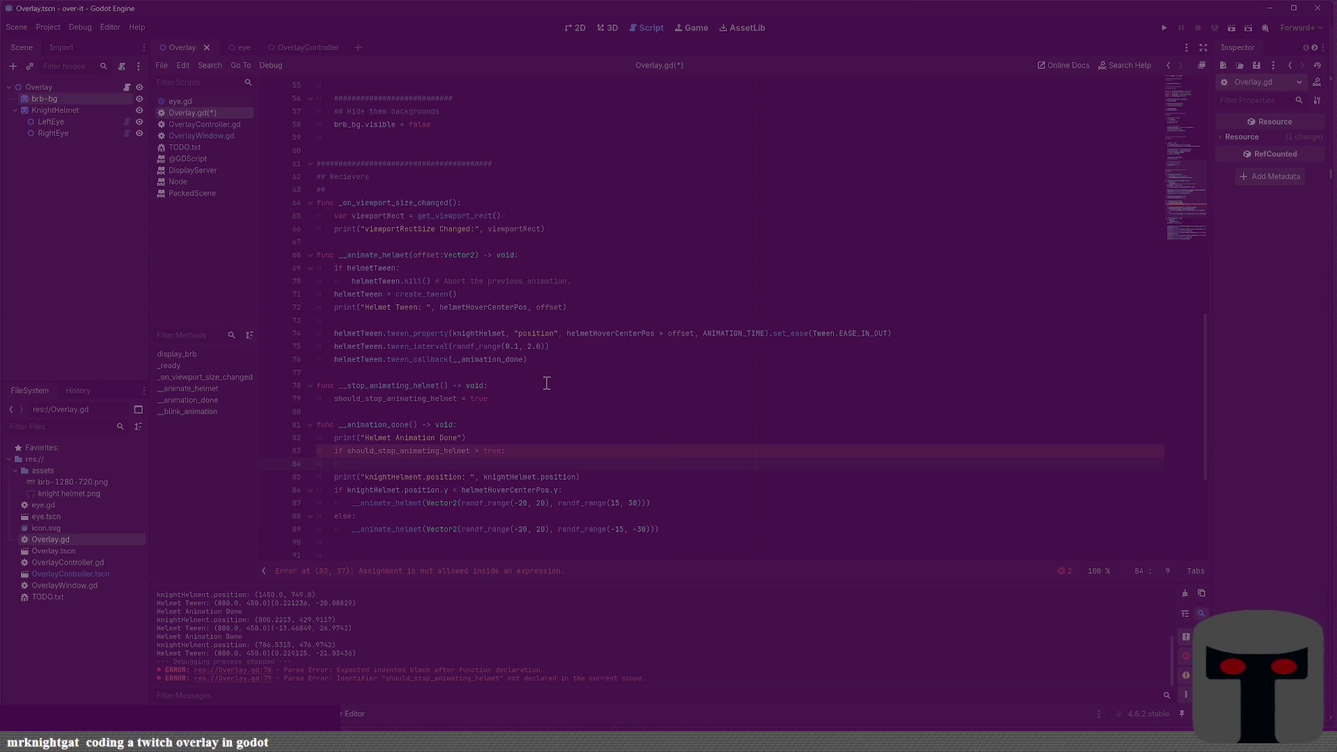
type("helmet")
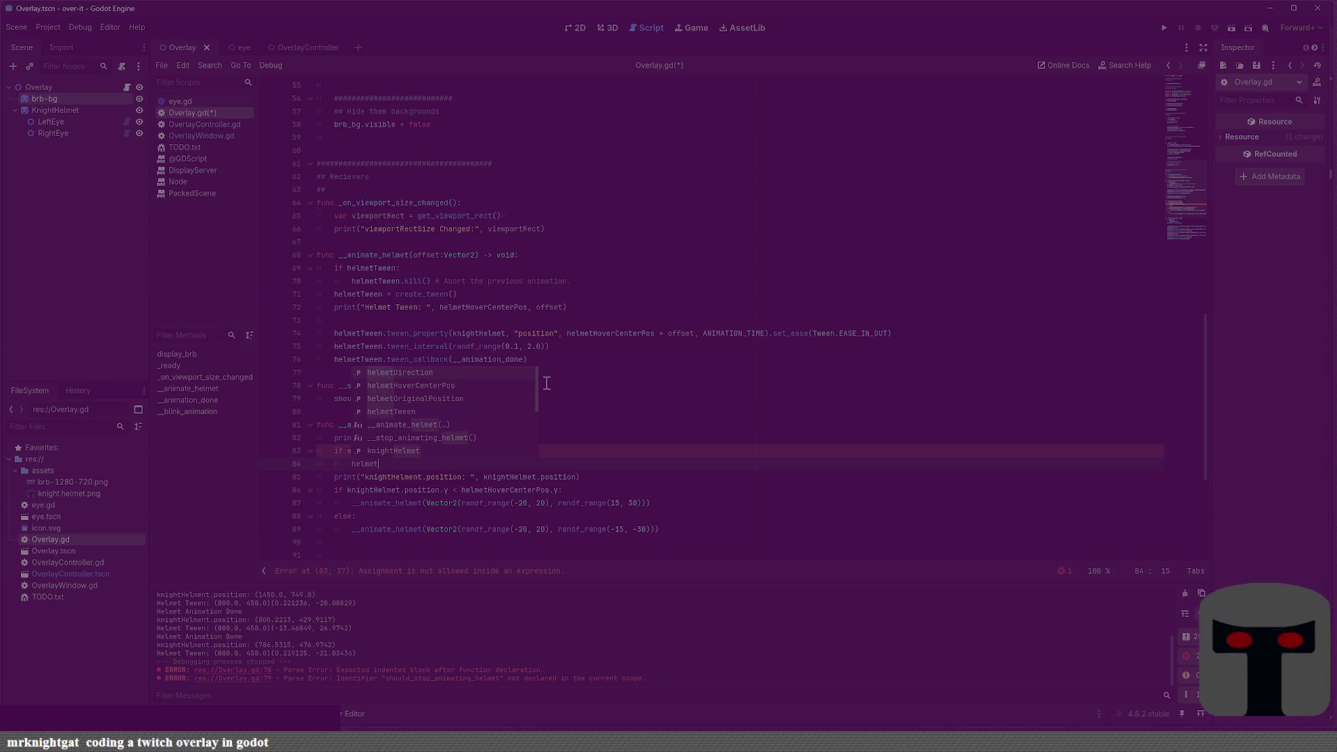
key("BackSpace")
key("BackSpace")
key("BackSpace")
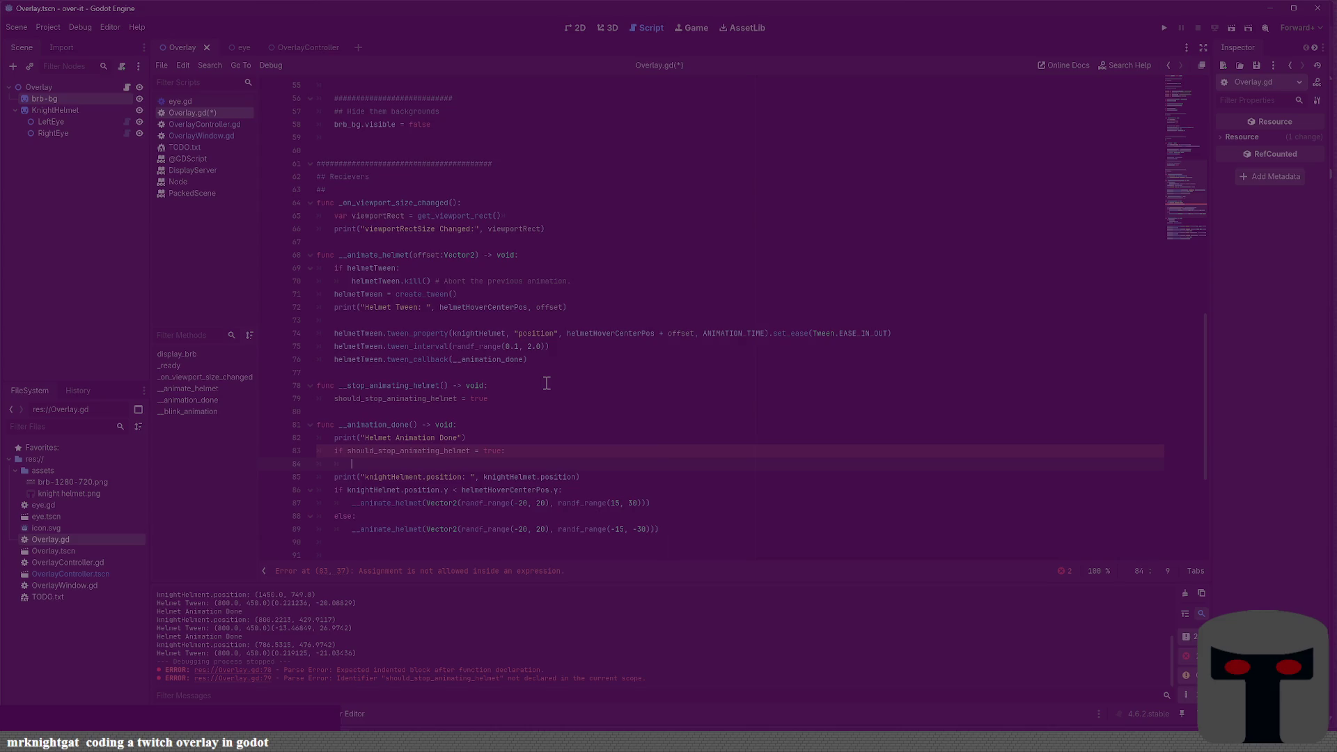
type("if helmetT")
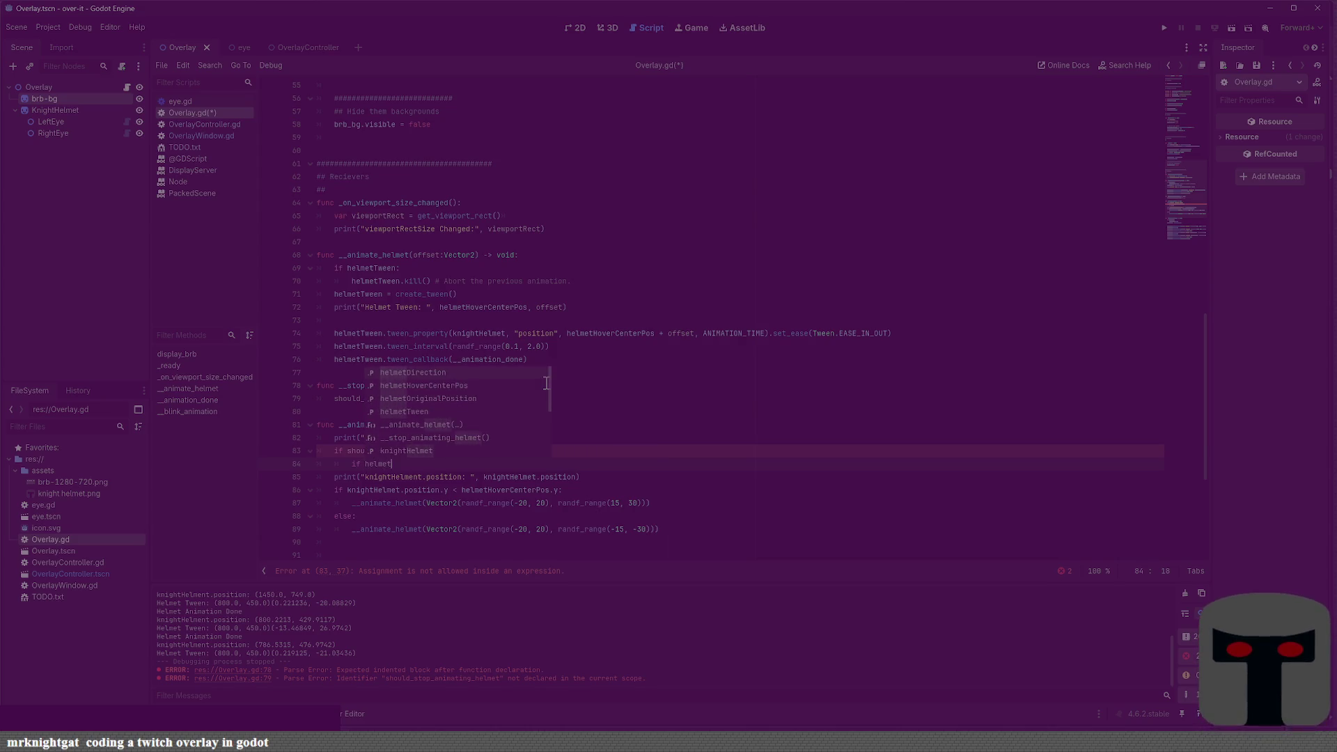
key("Return")
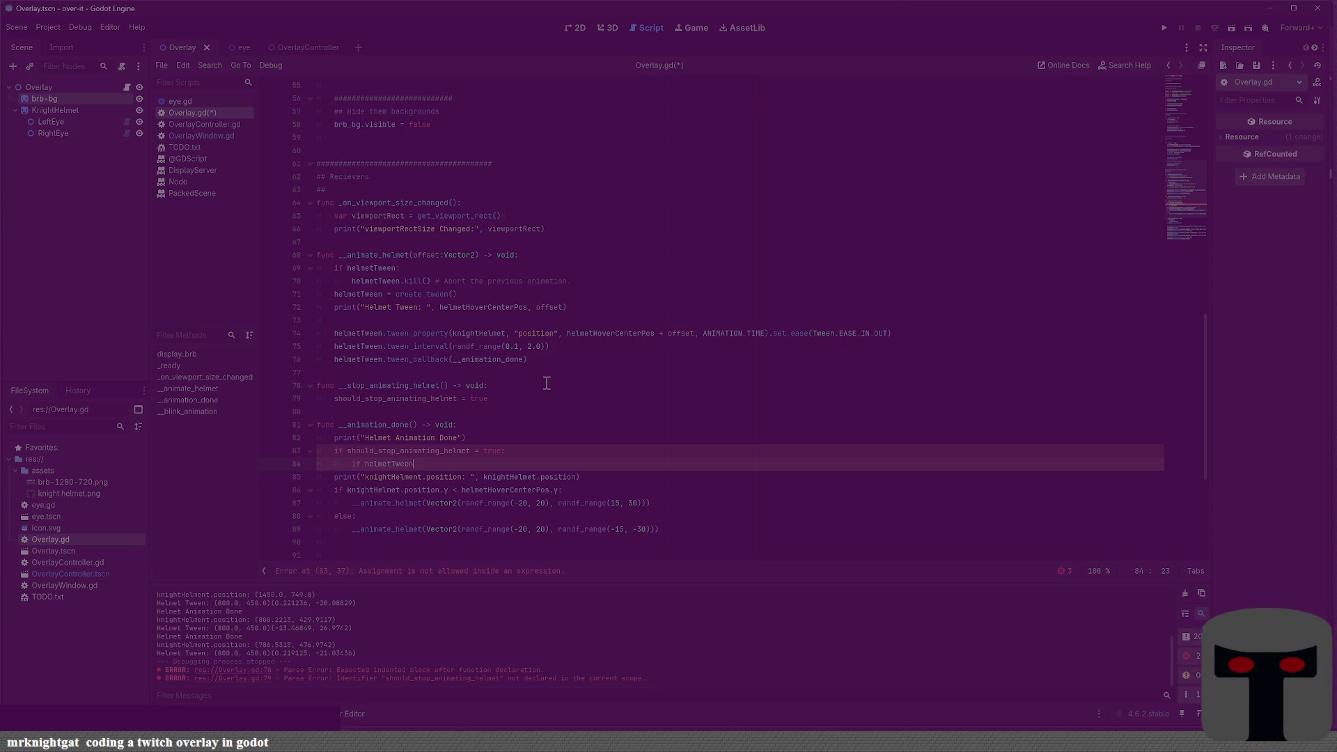
type(".")
key("BackSpace")
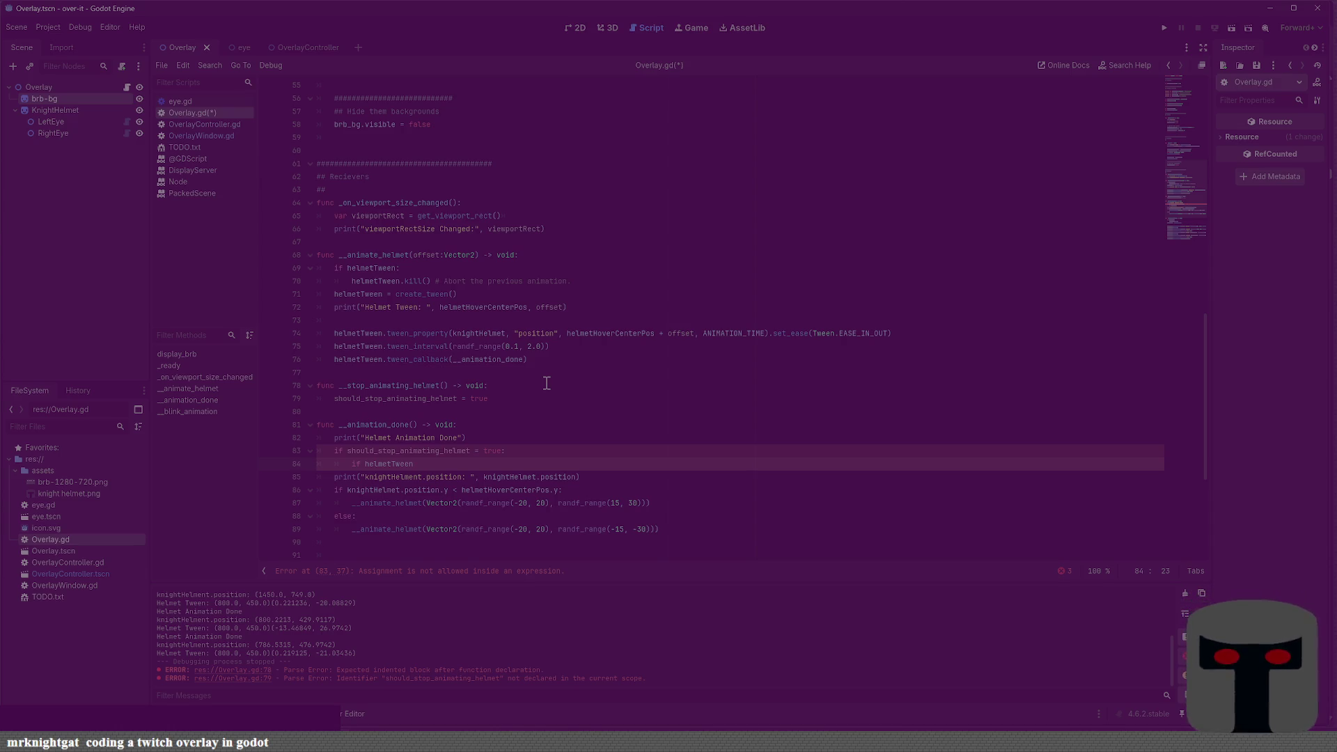
type(".kil()")
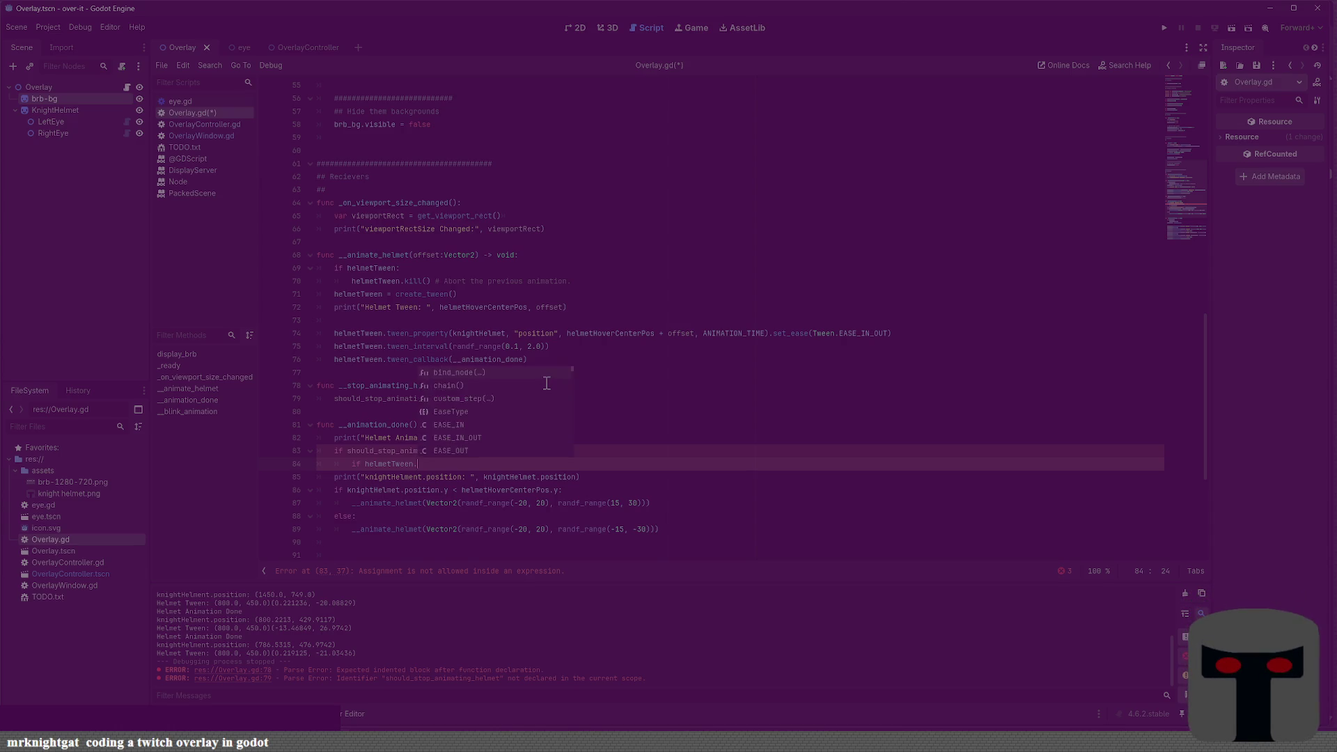
key("BackSpace")
key("BackSpace")
type("l")
key("Return")
type(":")
key("Return")
Assign helmetTween = create_tween() inside the kill check
type("hle")
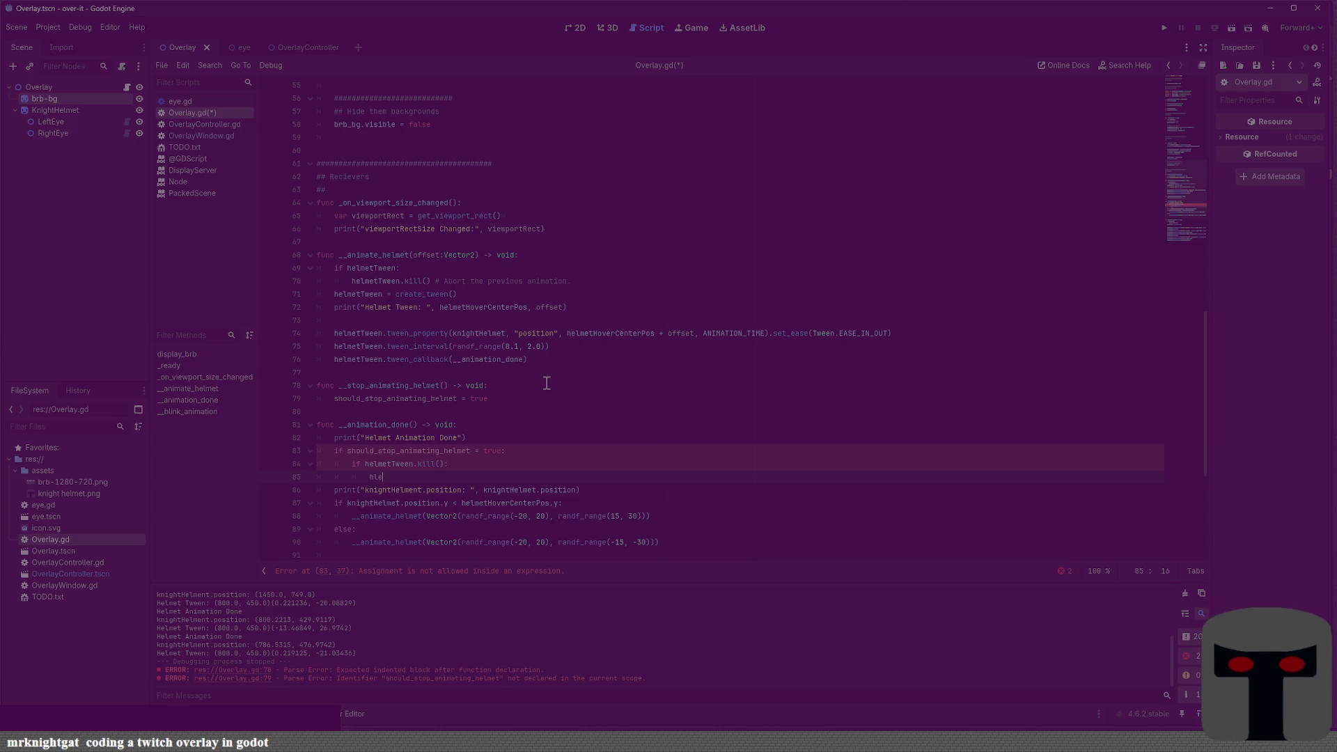
key("BackSpace")
key("BackSpace")
type("elm")
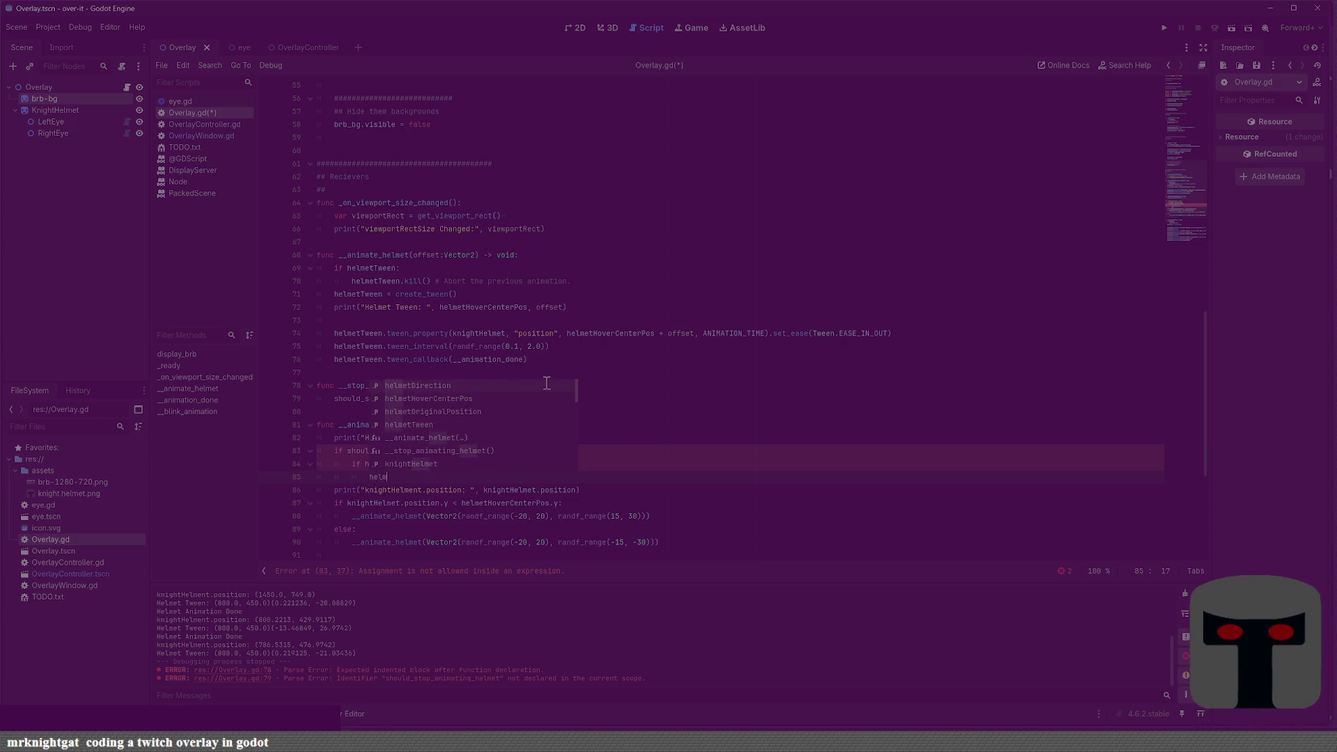
type("etTween")
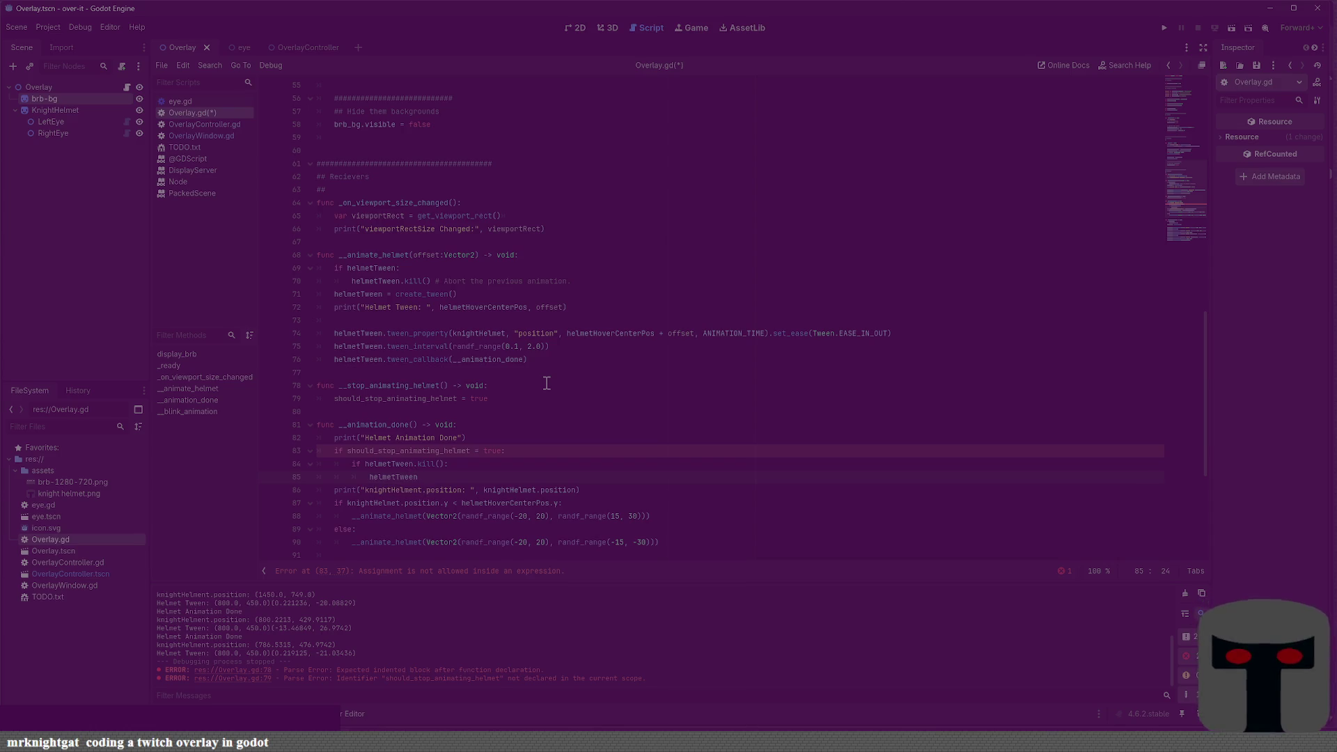
type(" = create_tween")
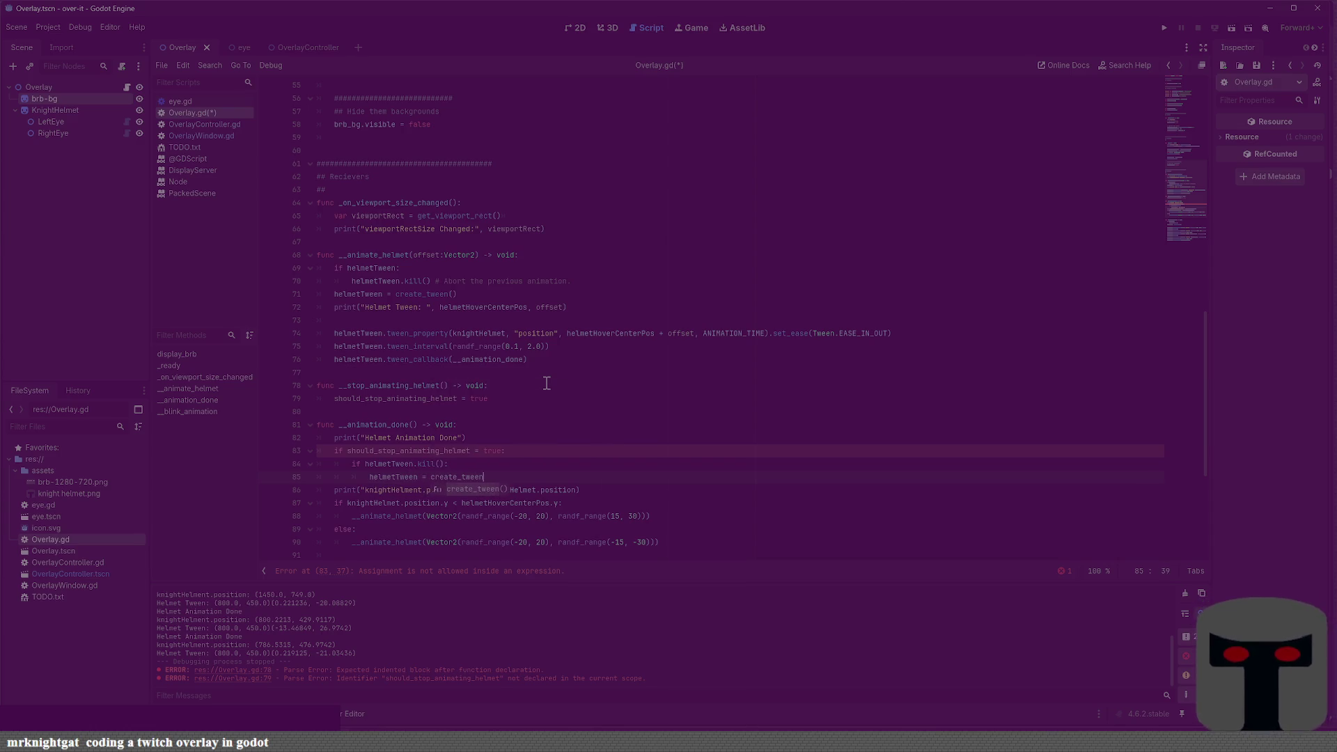
key("Return")
key("Return")
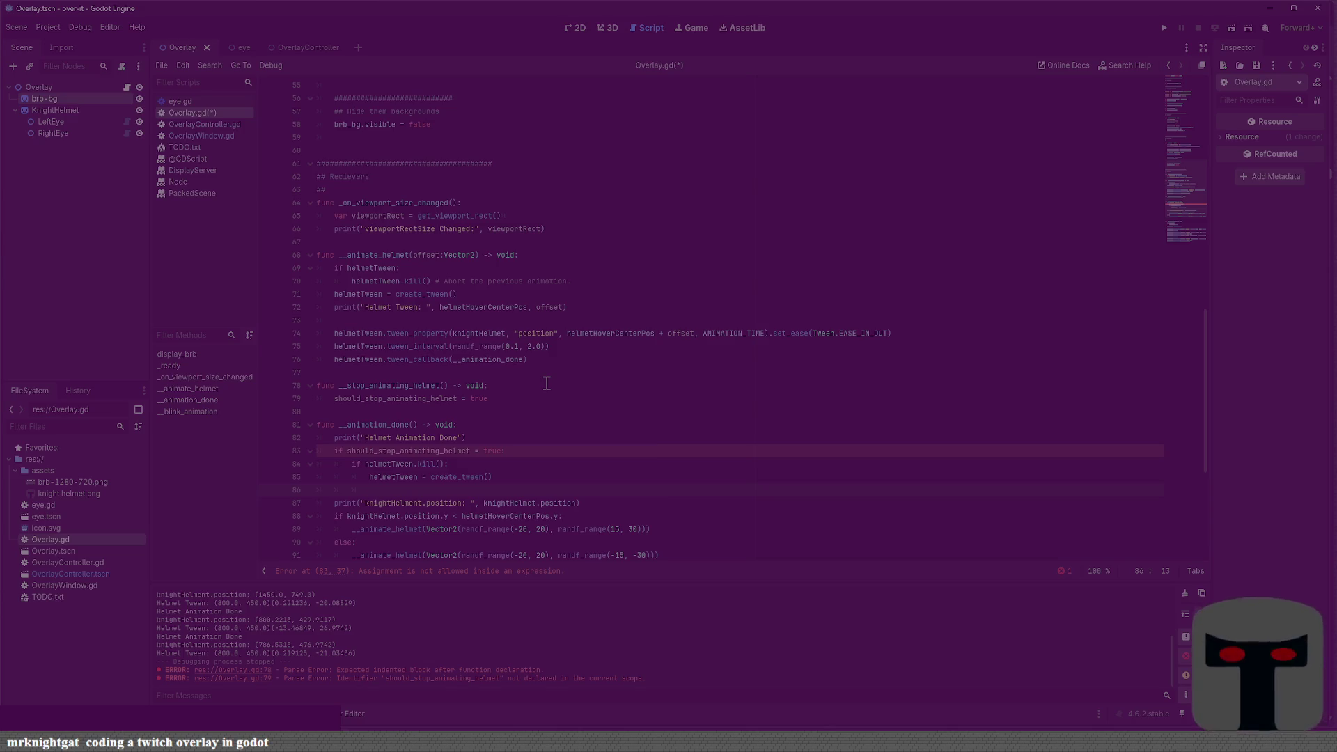
left_click(590, 352)
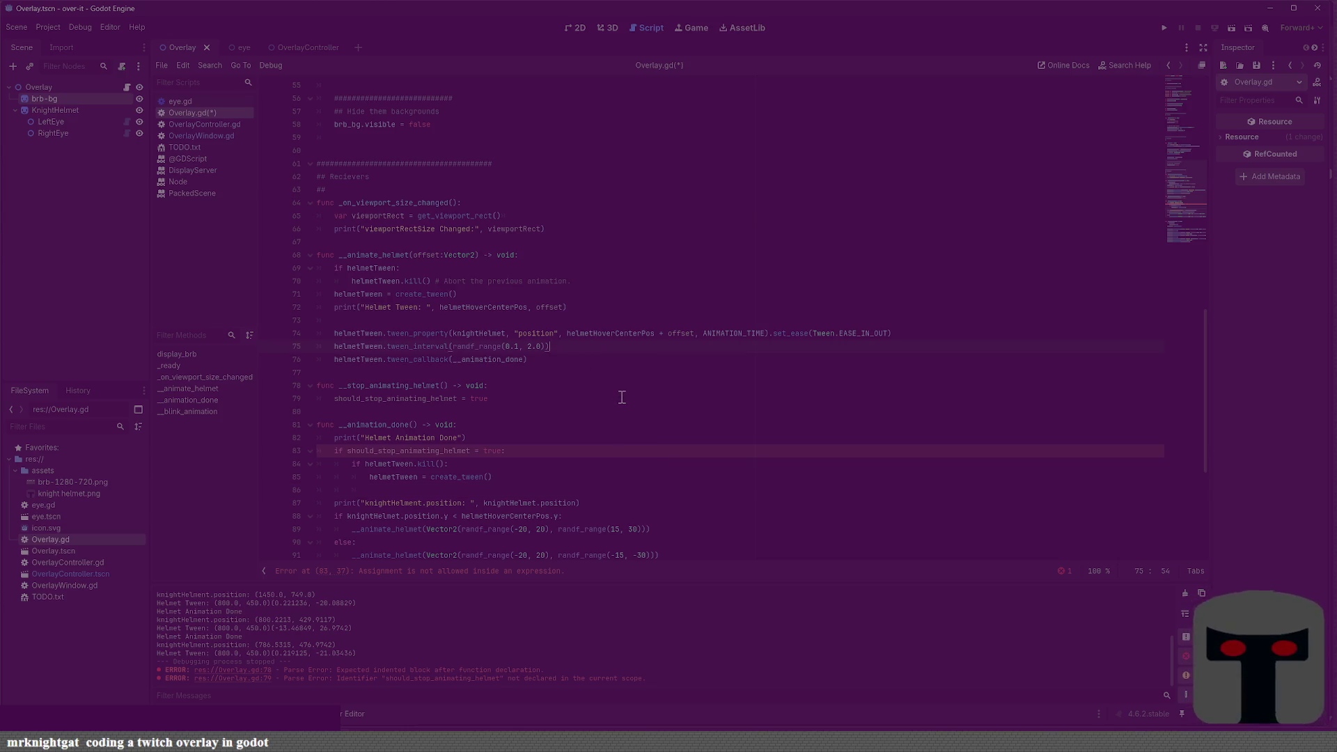
Guard the tween callback in __animate_helmet with a should_stop_animated_helmet condition and indent it
key("Return")
type("if !s")
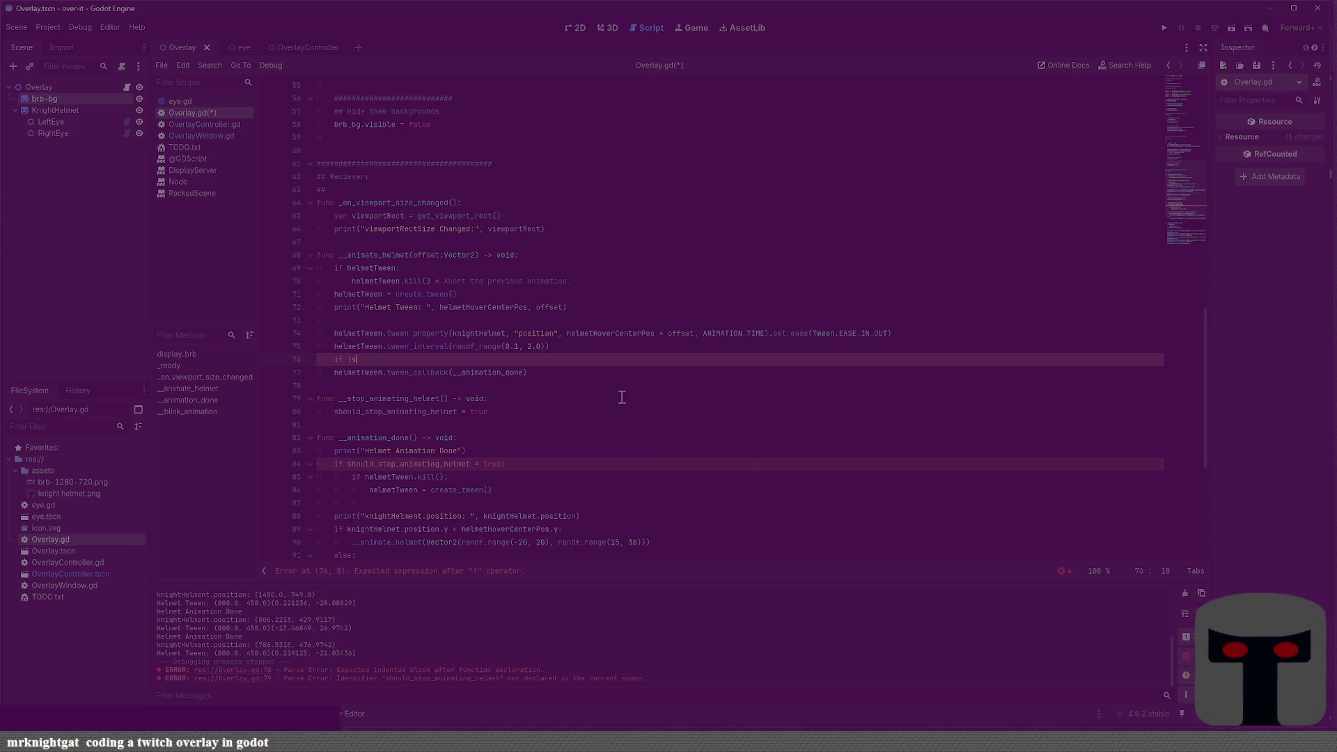
type("hould_stop_animated_helmet")
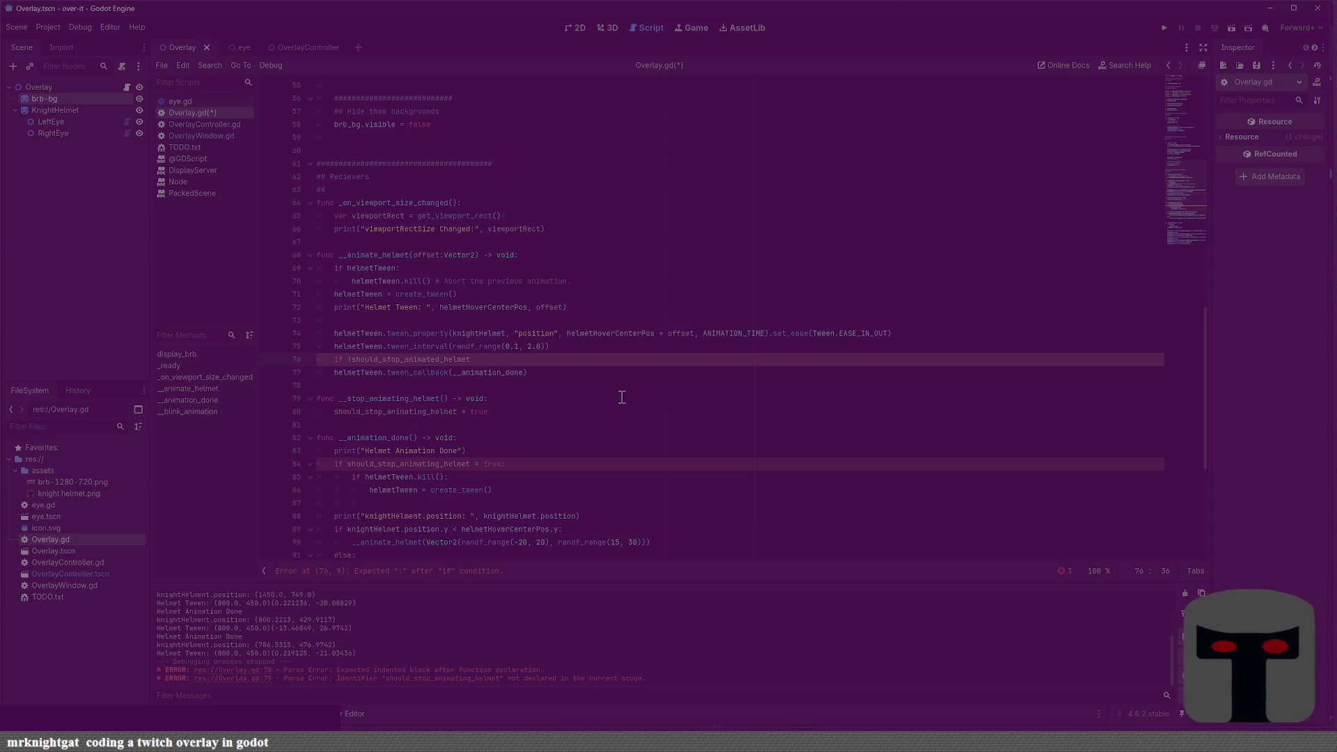
key("Down")
key("Home")
key("Tab")
key("Down")
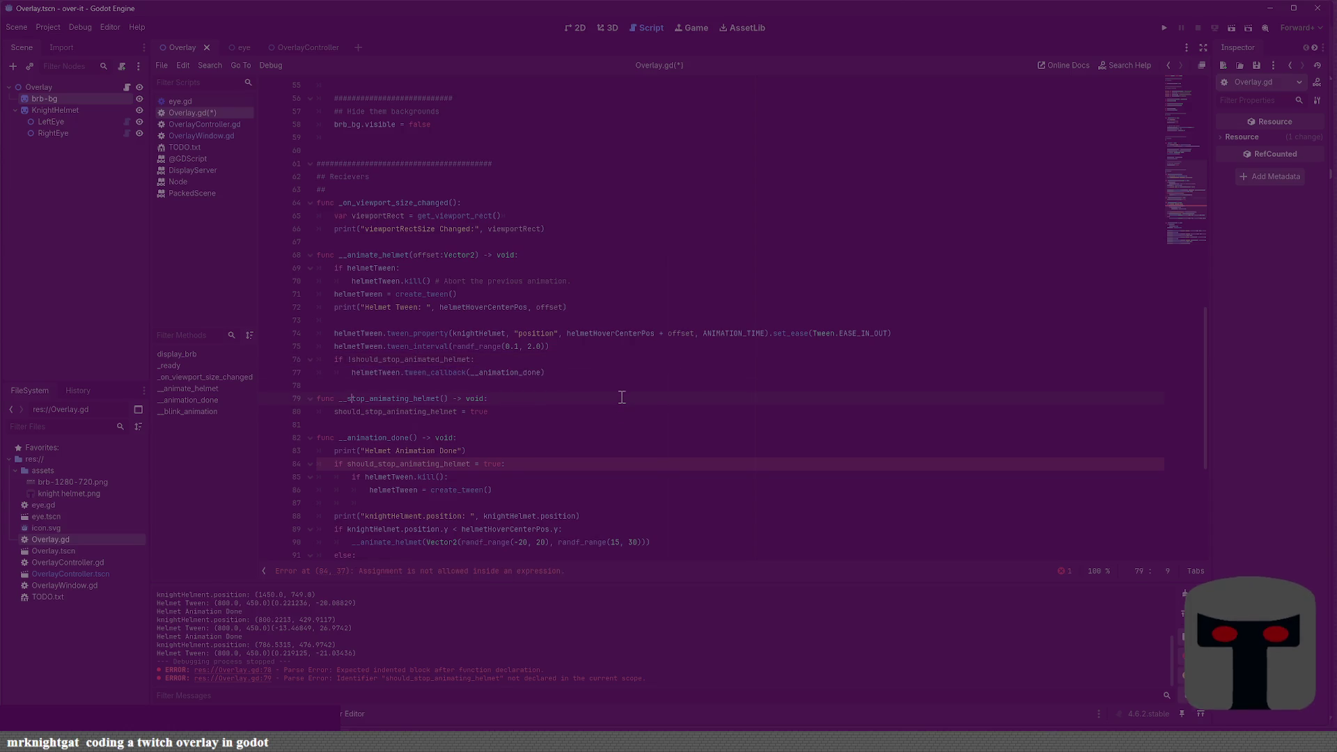
Delete the stop check, kill and create_tween lines from __animation_done, clear blank lines, and save
key("Down")
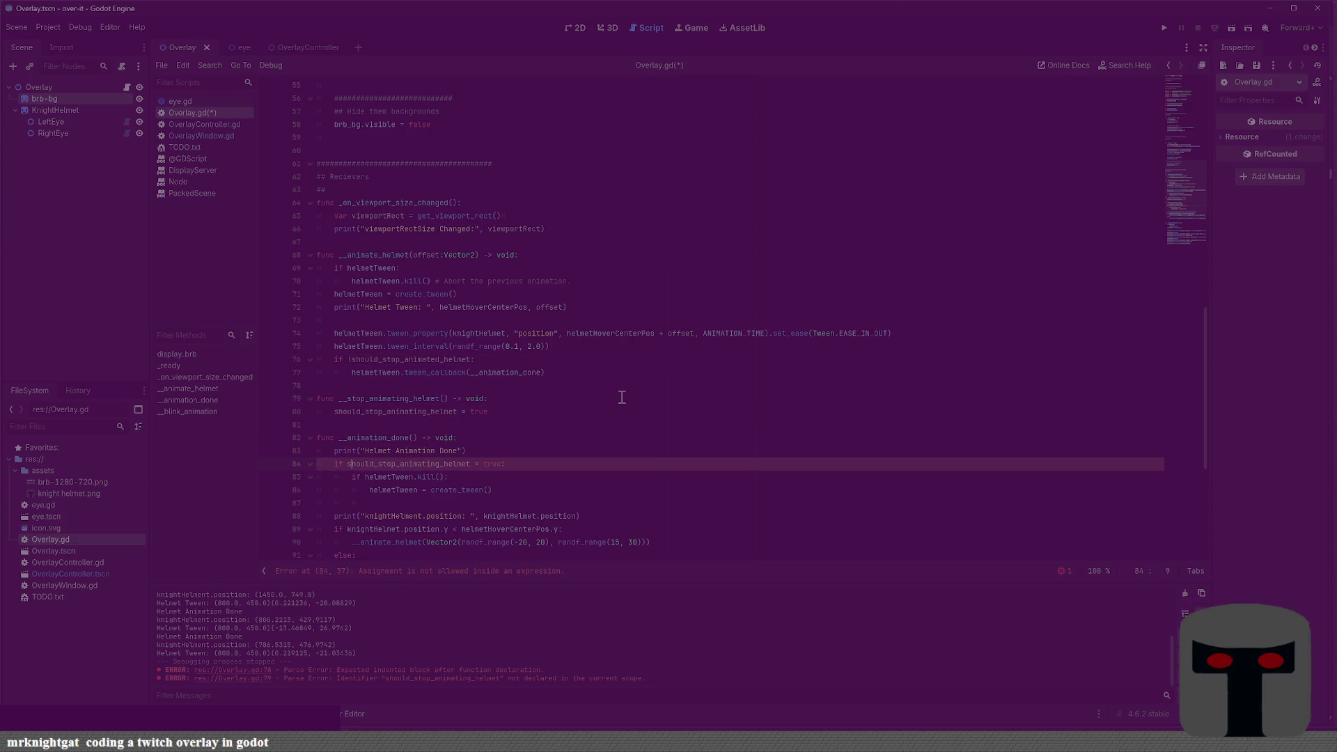
key("shift+Home")
key("BackSpace")
key("Down")
key("Home")
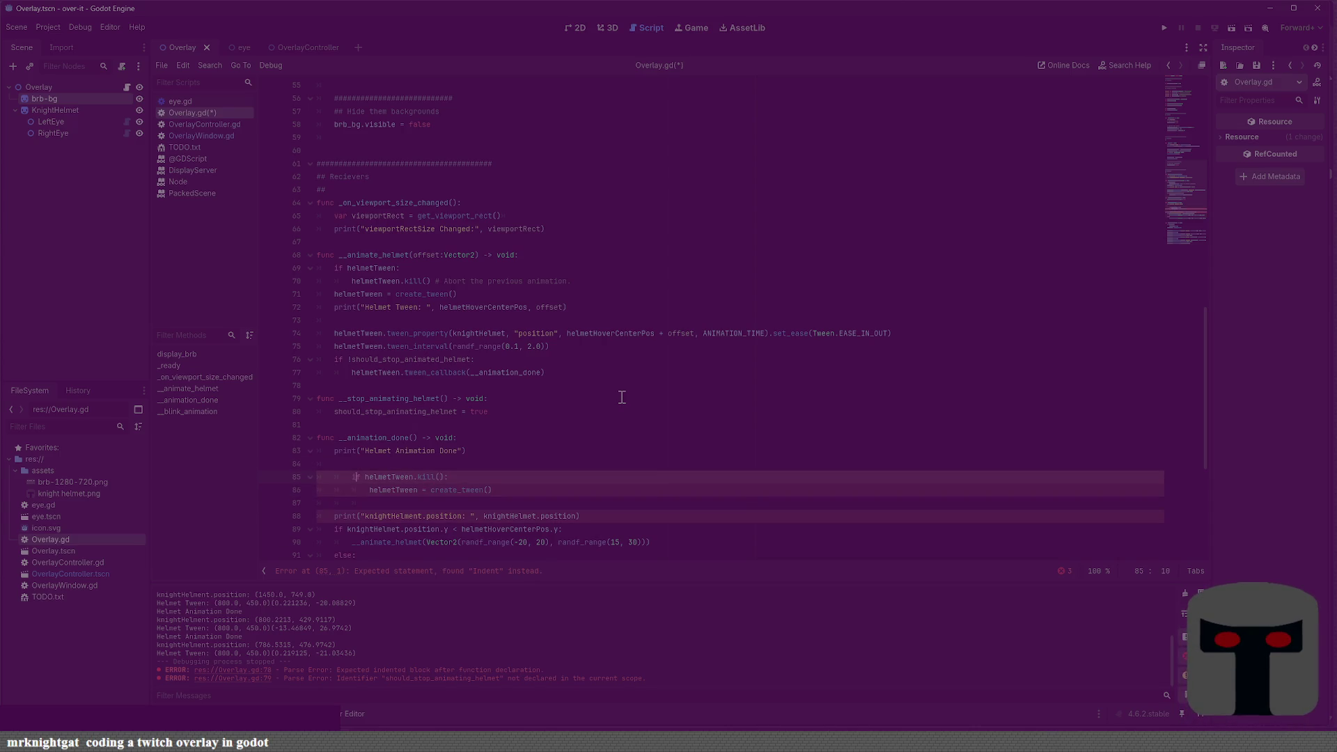
key("shift+Down")
key("shift+End")
key("BackSpace")
key("Down")
key("BackSpace")
key("BackSpace")
key("BackSpace")
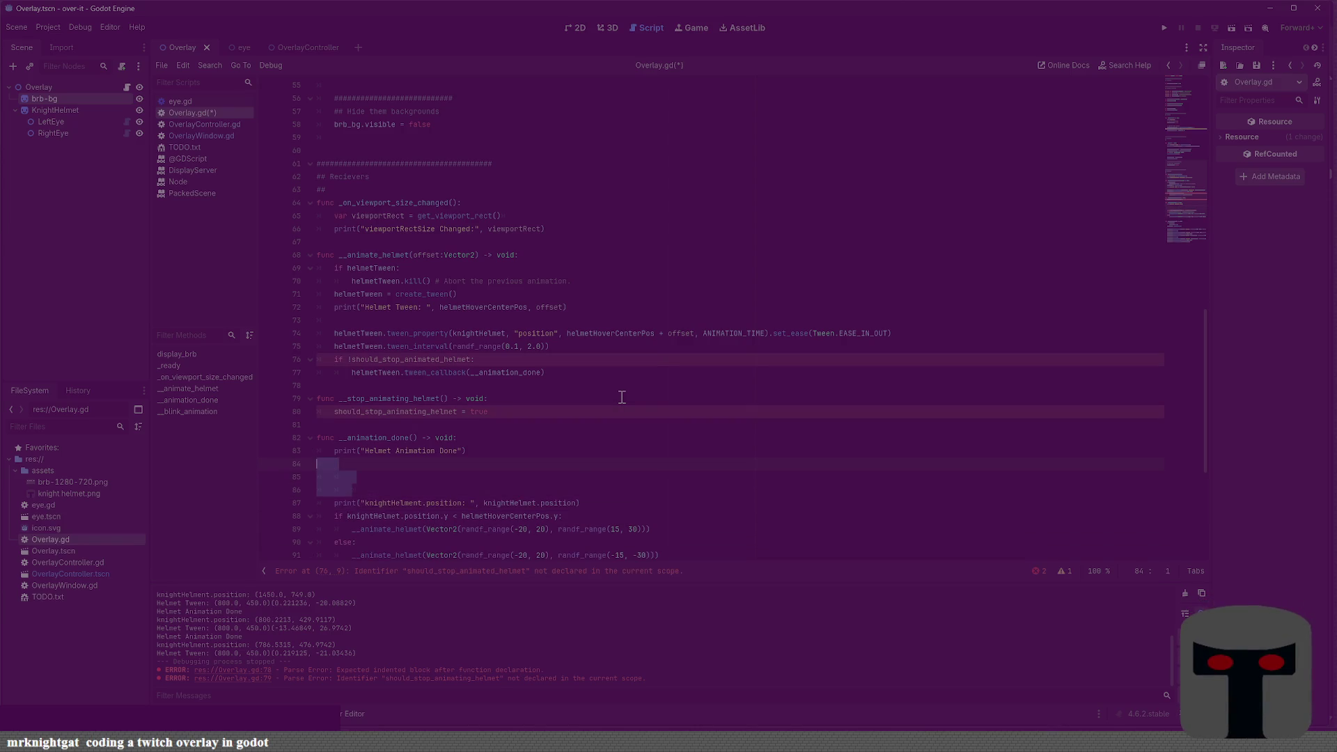
key("BackSpace")
key("ctrl+s")
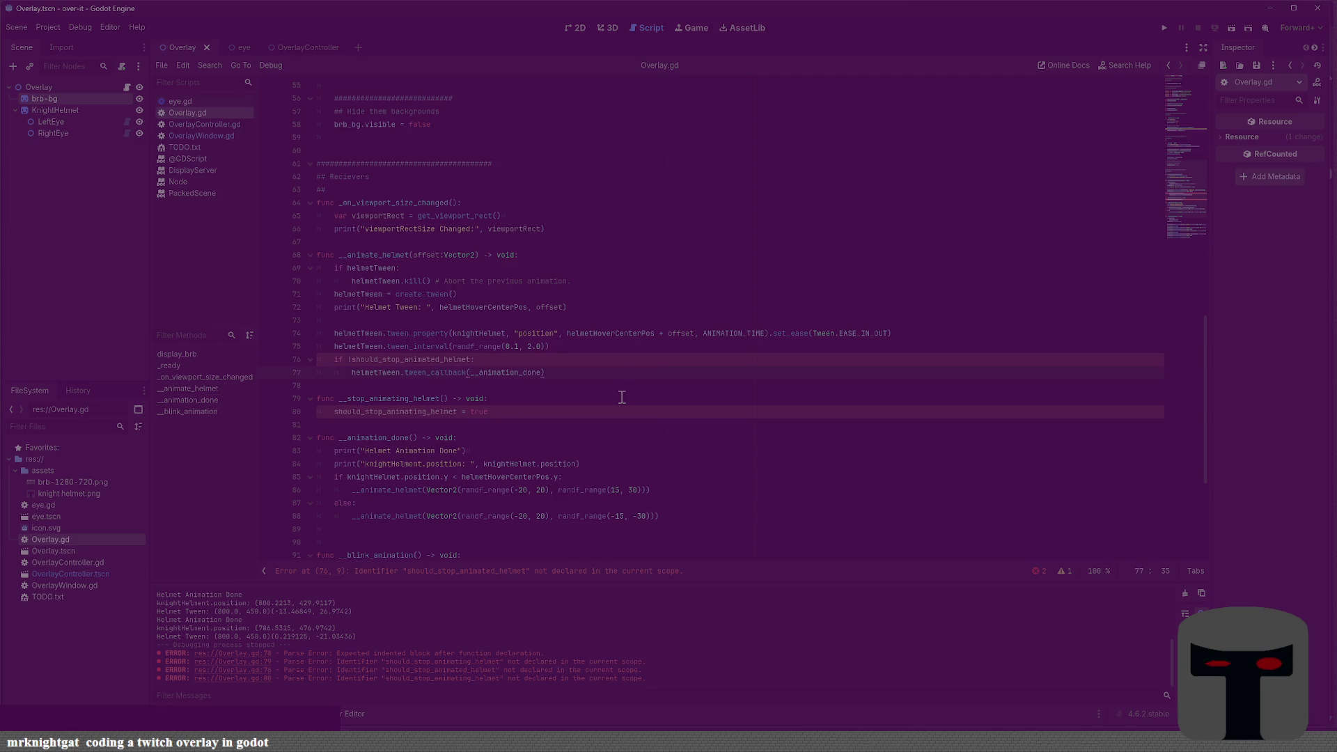
key("Down")
key("Down")
key("Down")
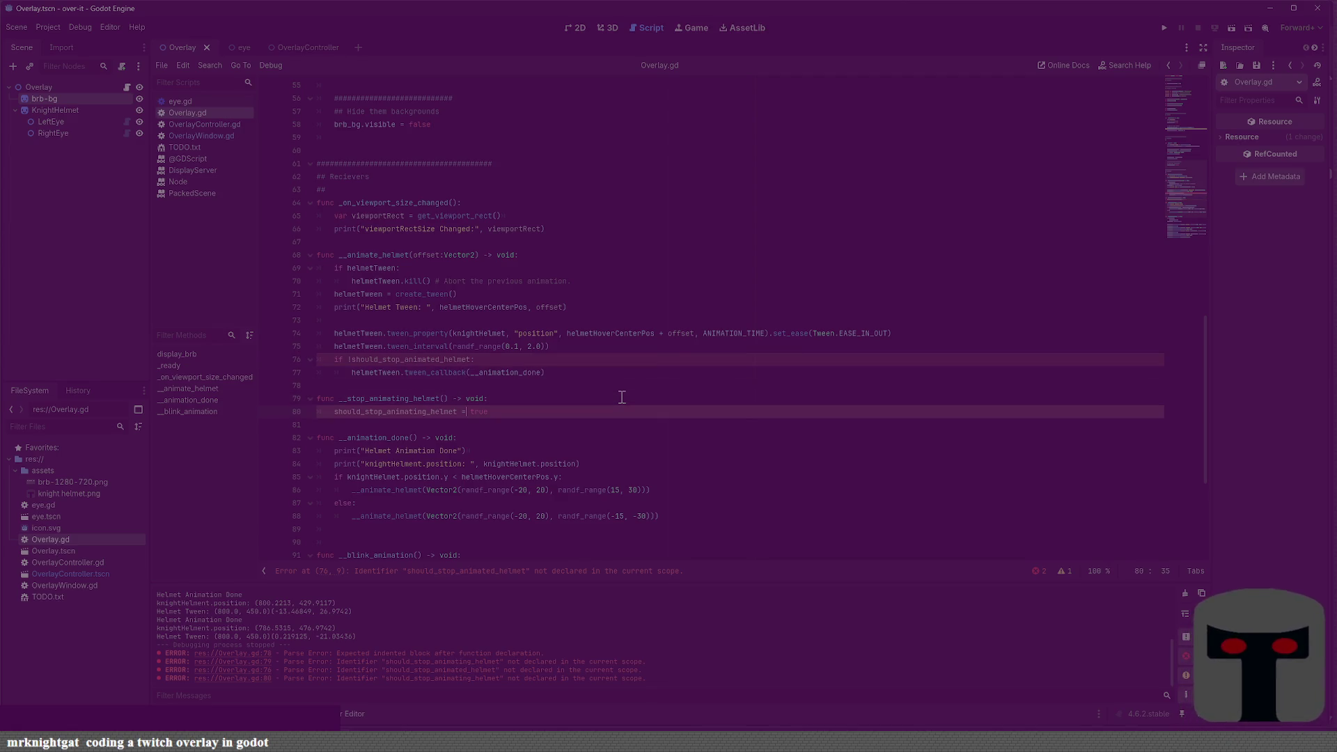
Add an __animate_helmet(Vector.Zero) call after the flag assignment in __stop_animating_helmet and save
key("Return")
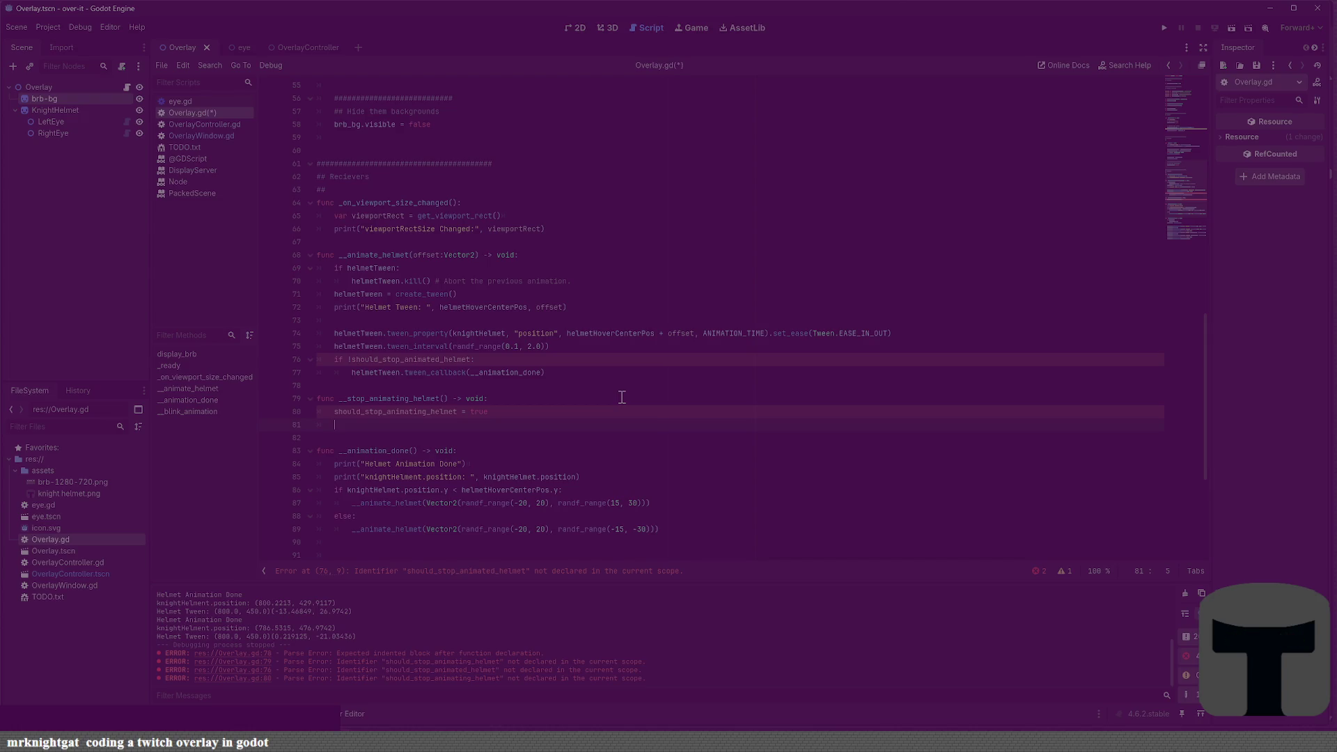
type("__animate")
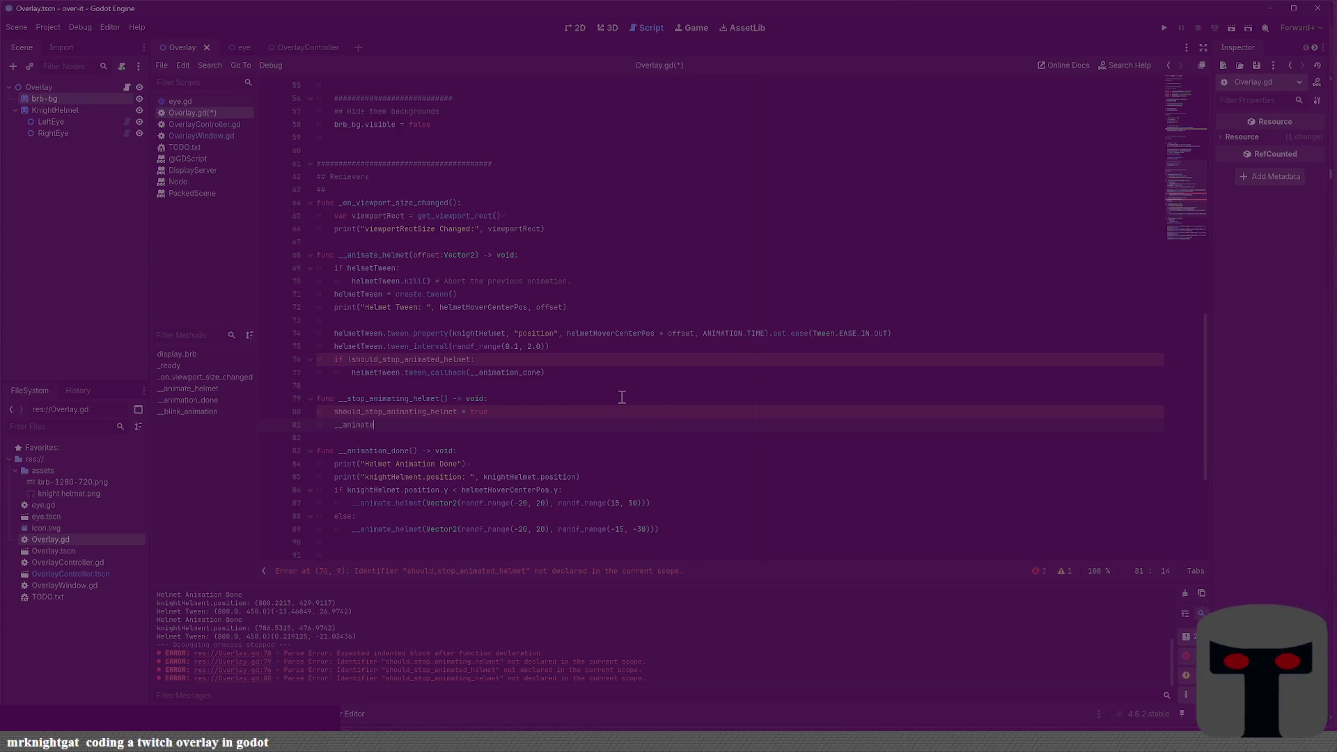
key("Return")
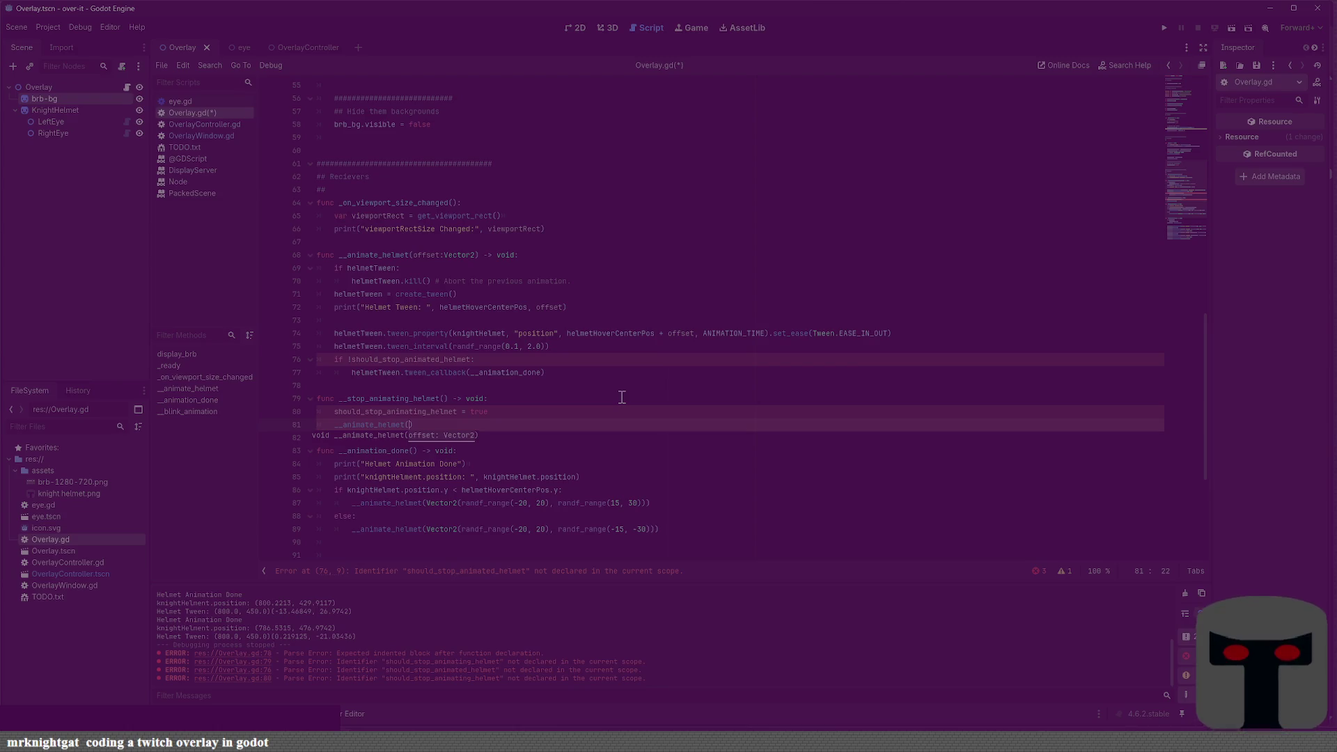
type("Vect")
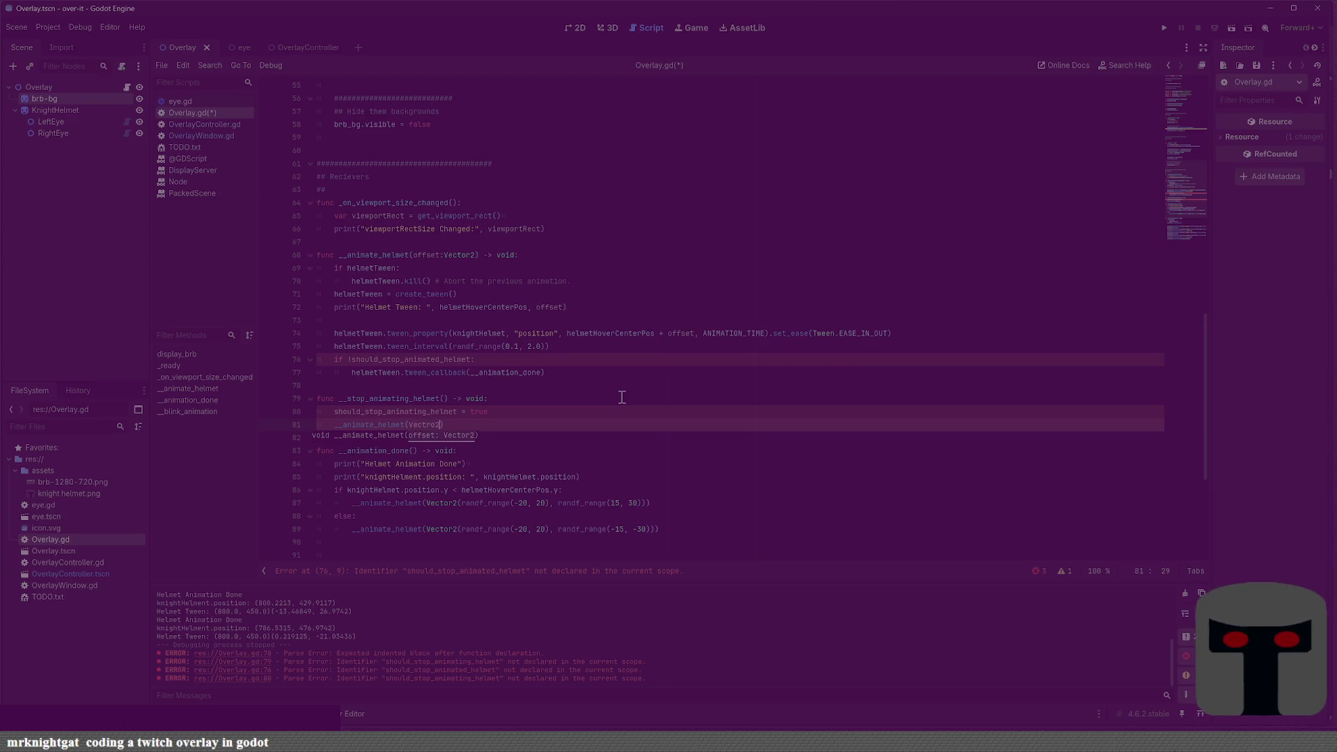
type("or.Zero")
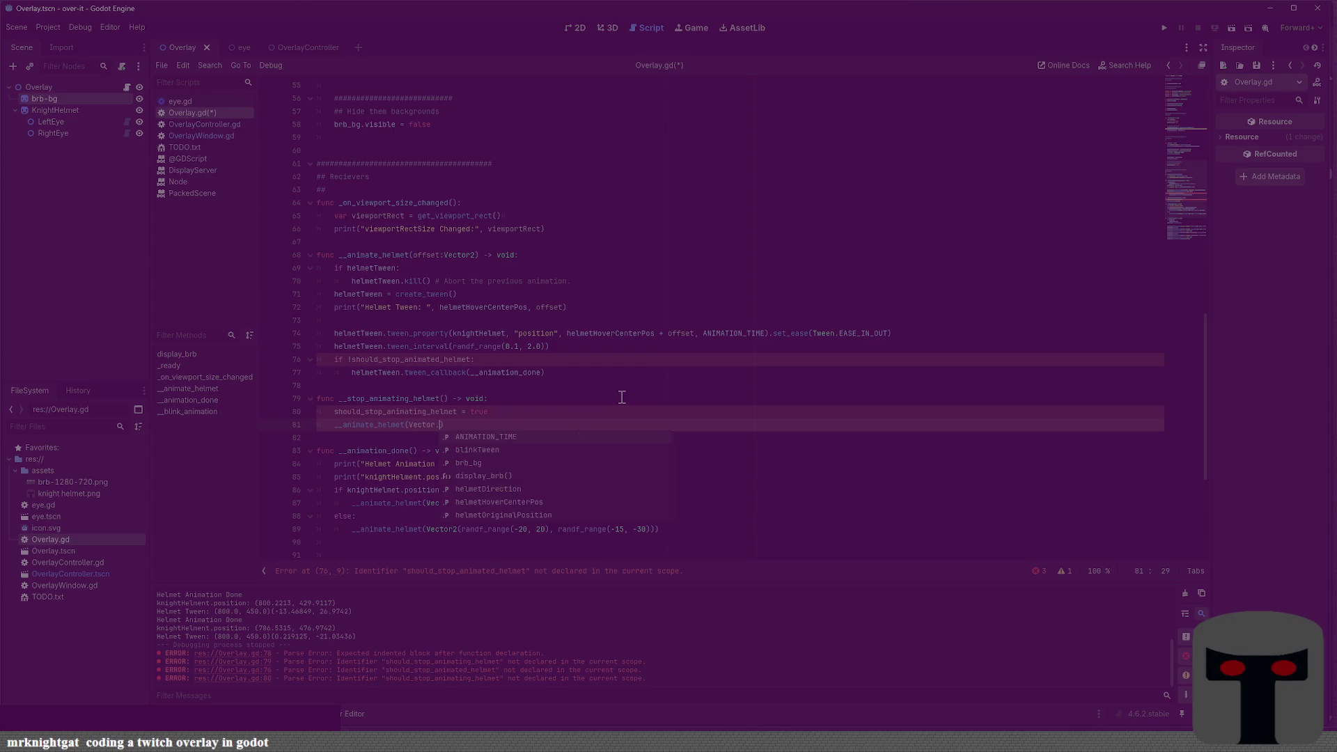
key("ctrl+s")
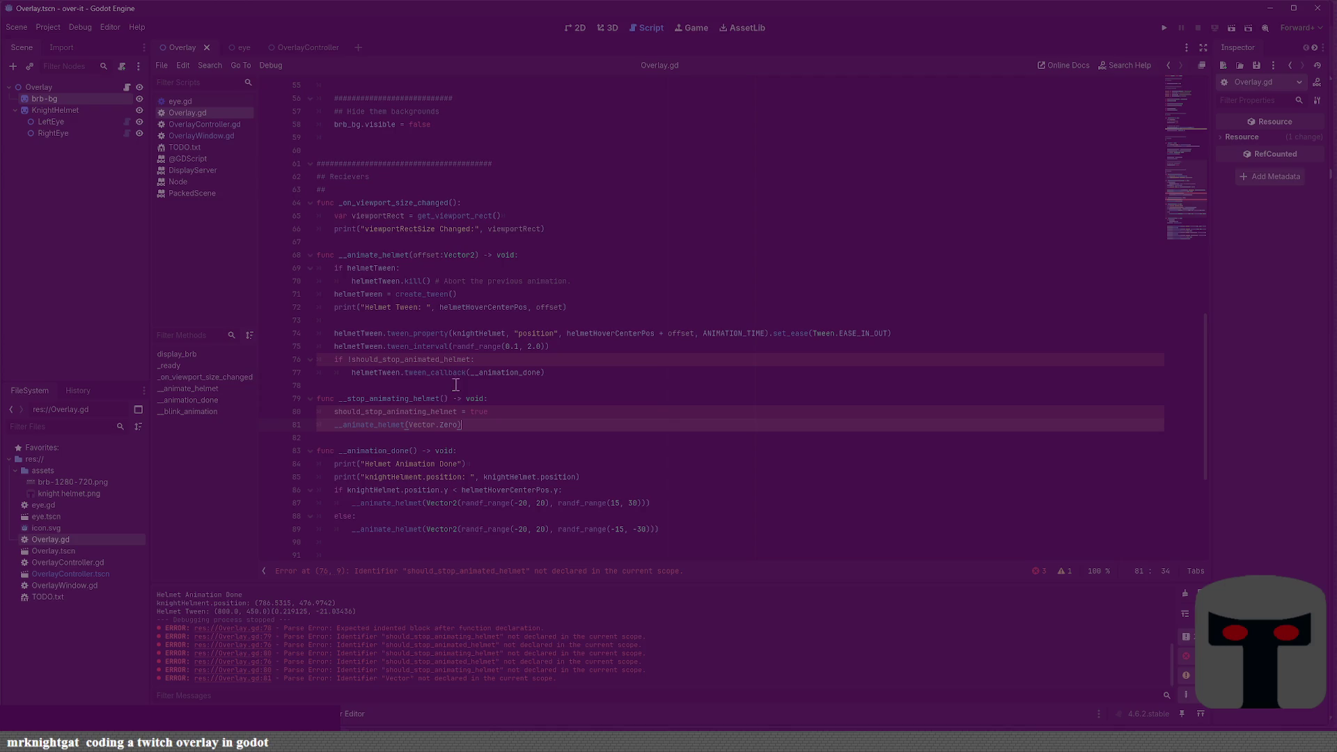
mouse_move(515, 374)
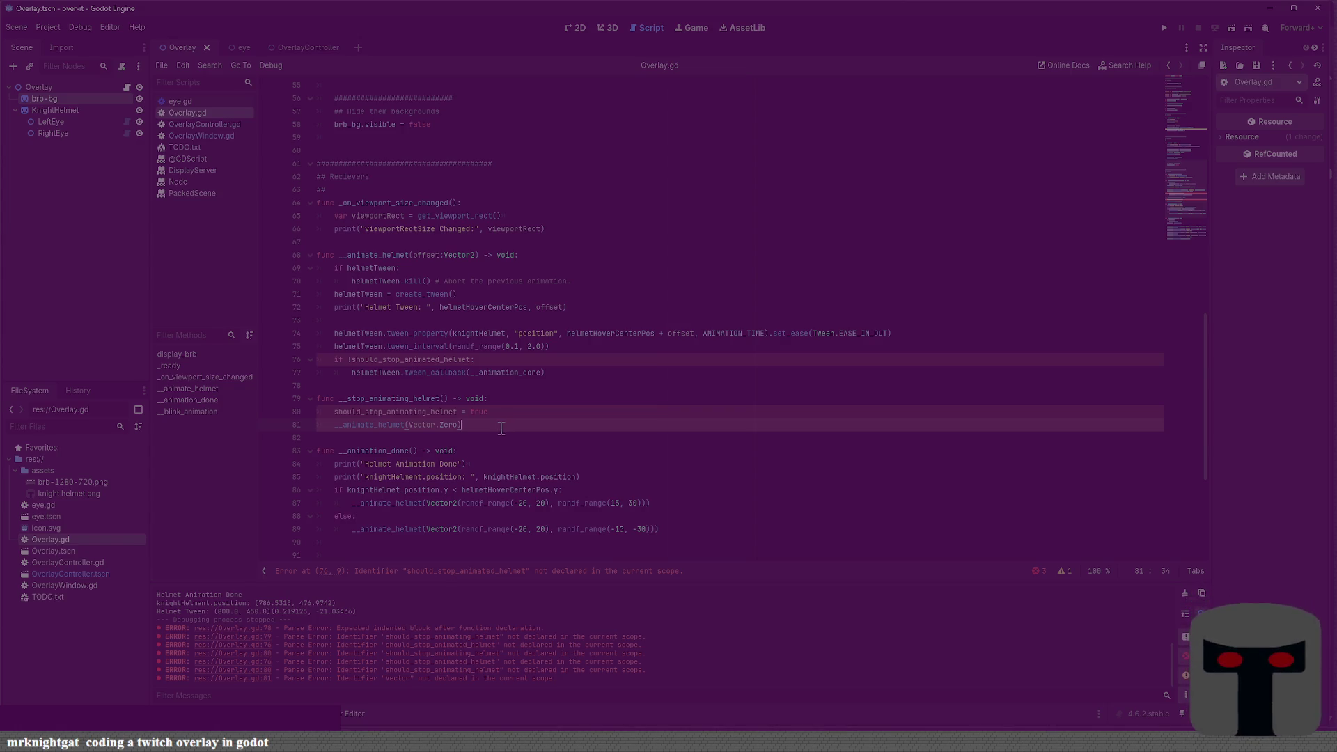
double_click(431, 411)
Declare var continue_animating_helmet:bool = true below the helmetTween variable and save Overlay.gd
scroll(479, 417, "up", 15)
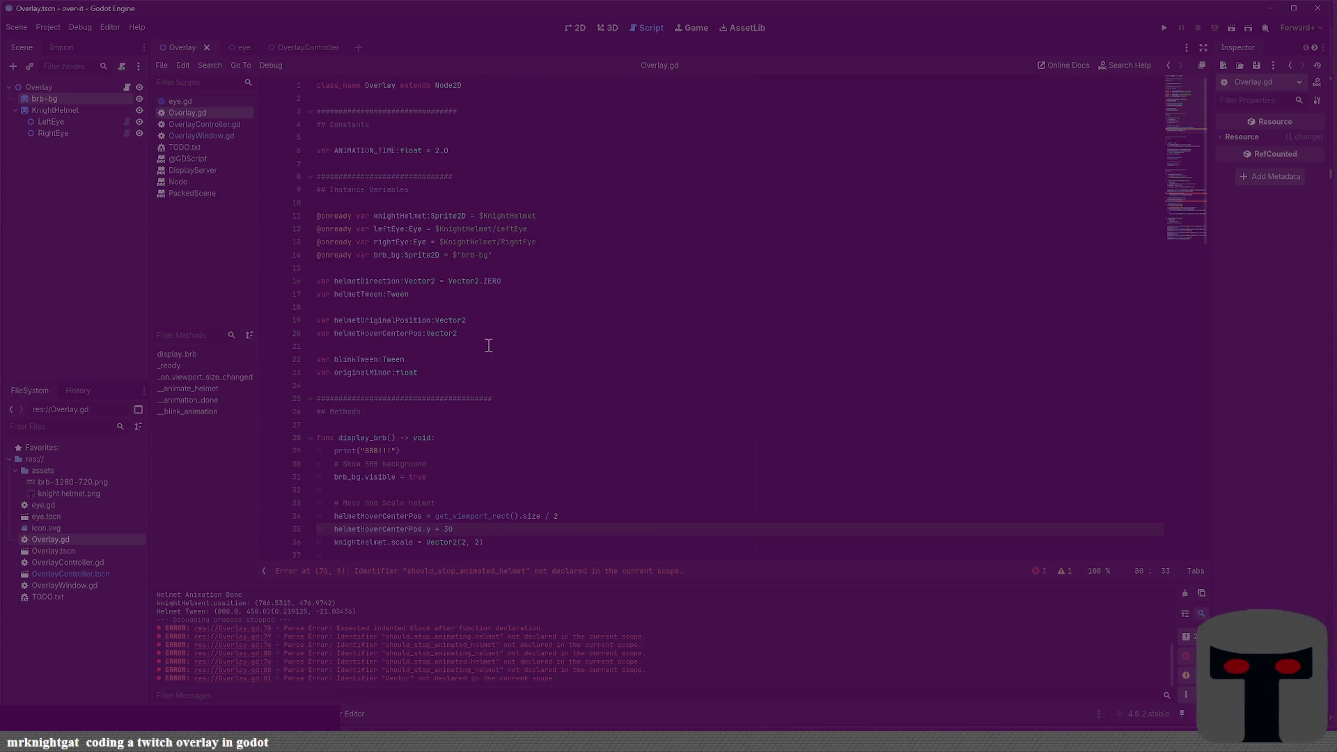
scroll(489, 346, "down", 2)
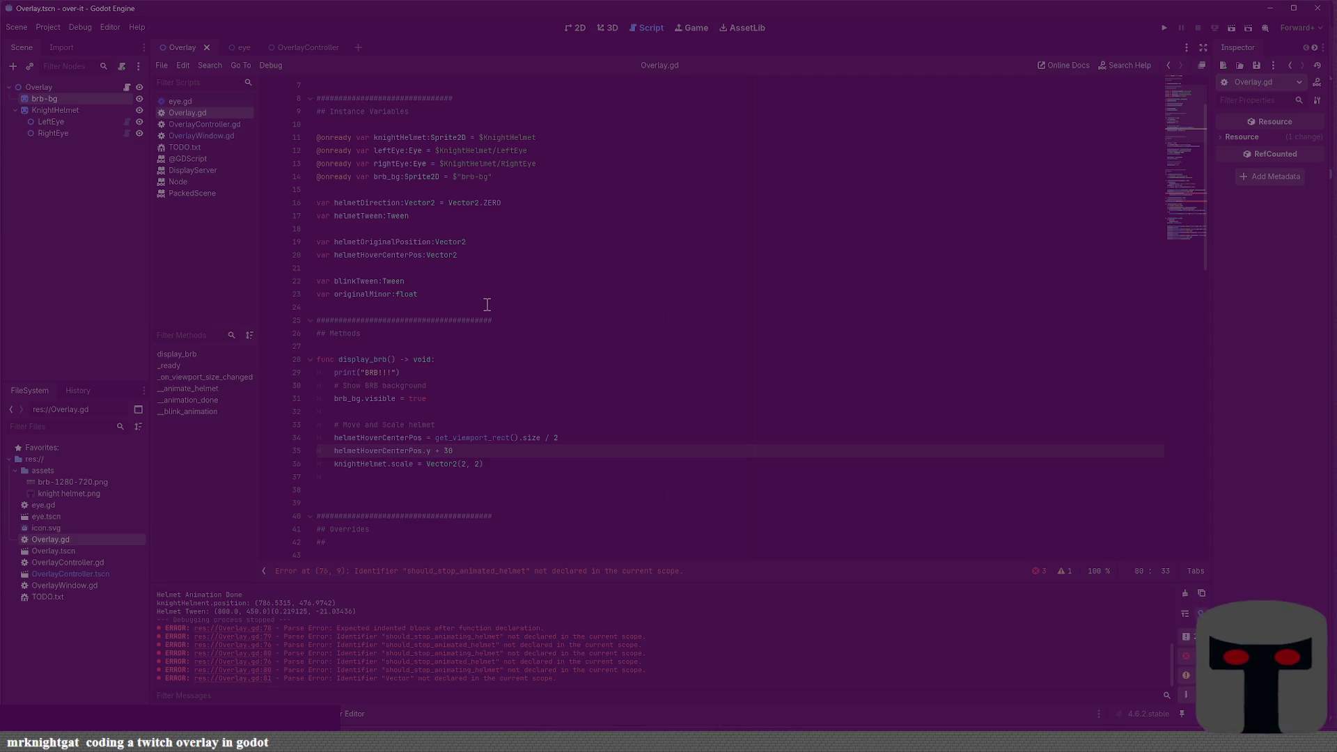
scroll(490, 307, "down", 5)
scroll(492, 309, "up", 4)
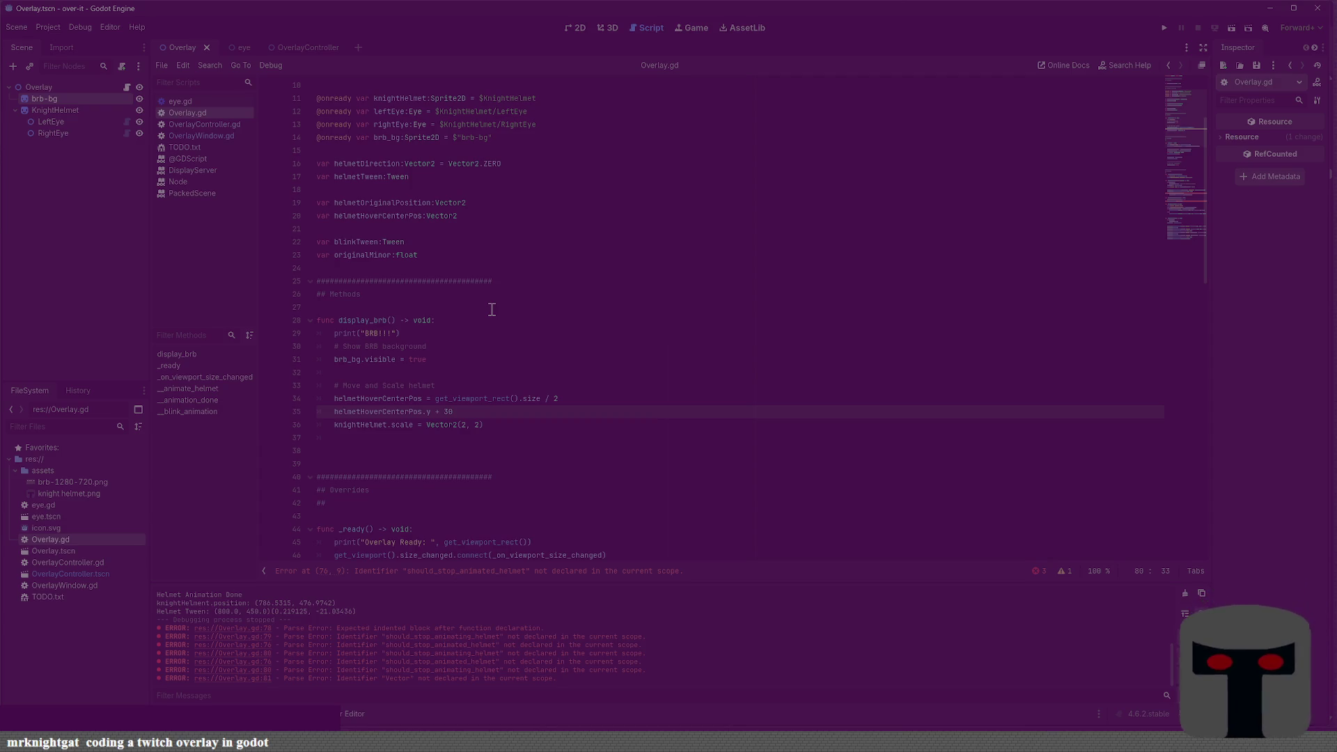
left_click(524, 191)
key("Return")
key("Up")
type("var continue_")
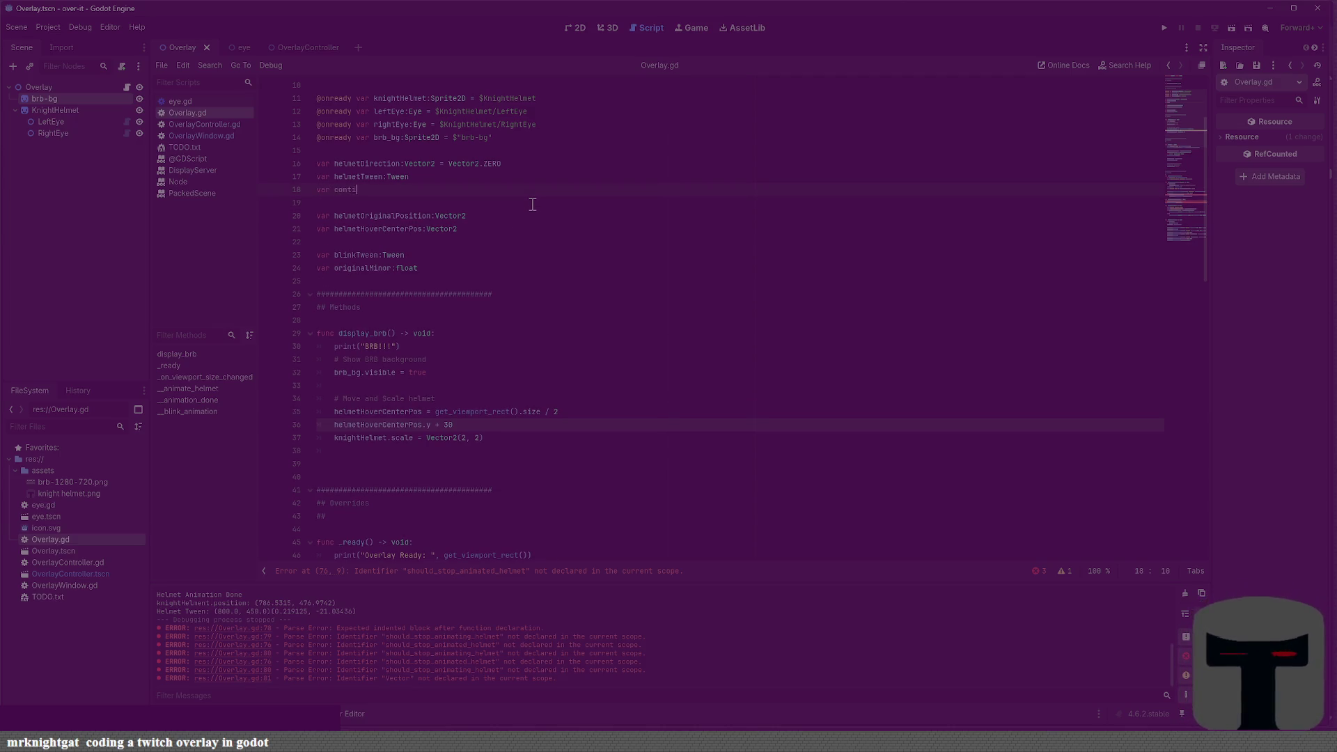
type("animati")
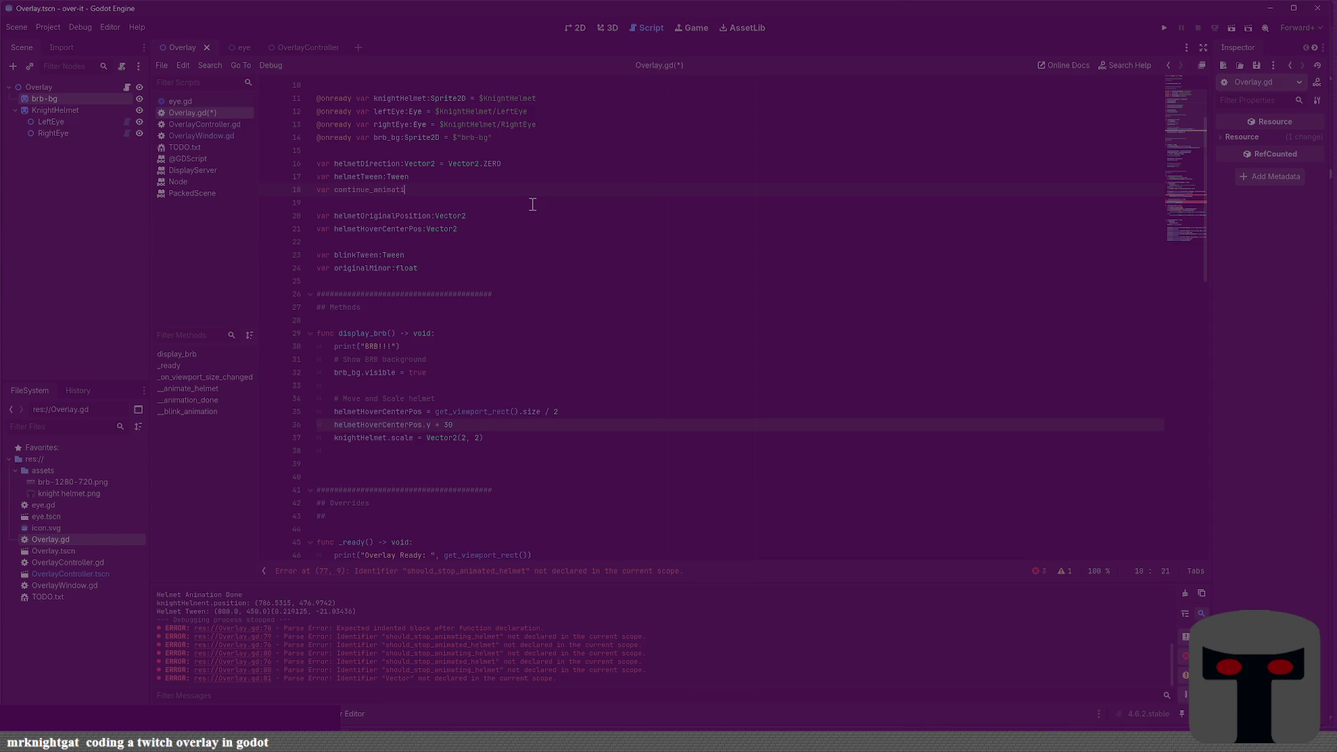
type("ng_helmet:")
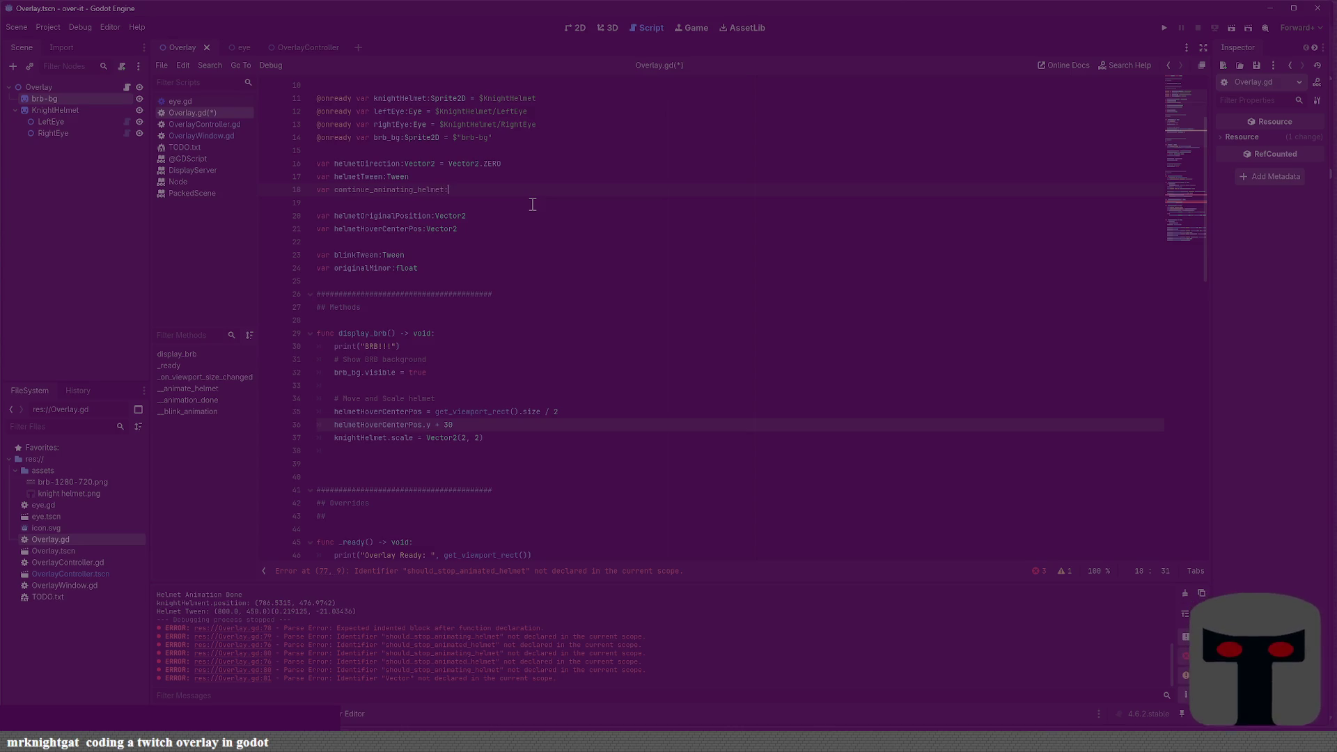
type("bool = ")
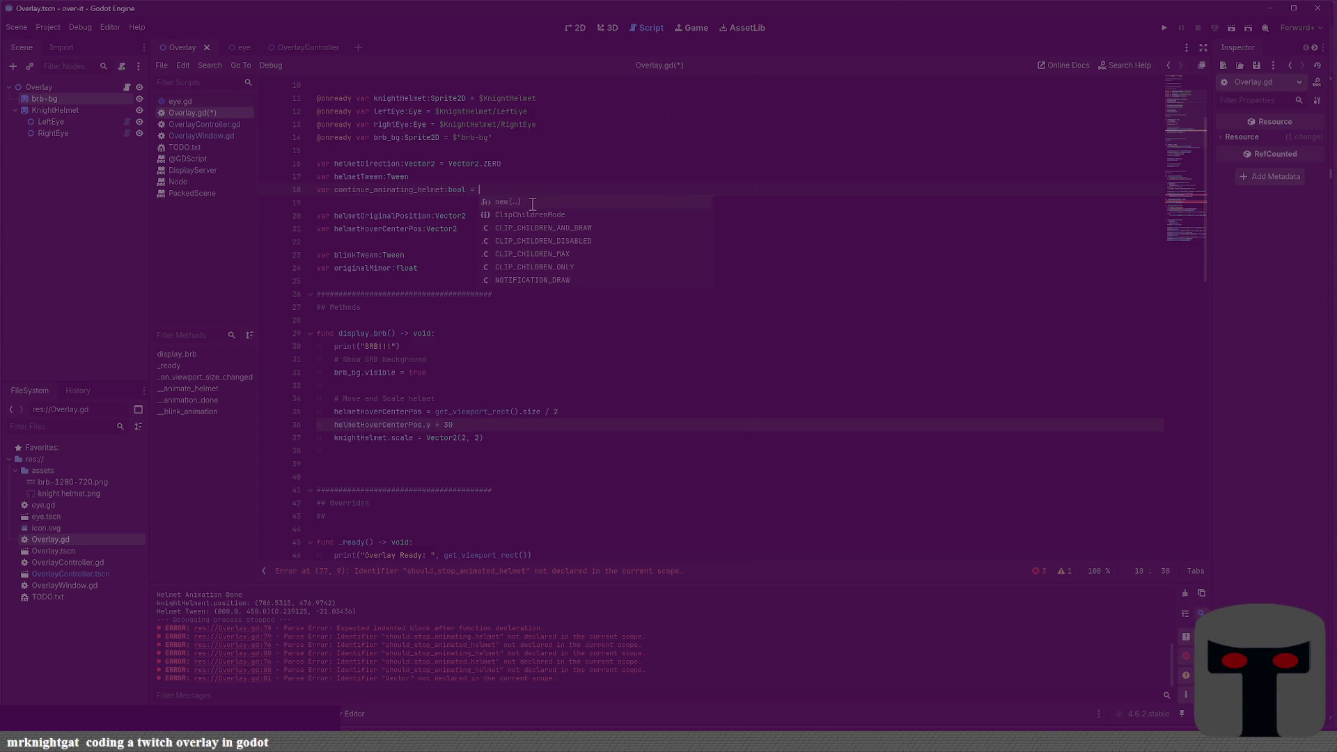
type("true")
key("ctrl+s")
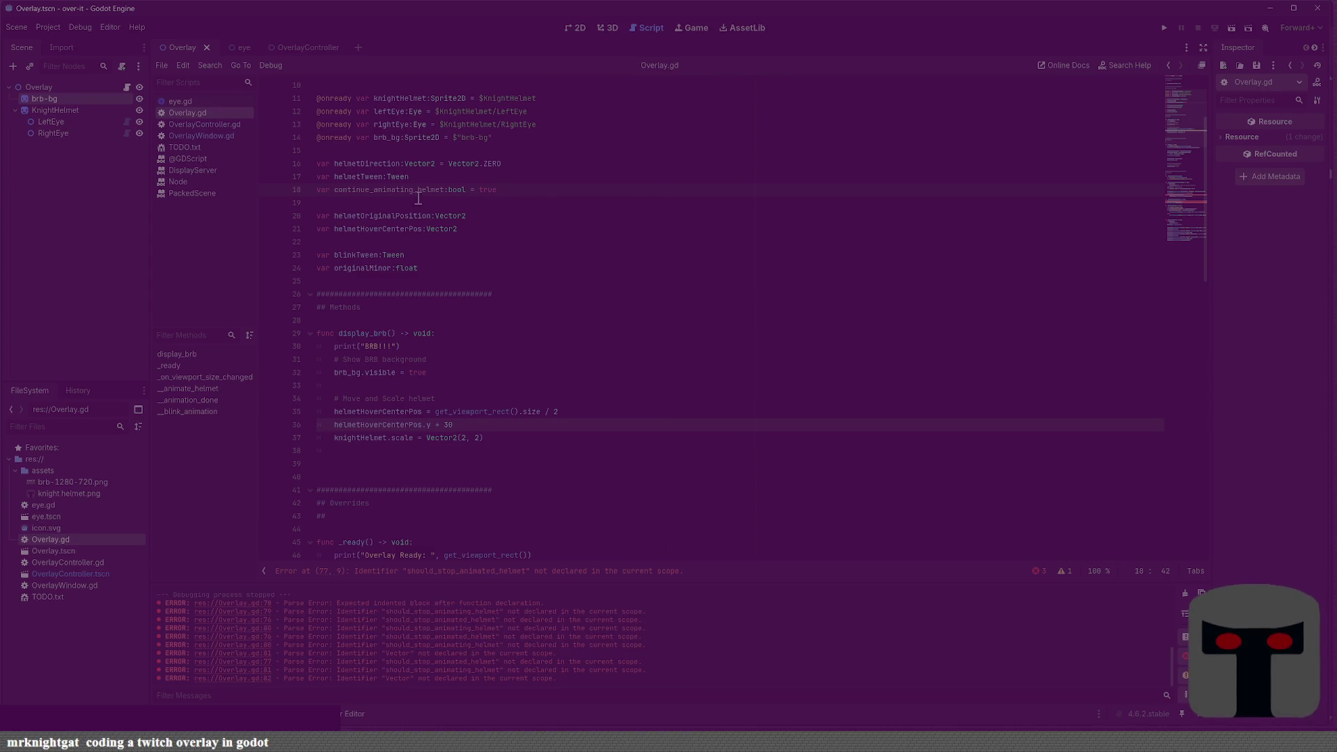
double_click(394, 190)
key("ctrl+c")
scroll(589, 311, "down", 15)
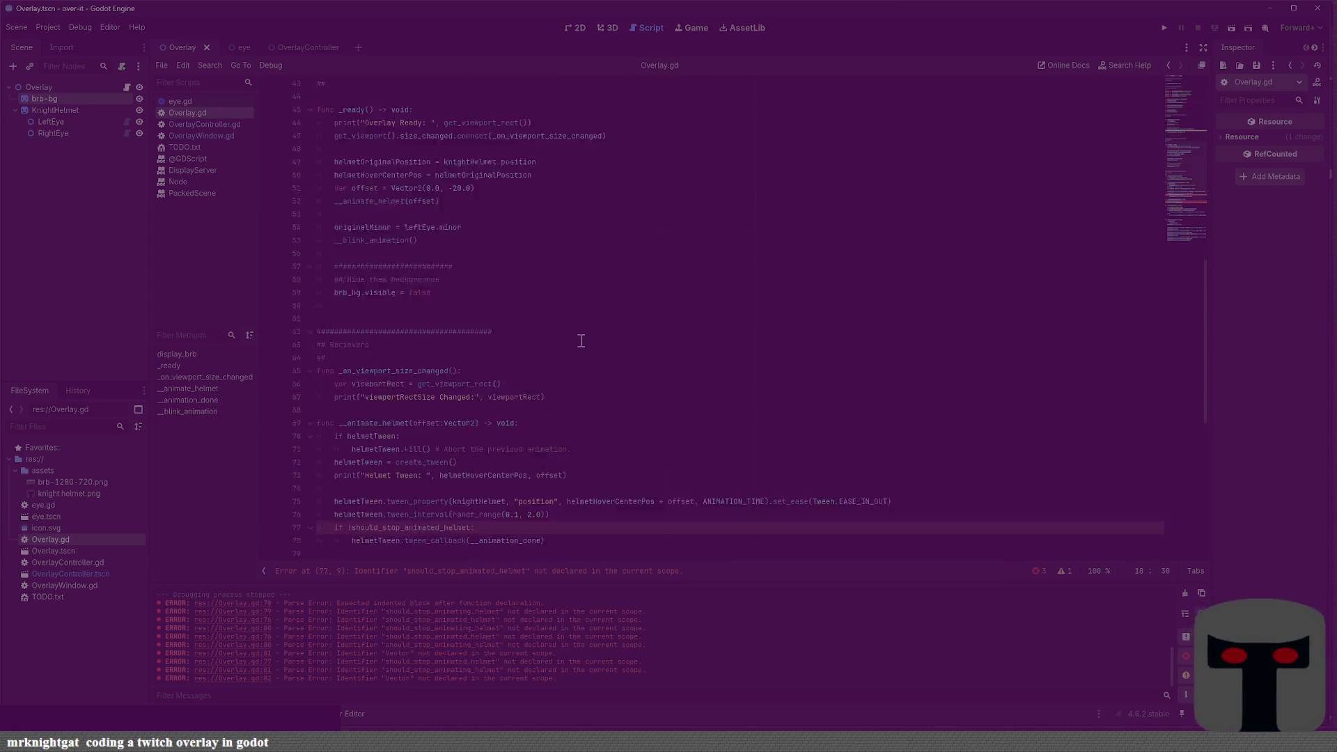
Guard the __animate_helmet callback with continue_animating_helmet instead of the old negated flag, and save
double_click(413, 138)
key("ctrl+v")
left_click(348, 137)
key("ctrl+s")
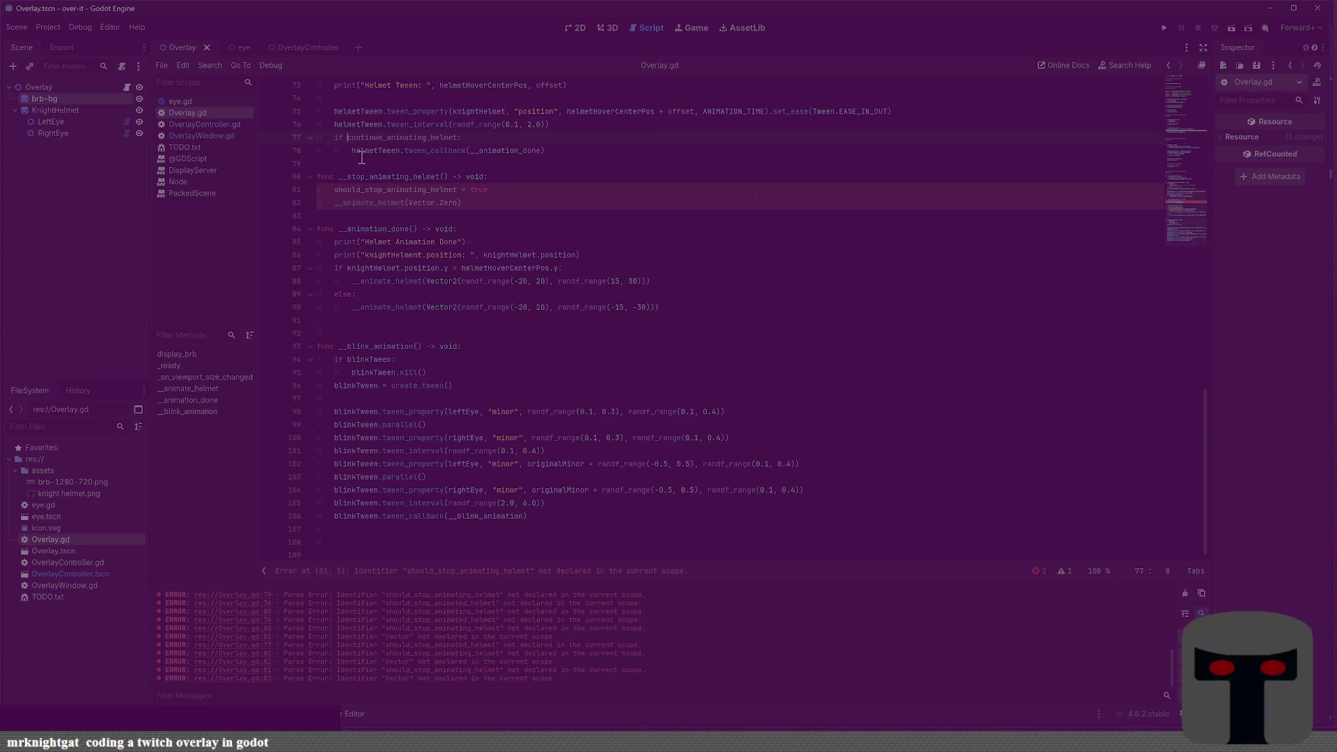
Make __stop_animating_helmet set continue_animating_helmet = false and save the script
double_click(358, 190)
key("ctrl+v")
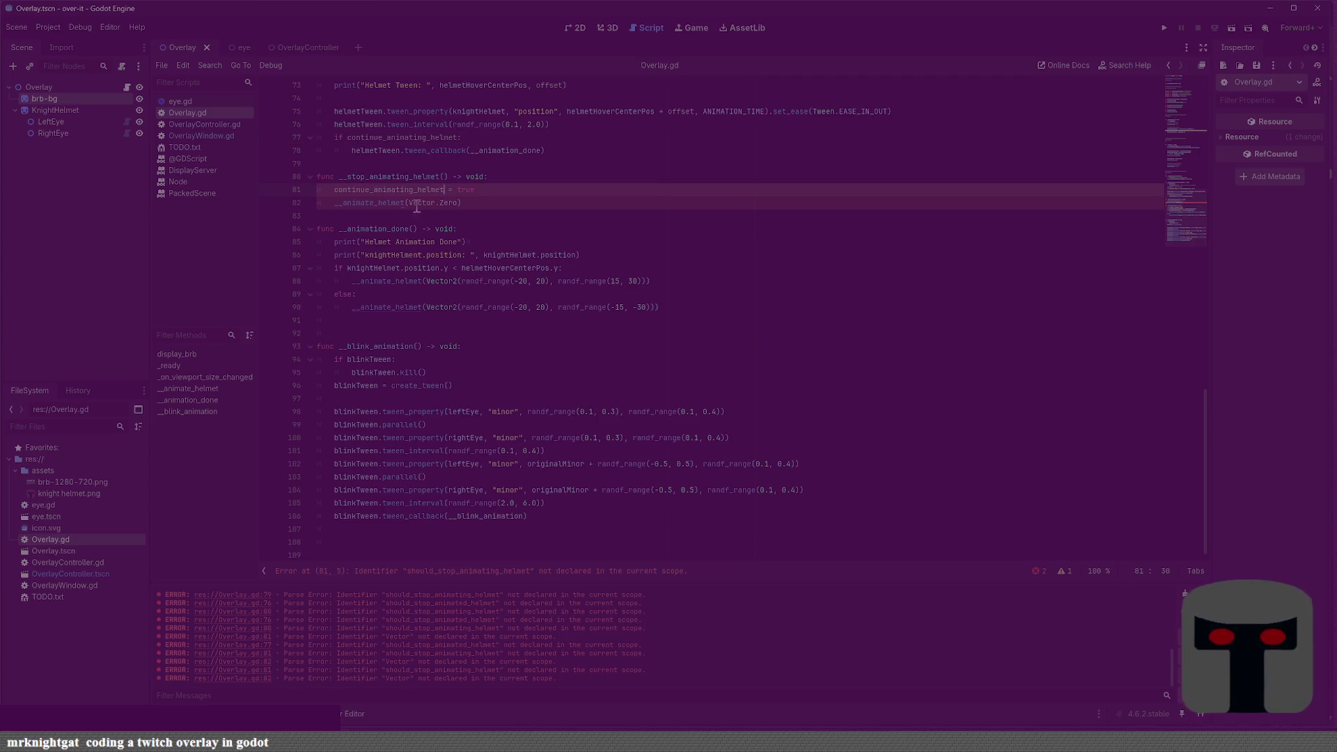
double_click(471, 189)
type("false")
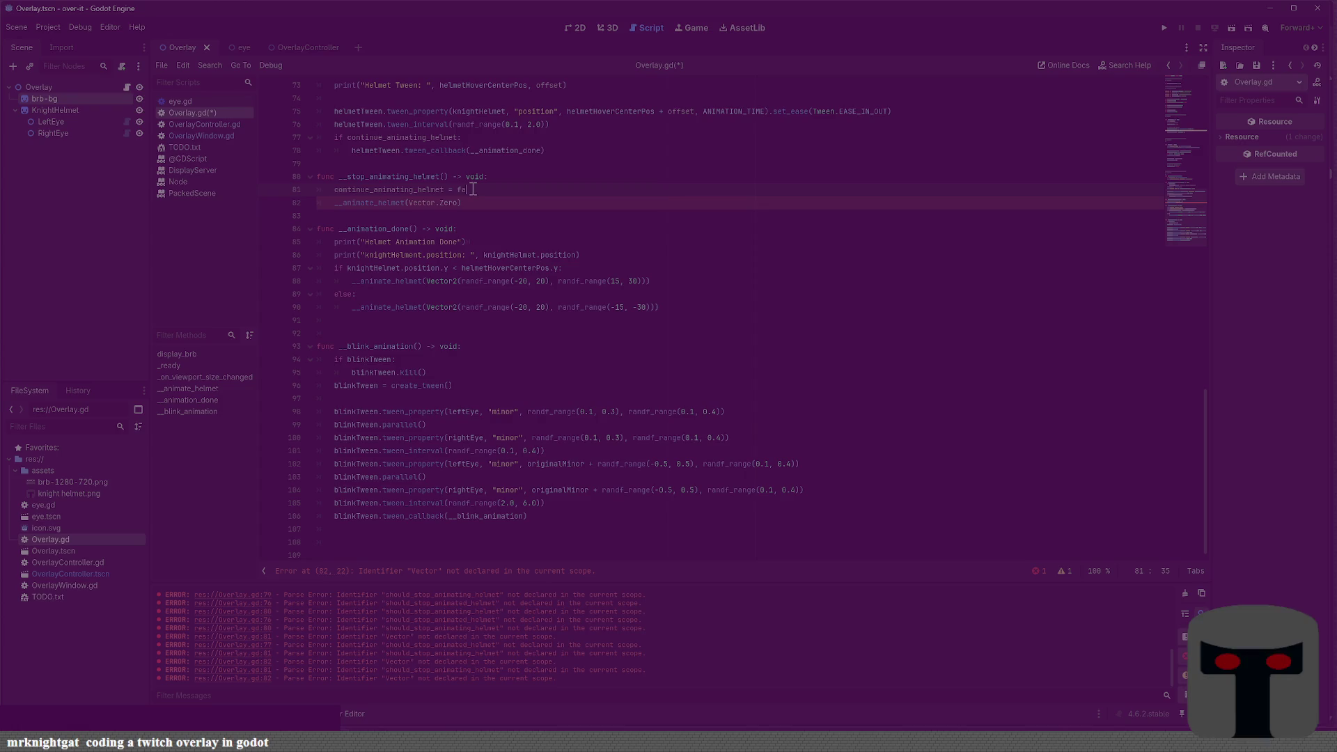
key("ctrl+s")
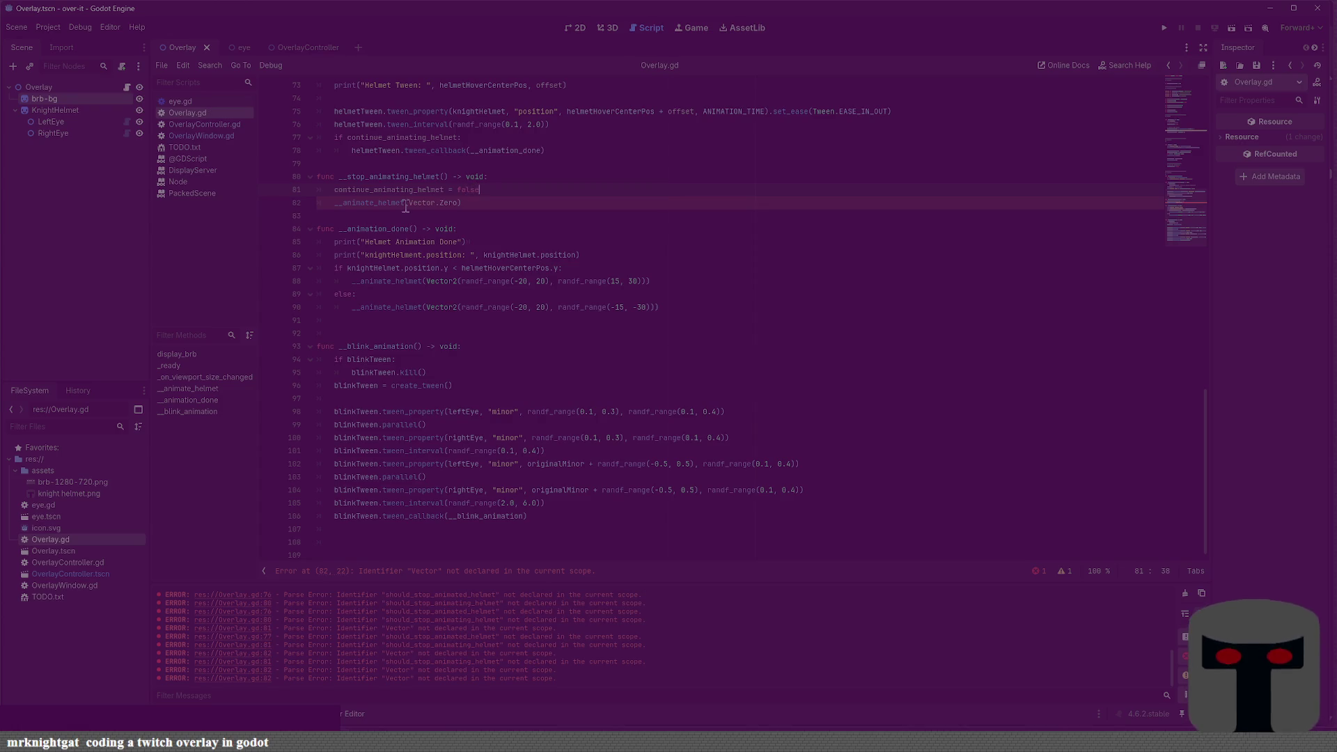
Dismiss the method documentation popup and select Zero in Vector.Zero to correct it
left_click(359, 228)
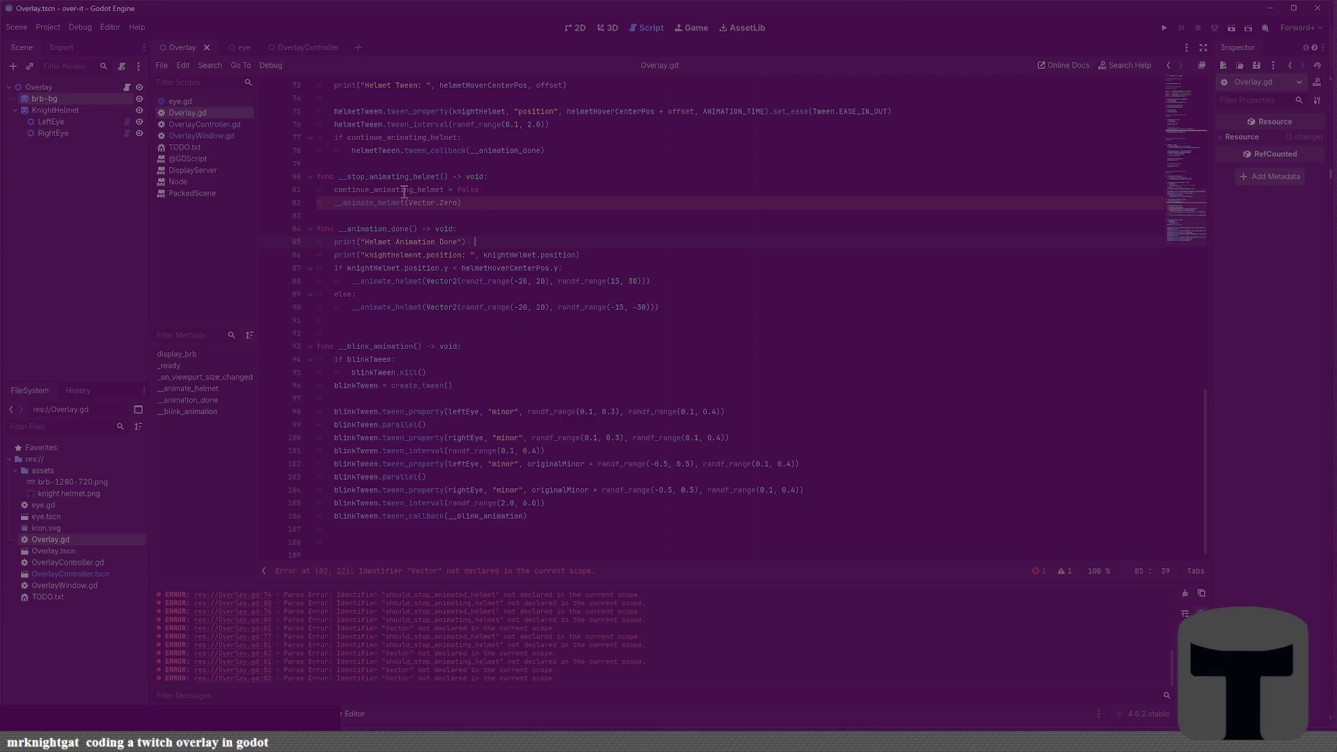
mouse_move(381, 205)
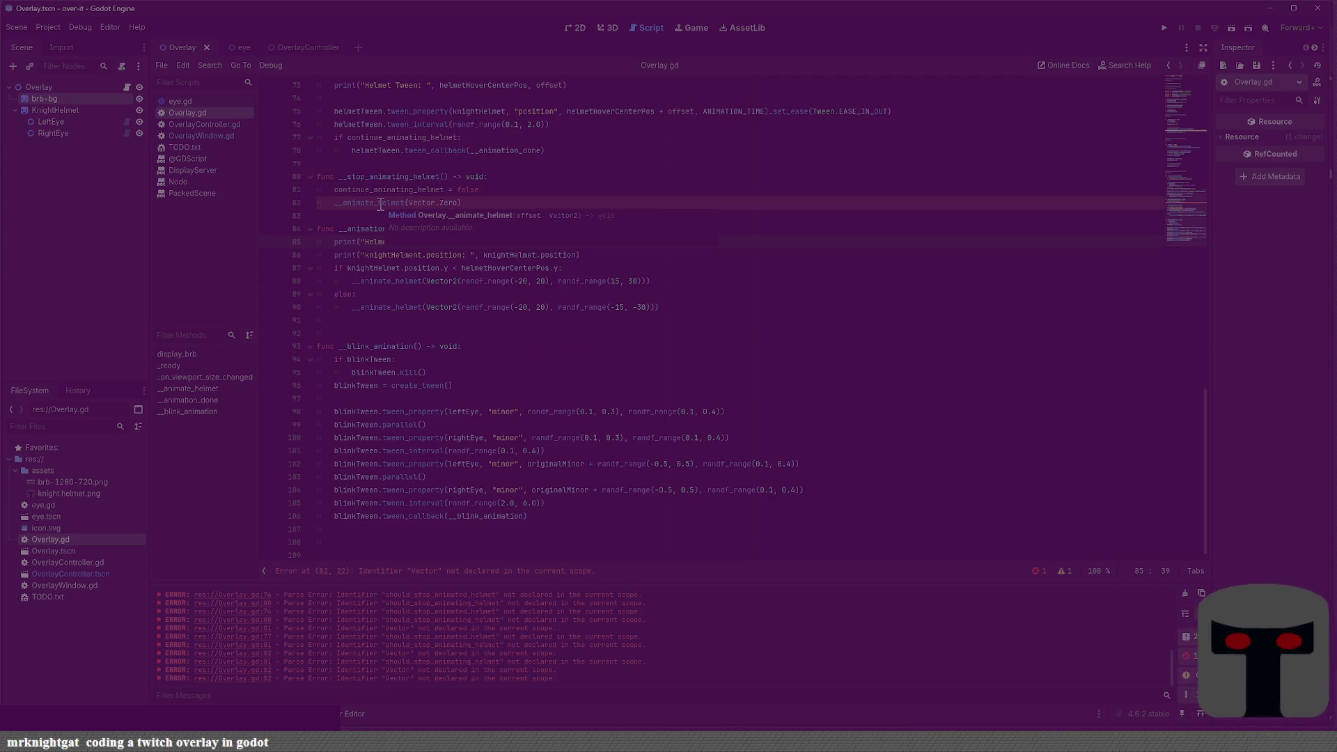
left_click(374, 242)
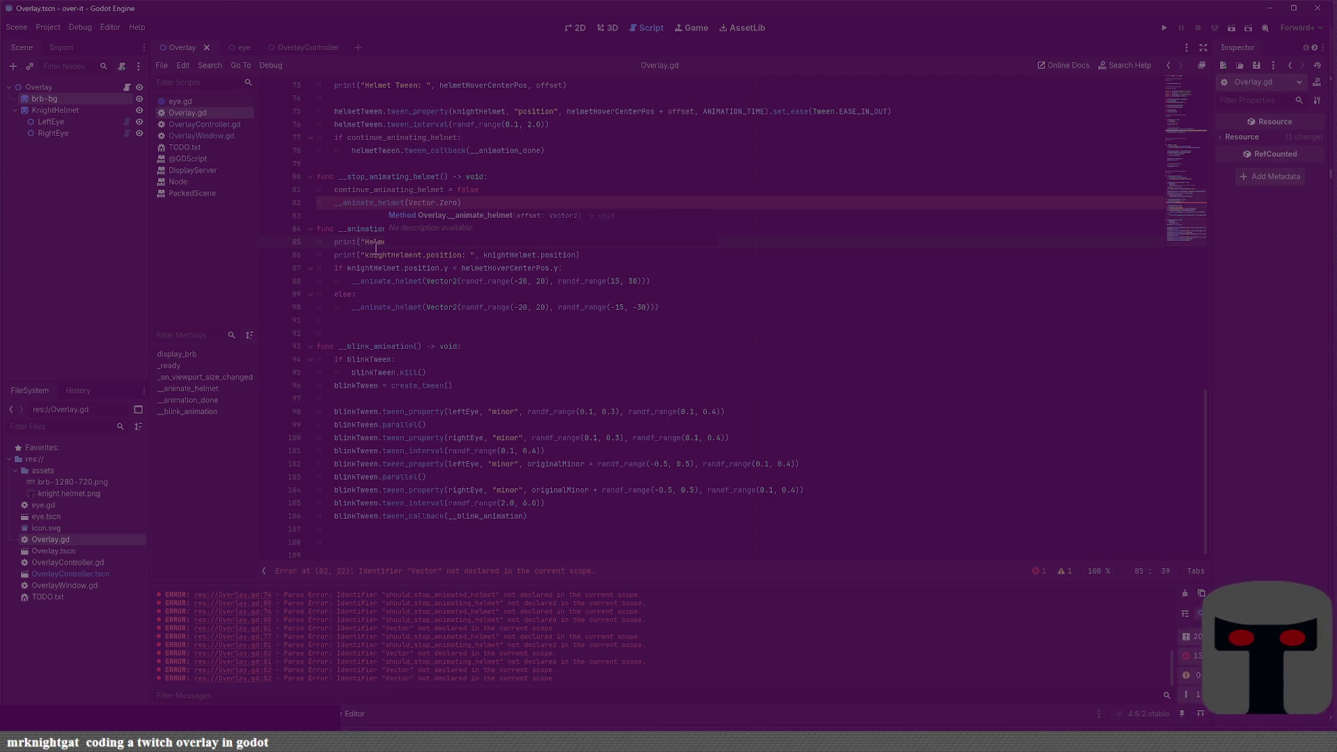
type("t Animation Done\")")
scroll(547, 265, "up", 2)
scroll(462, 307, "up", 2)
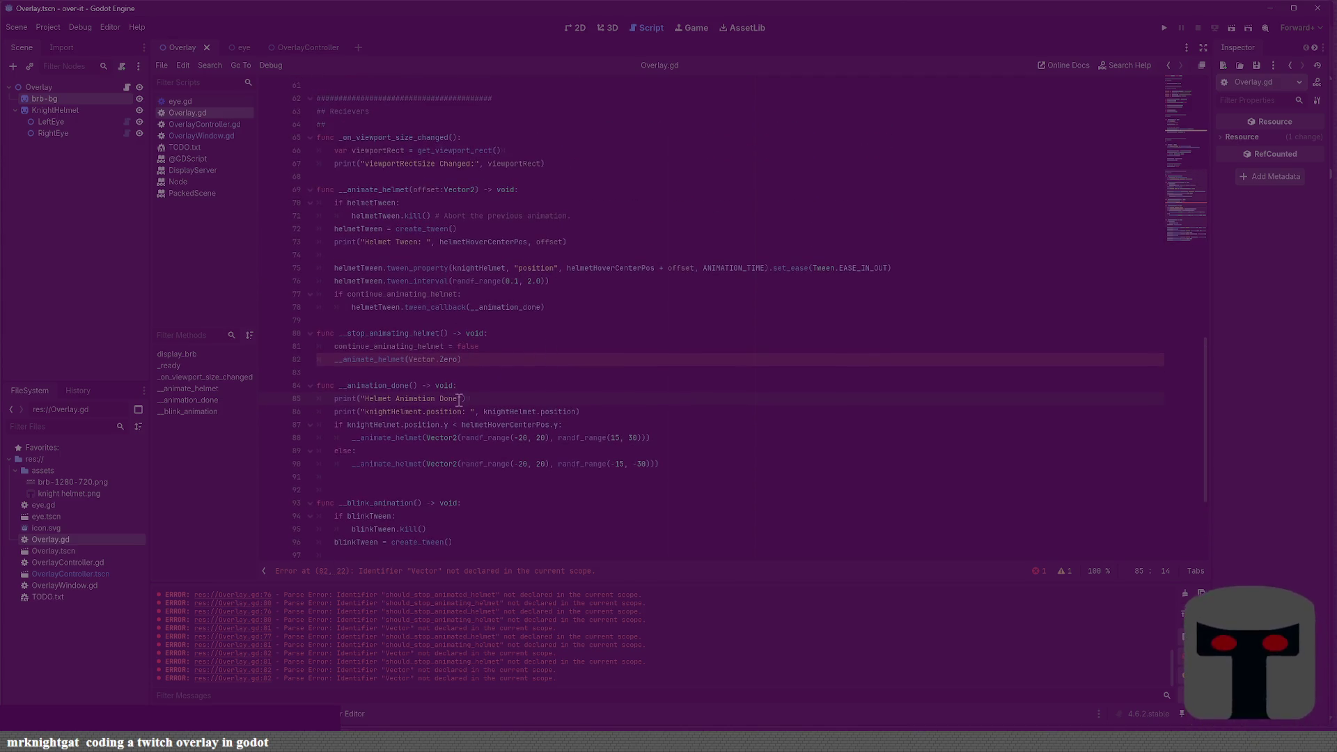
double_click(449, 359)
Correct the stop call to __animate_helmet(Vector2.ZERO) and save
type("ZERO")
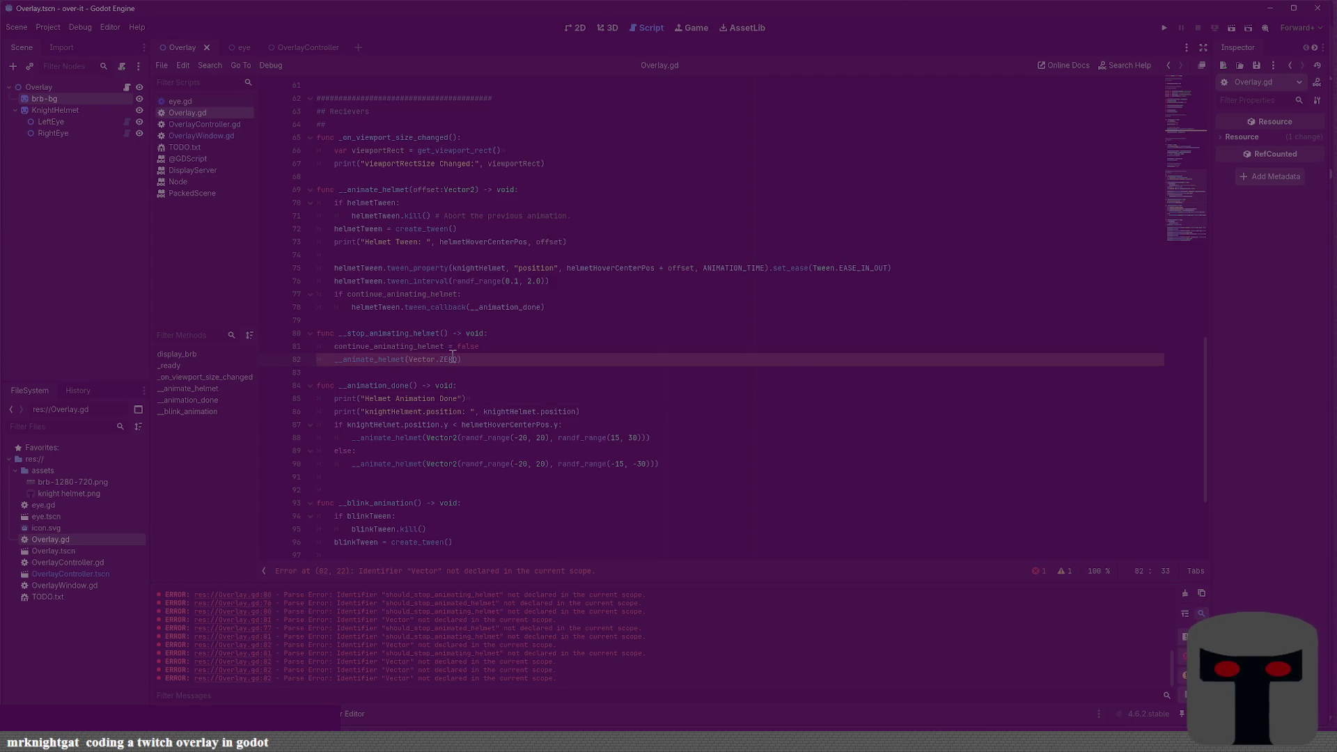
type("2")
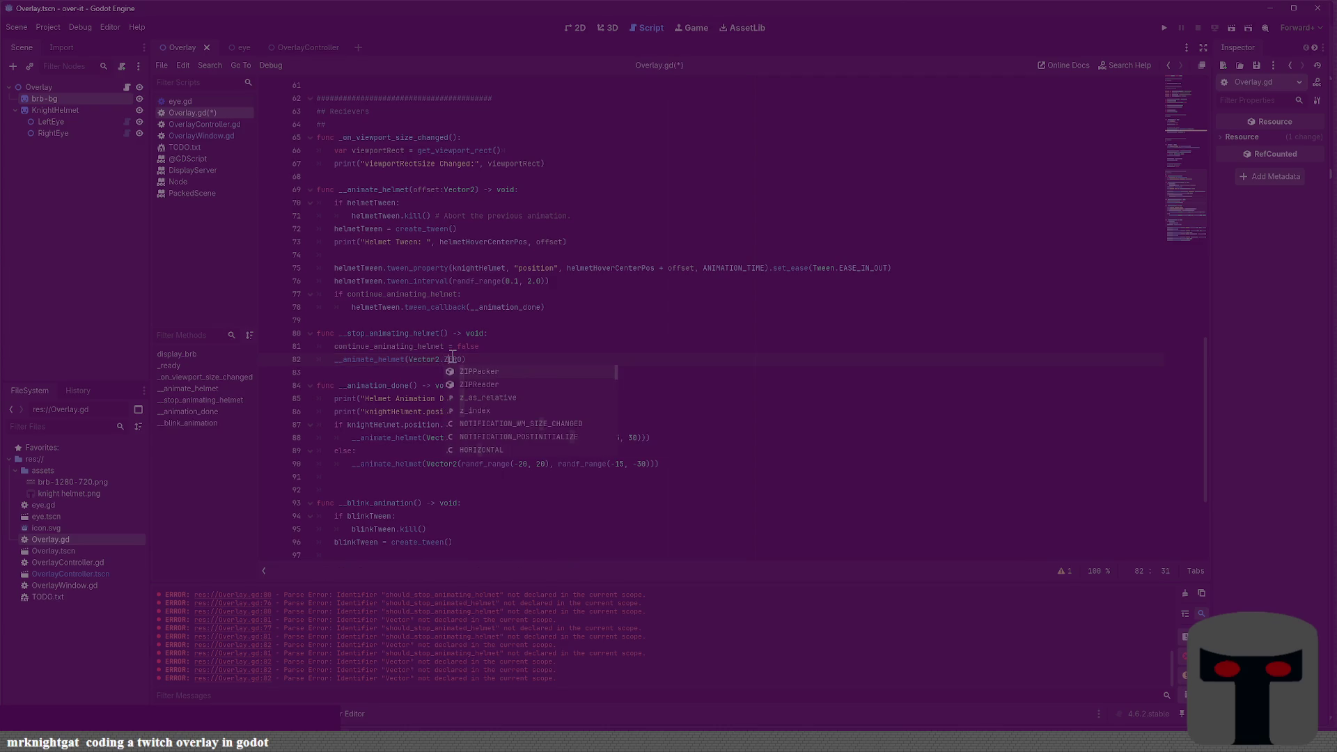
type("RO")
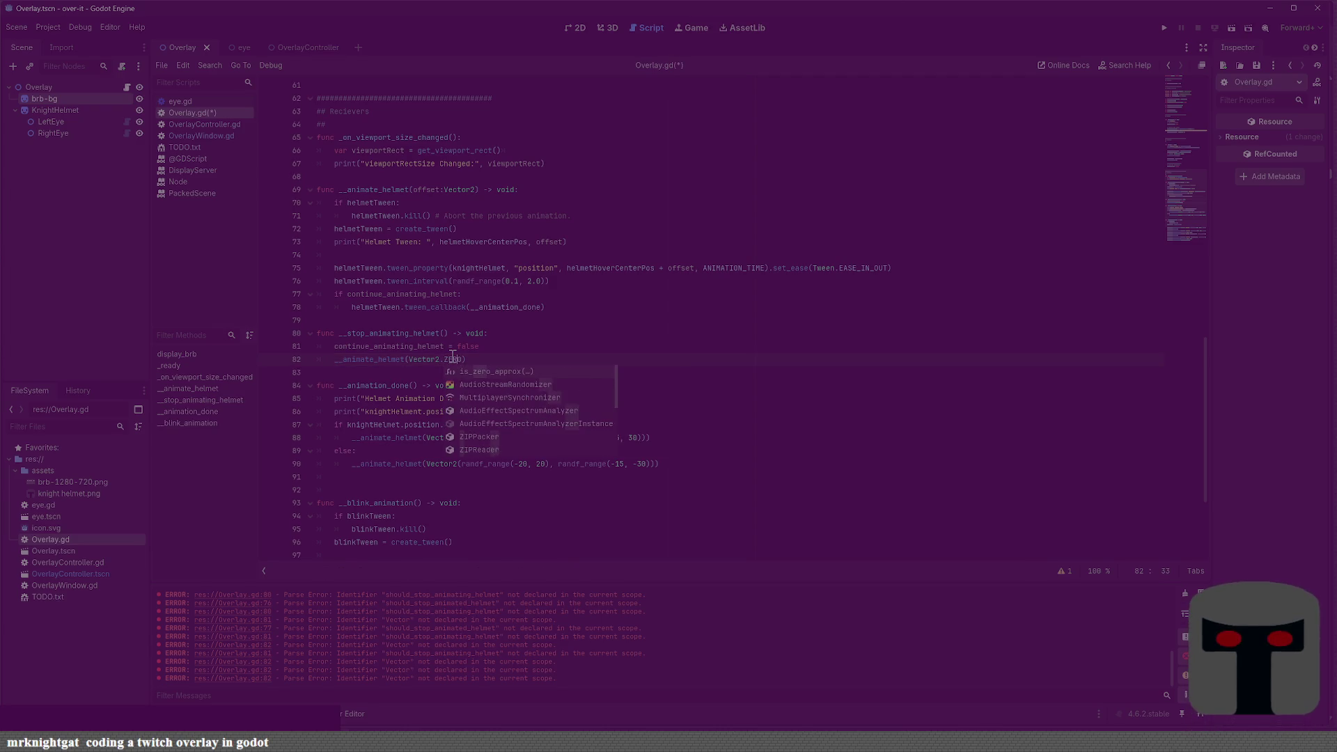
key("BackSpace")
key("BackSpace")
key("BackSpace")
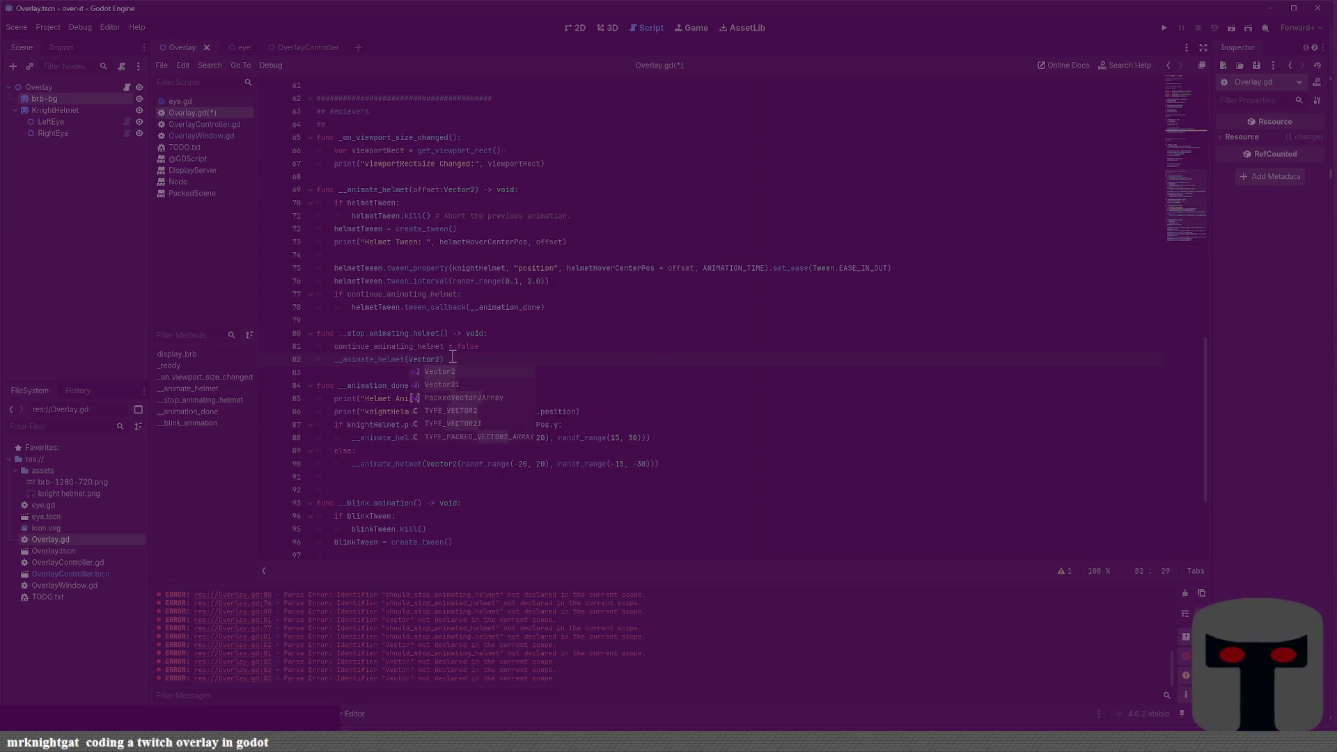
type("RO")
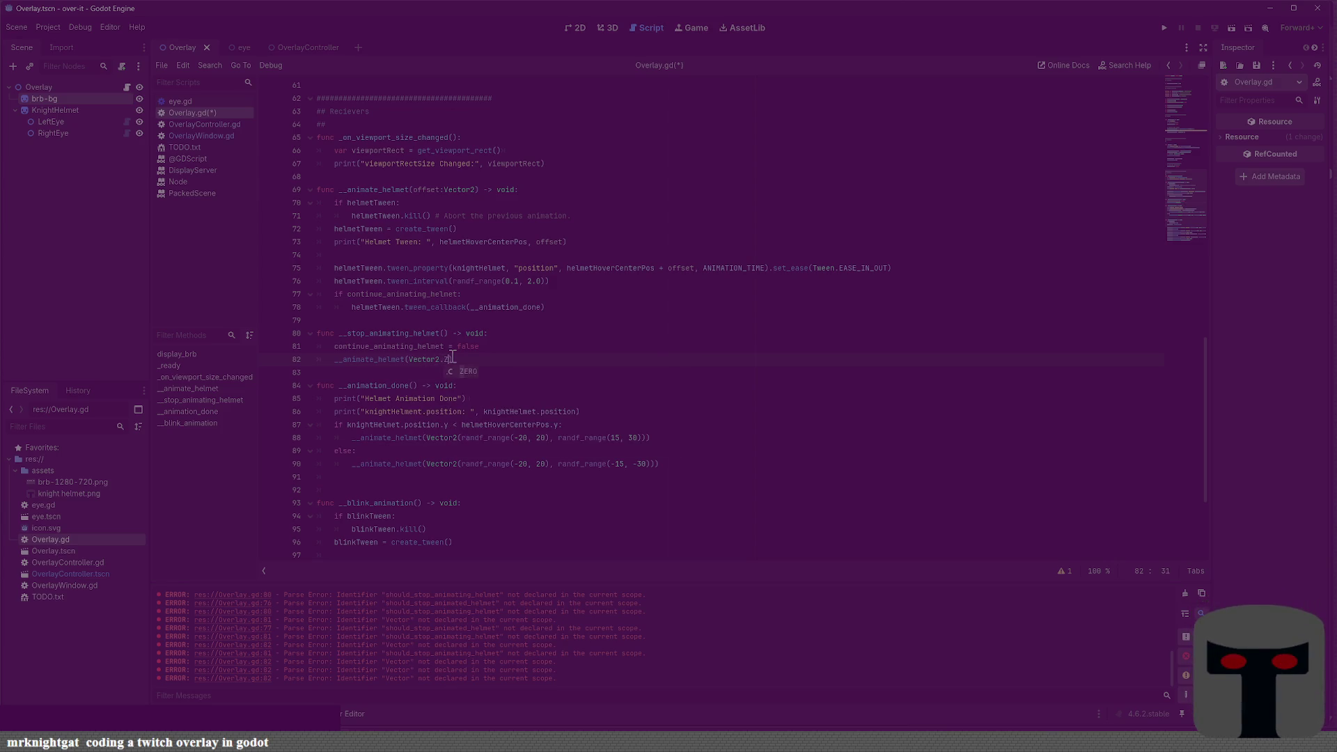
key("ctrl+s")
Remove the stray 's' after ZERO and the extra blank line before the blink function, then run with F5
scroll(503, 355, "down", 2)
type("s")
left_click(448, 410)
key("BackSpace")
key("BackSpace")
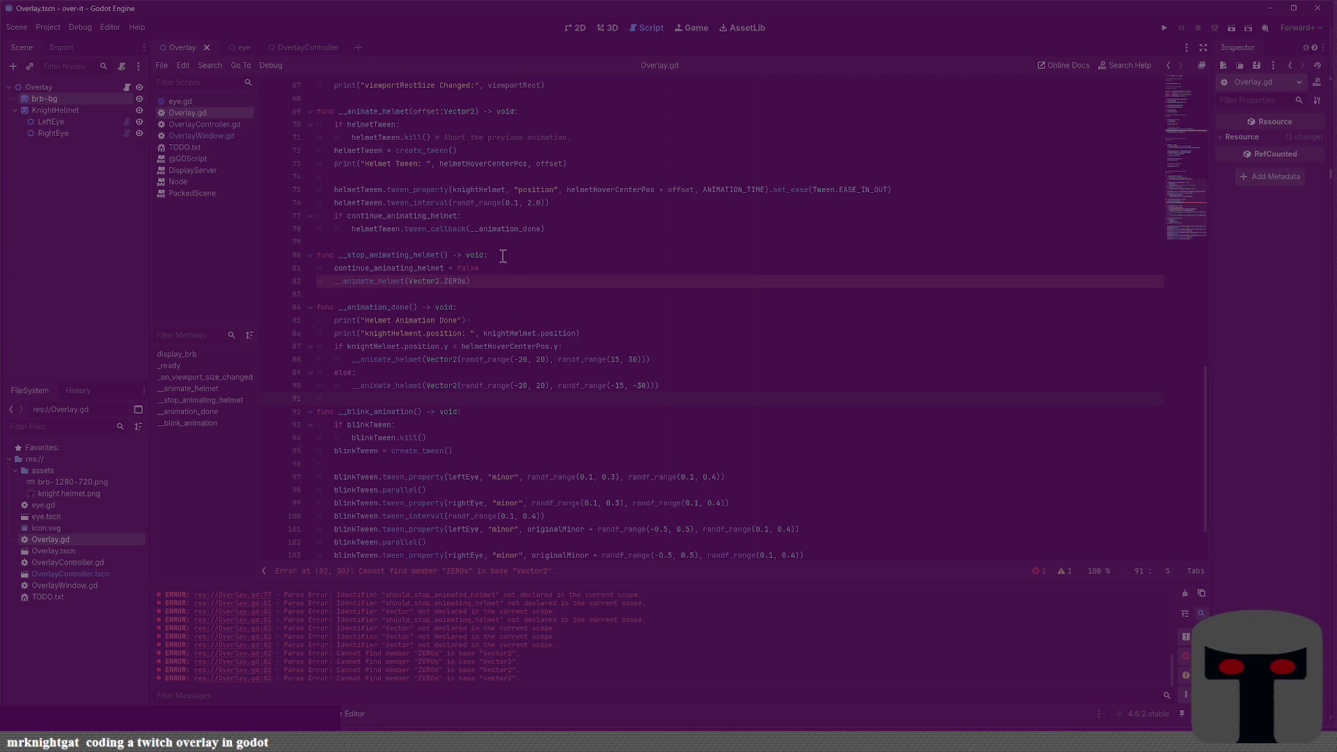
left_click(500, 278)
key("BackSpace")
key("F5")
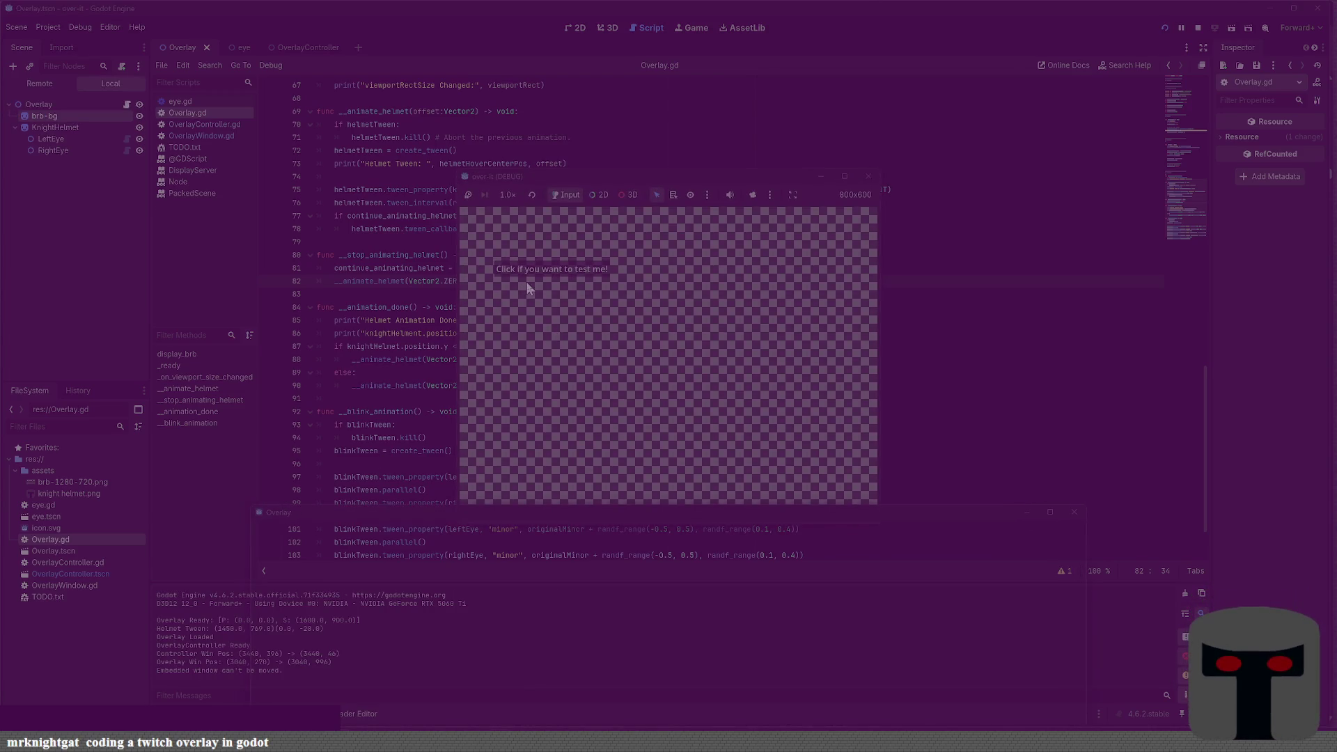
Show the BE RIGHT BACK screen in the running overlay to check the helmet, then stop the game
left_click(527, 284)
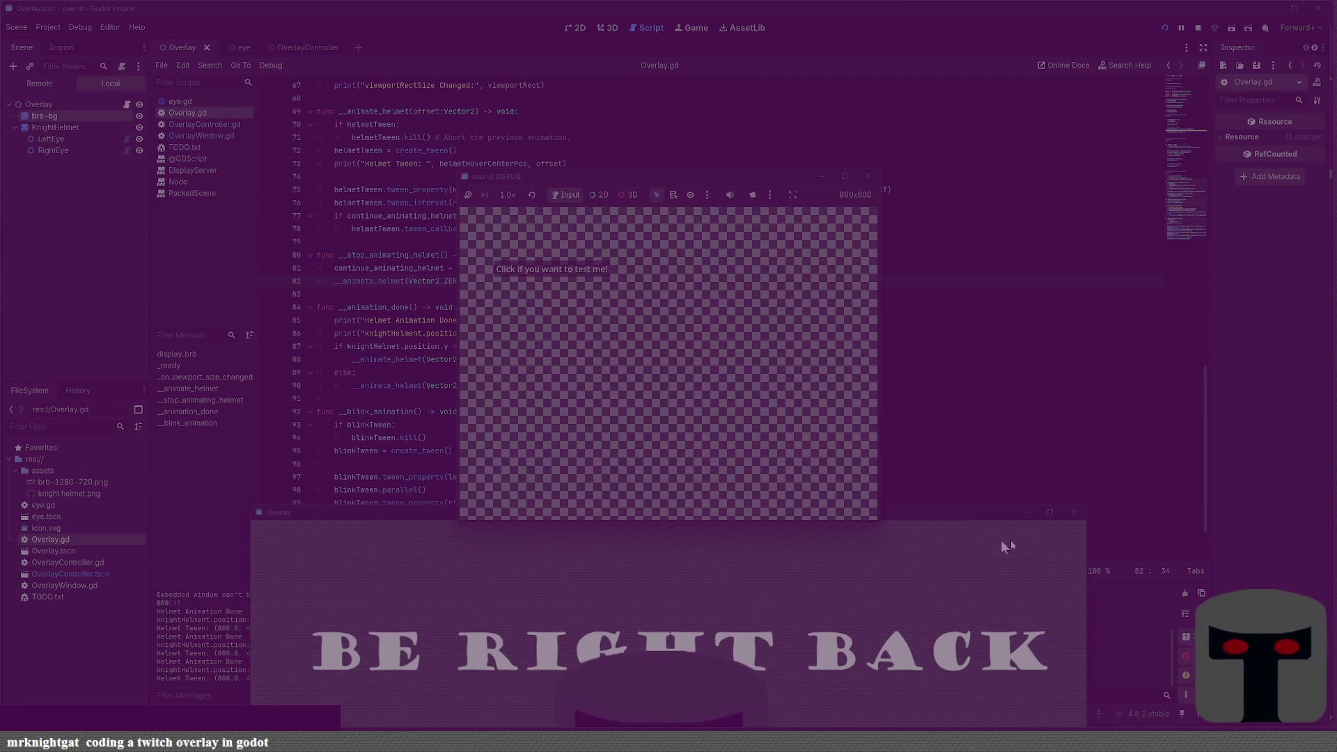
left_click(868, 177)
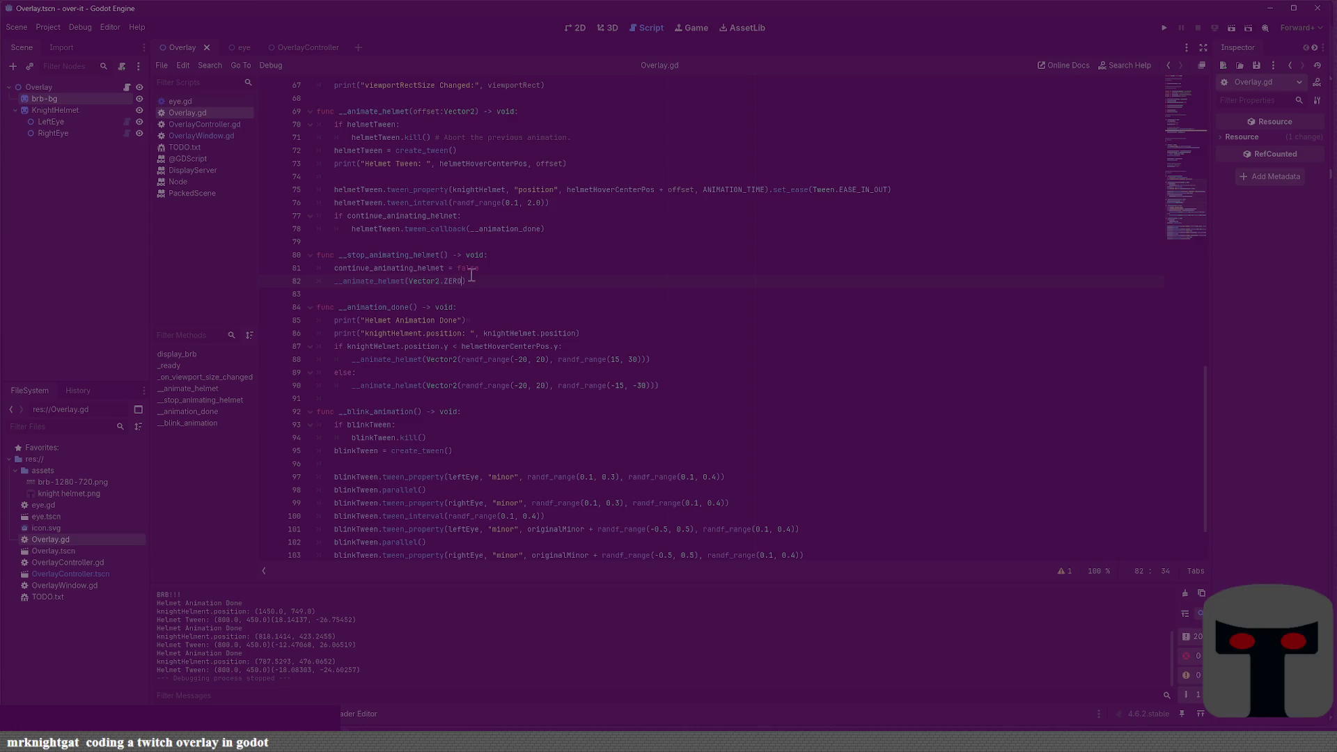
scroll(494, 304, "up", 5)
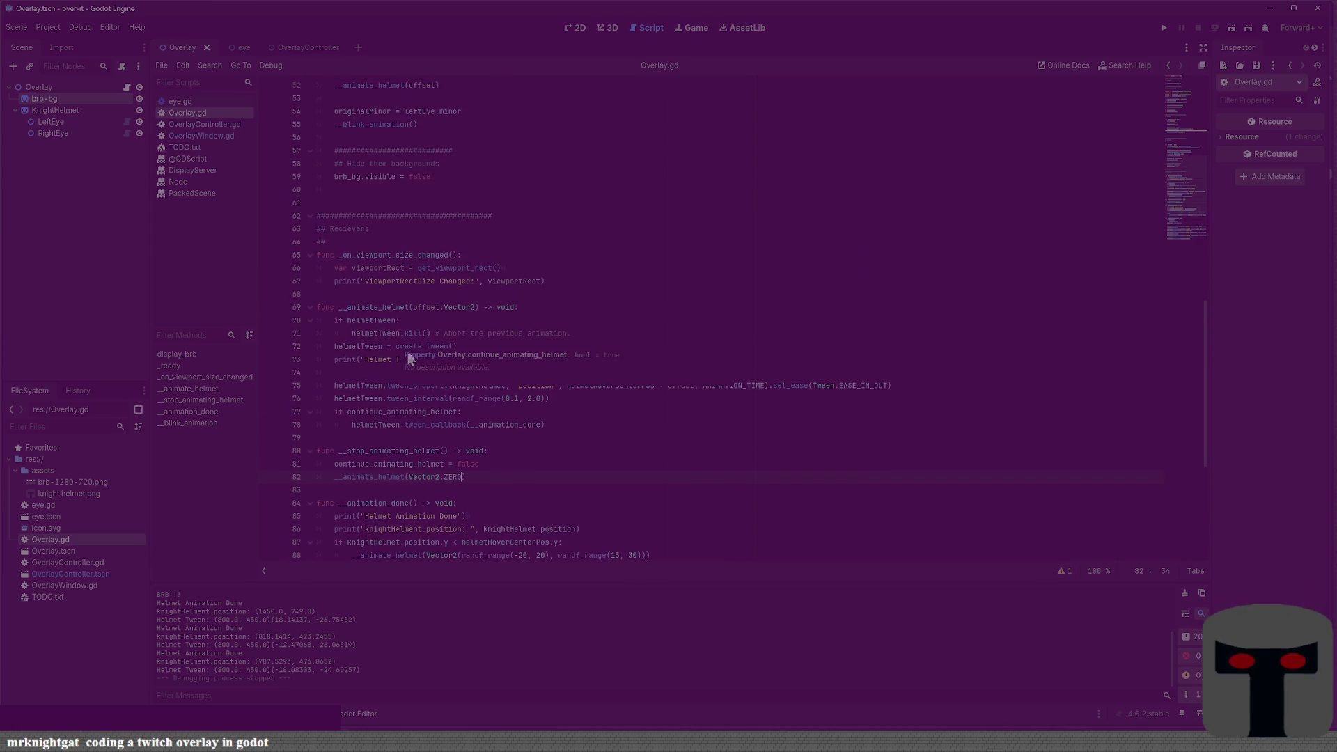
left_click(548, 458)
scroll(548, 458, "up", 6)
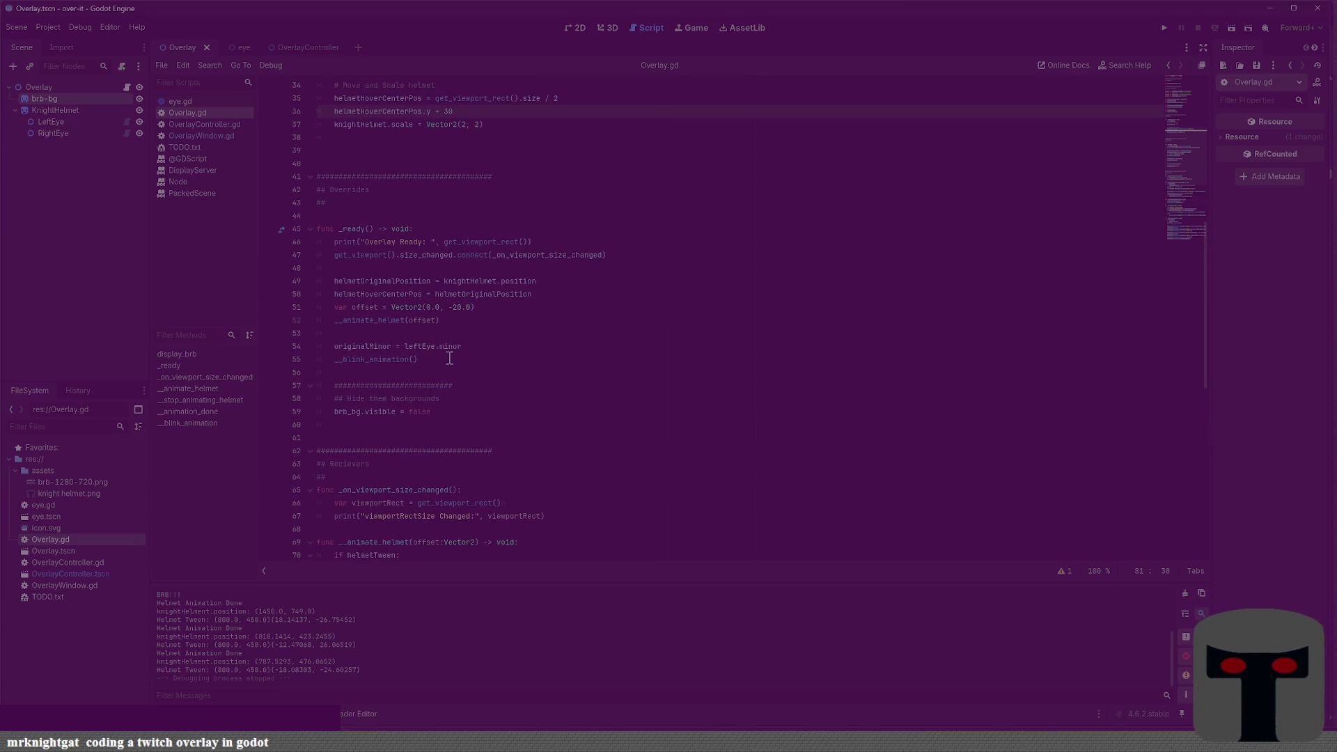
scroll(462, 374, "up", 3)
scroll(461, 374, "up", 3)
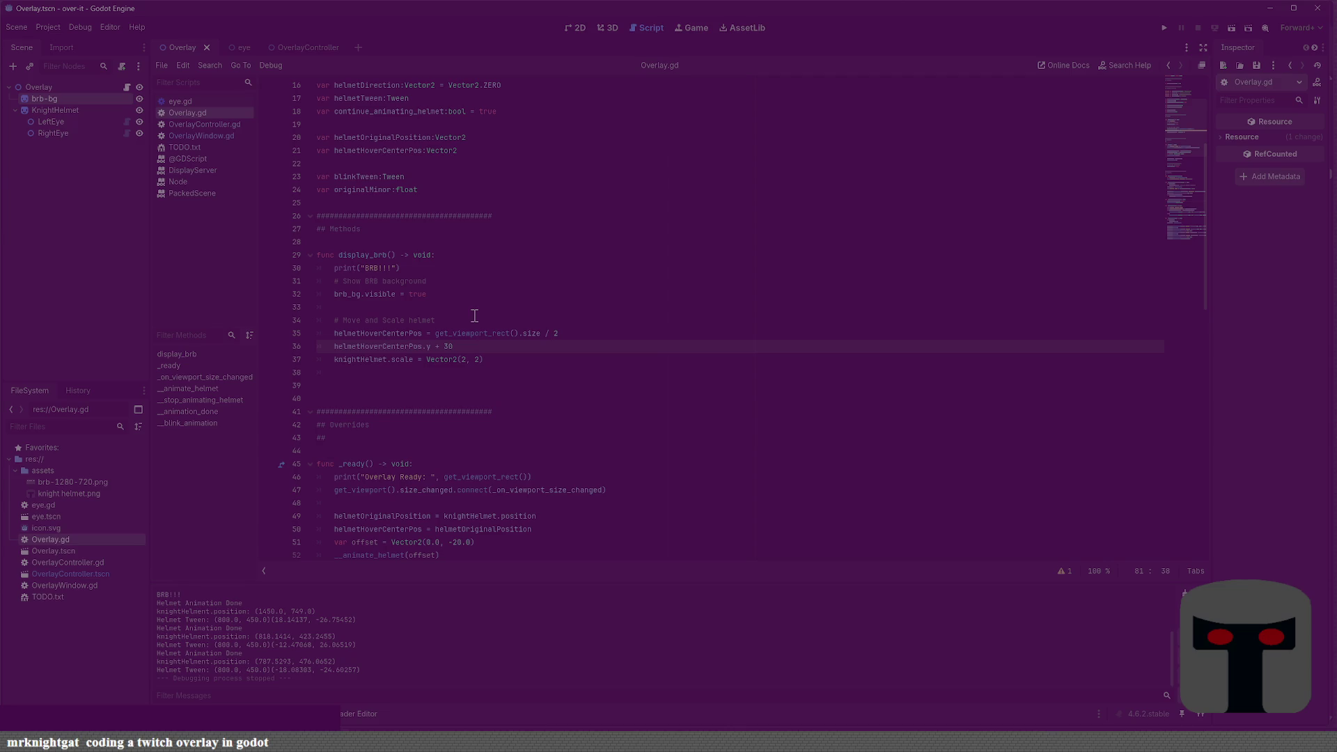
left_click(479, 346)
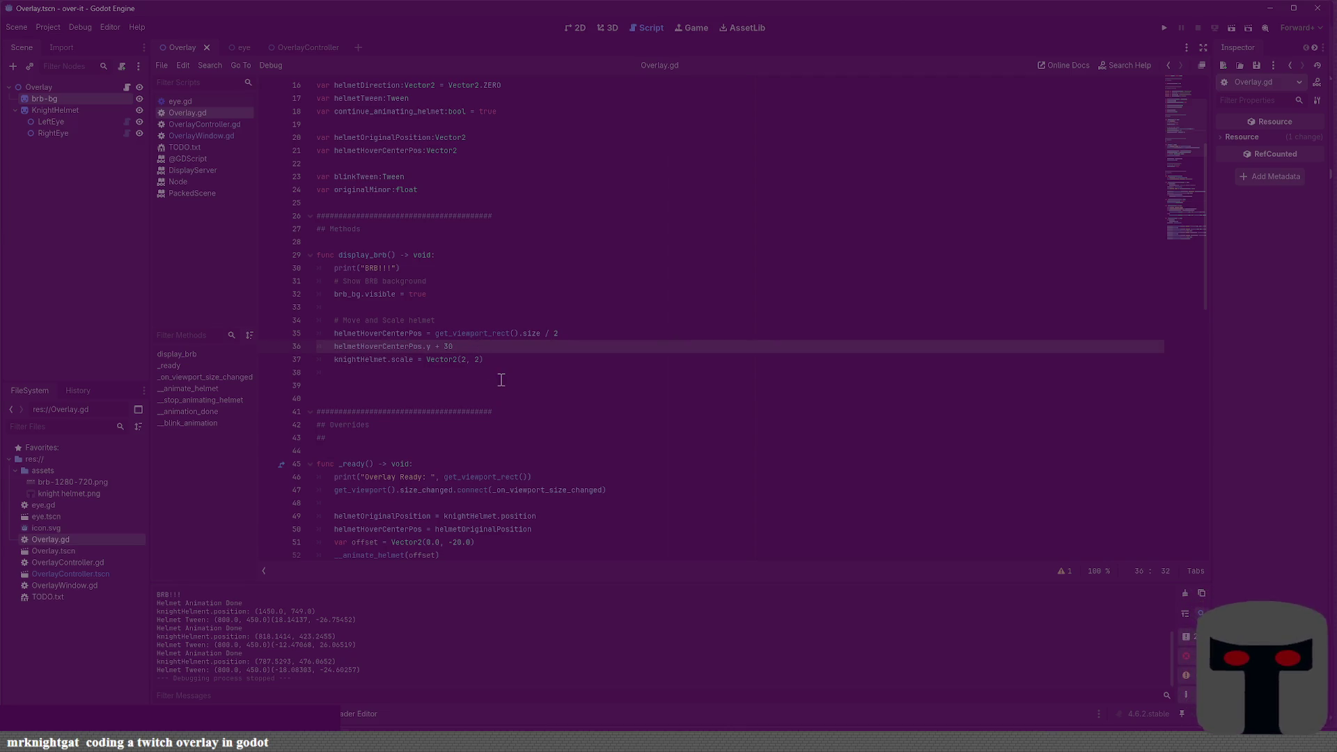
key("shift+Down")
Delete lines 35–37, the helmet hover-position and scale code, from display_brb
key("shift+Up")
key("shift+Up")
key("shift+Home")
key("BackSpace")
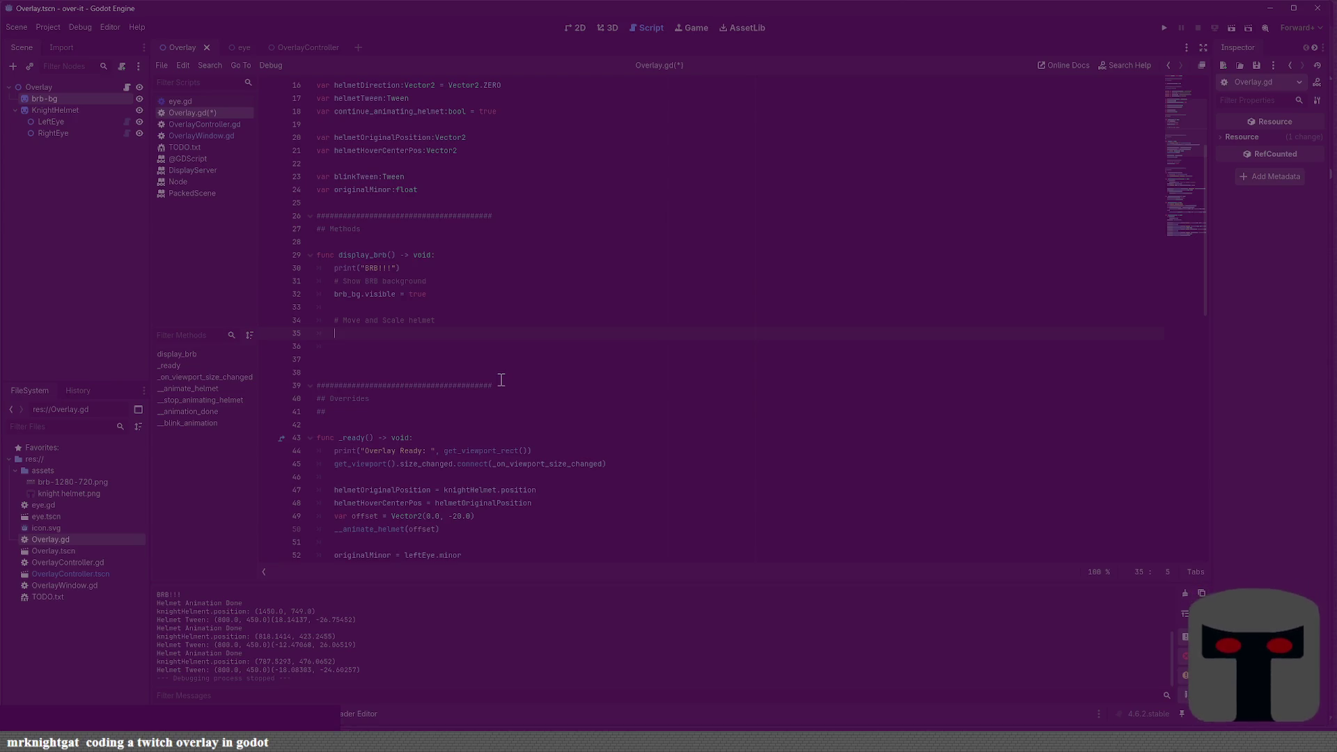
scroll(501, 379, "down", 6)
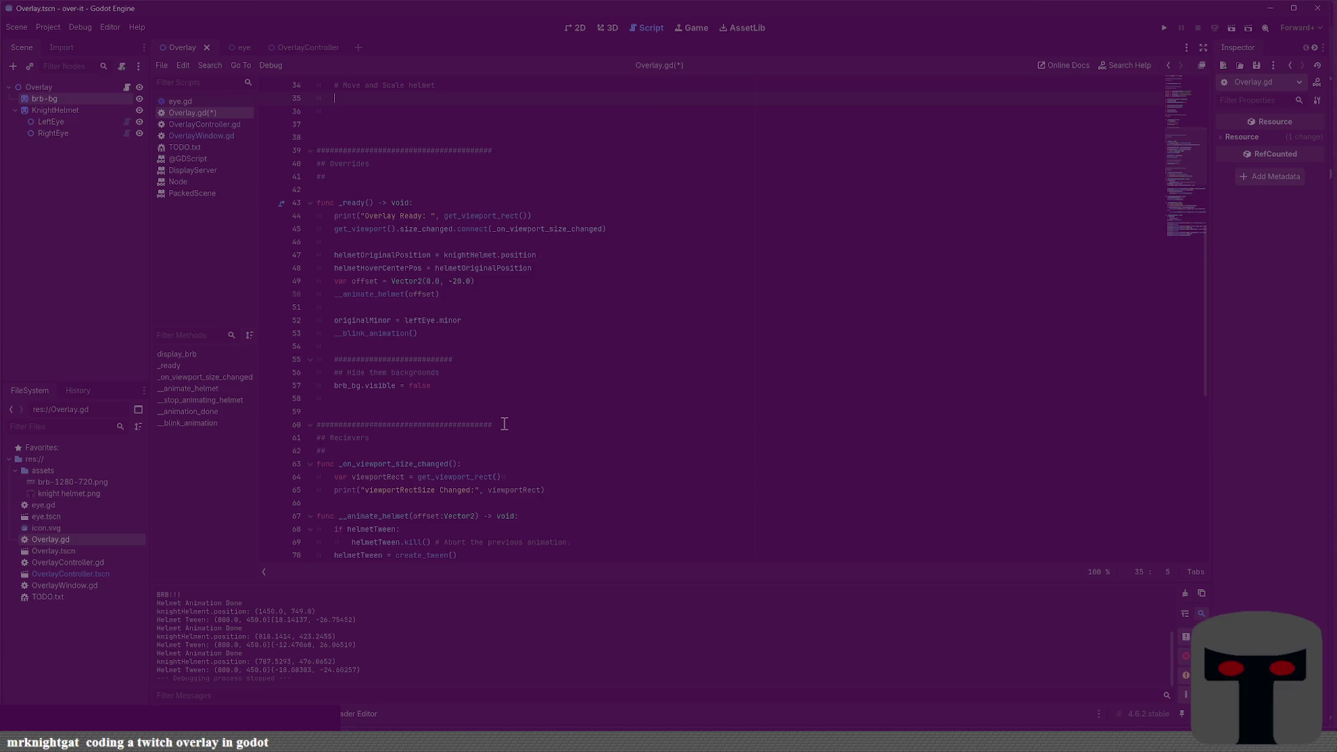
Add an immediate:bool = false parameter to __stop_animating_helmet and save
scroll(491, 453, "down", 7)
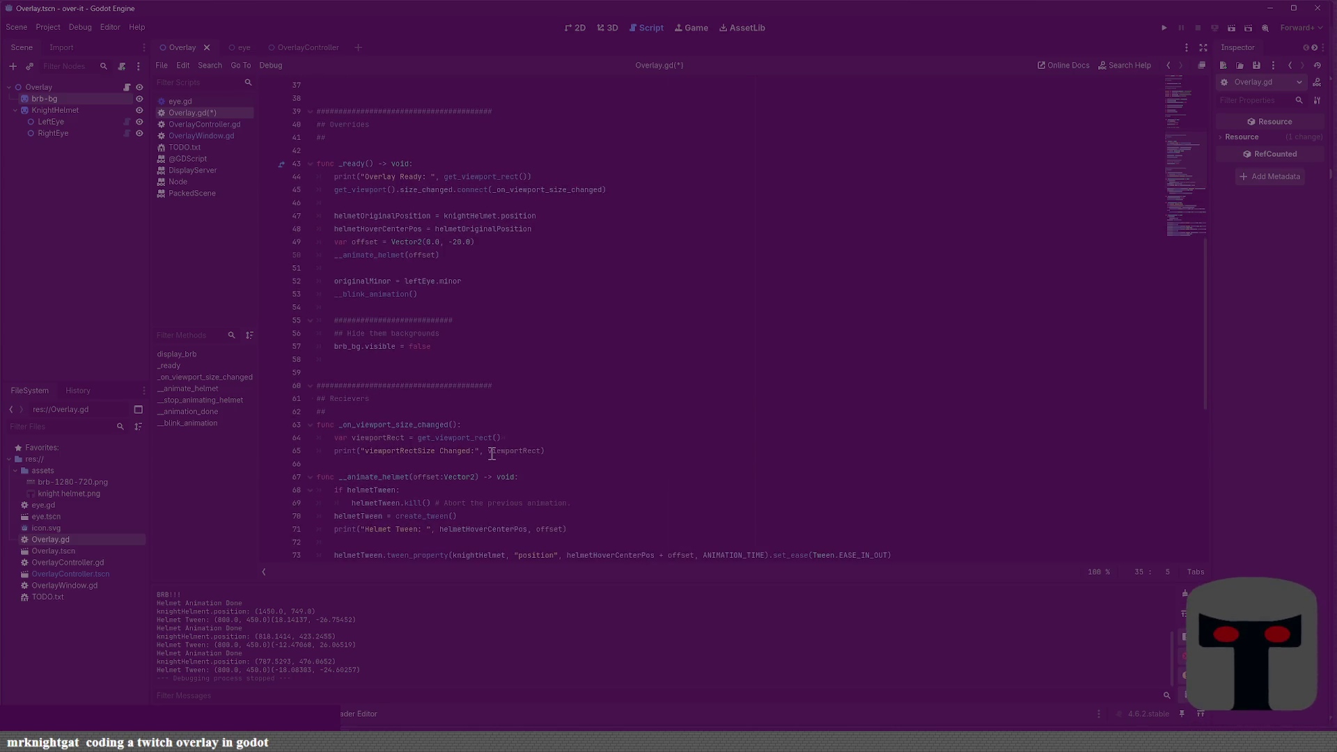
scroll(491, 453, "down", 5)
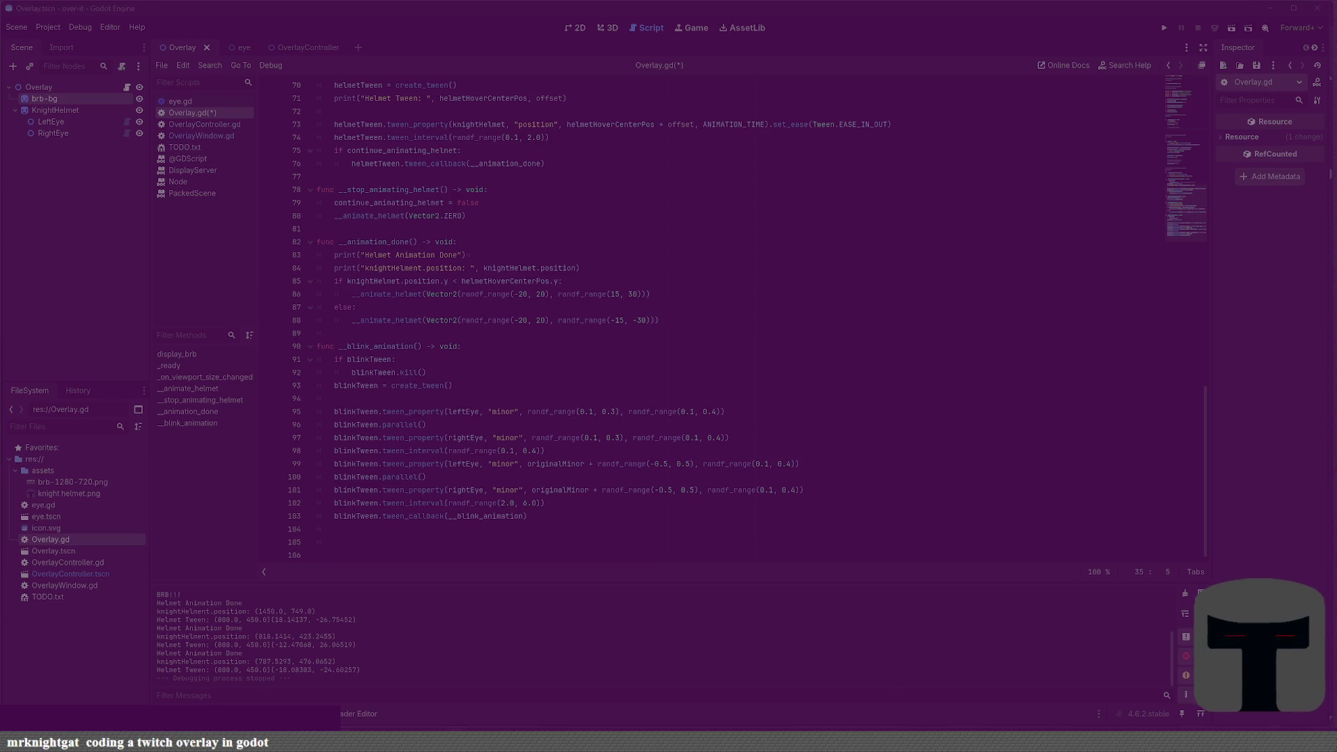
left_click(518, 346)
left_click(514, 202)
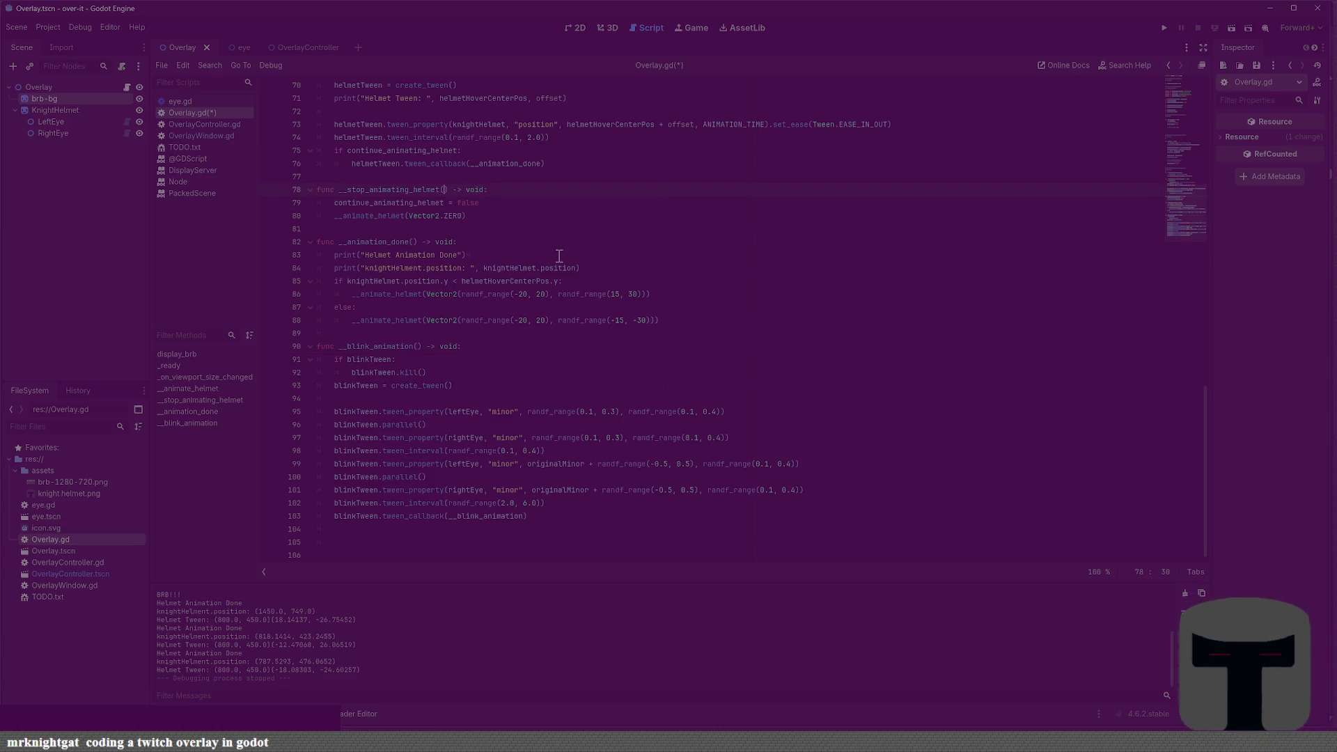
type("immediate")
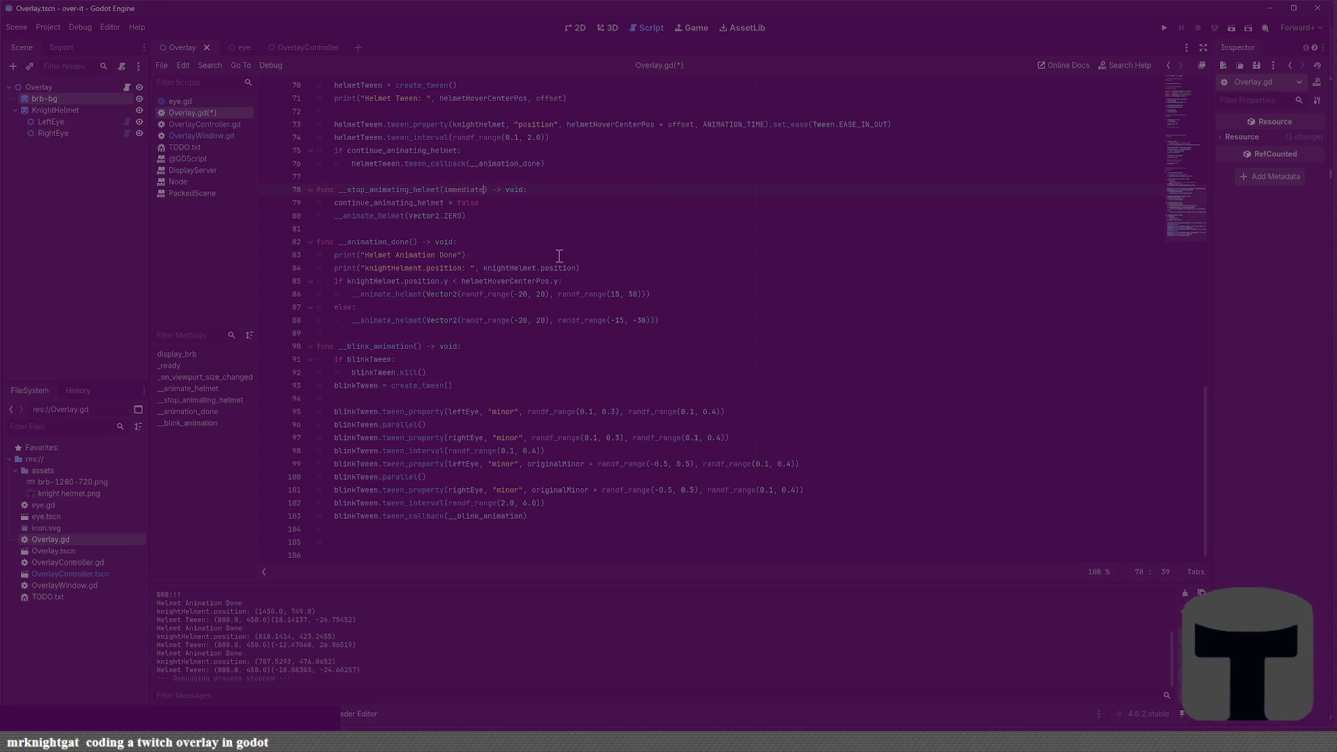
type(":bool ")
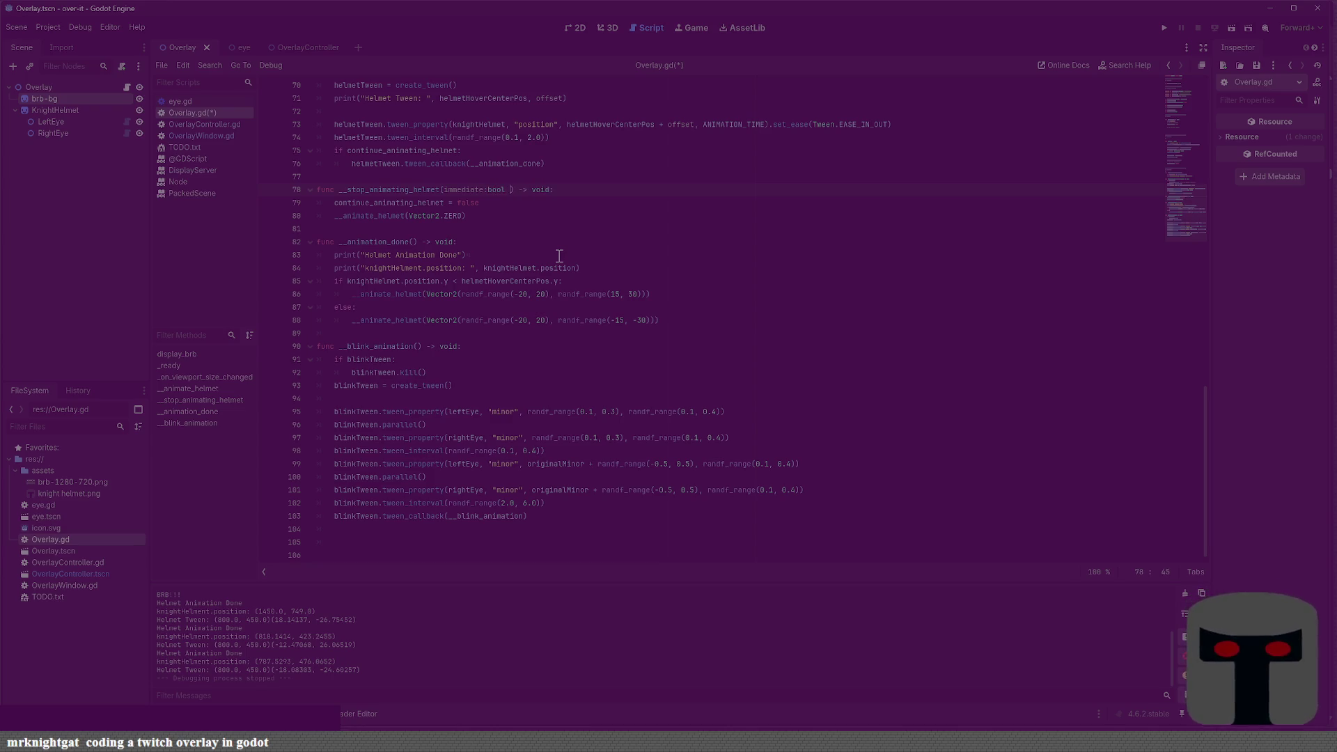
type("= false")
key("ctrl+s")
Add if immediate: and else: branches, Tab-indenting the old stop lines under else
key("Return")
type("f immediate:")
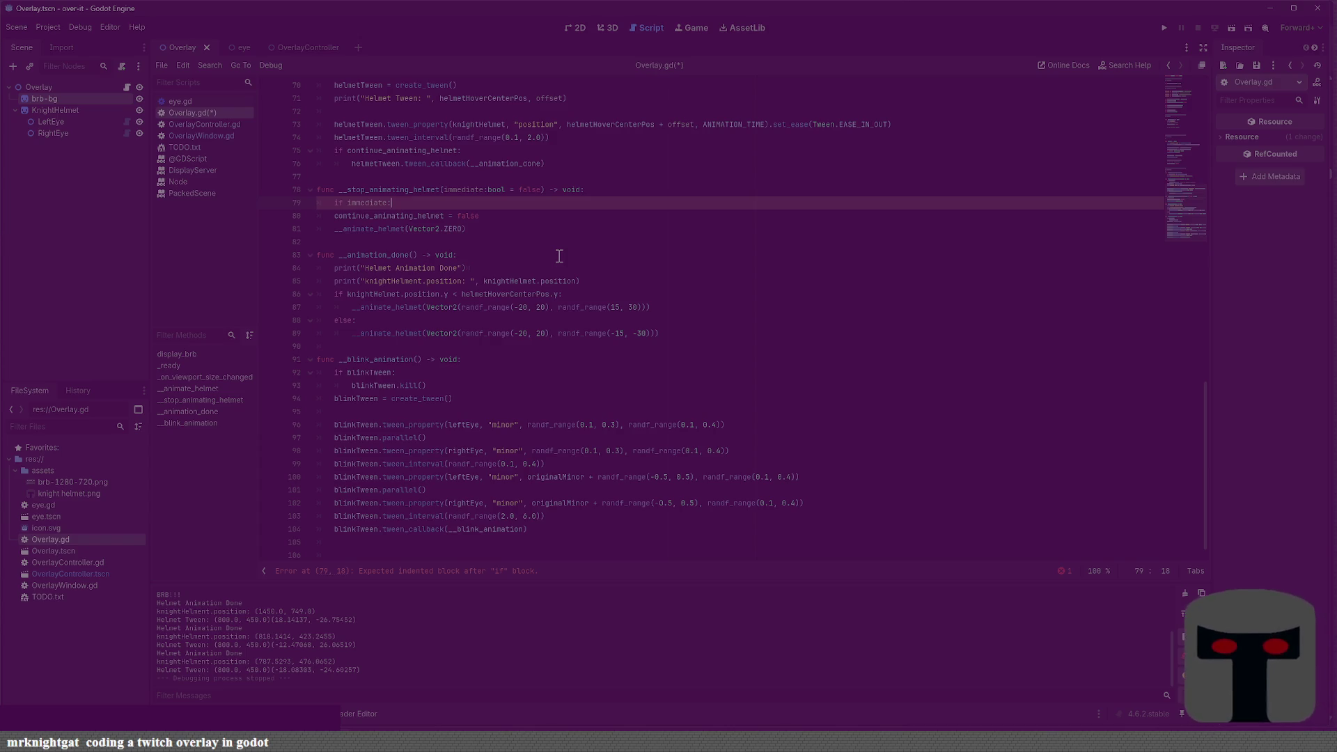
key("Return")
type("else:")
key("Left")
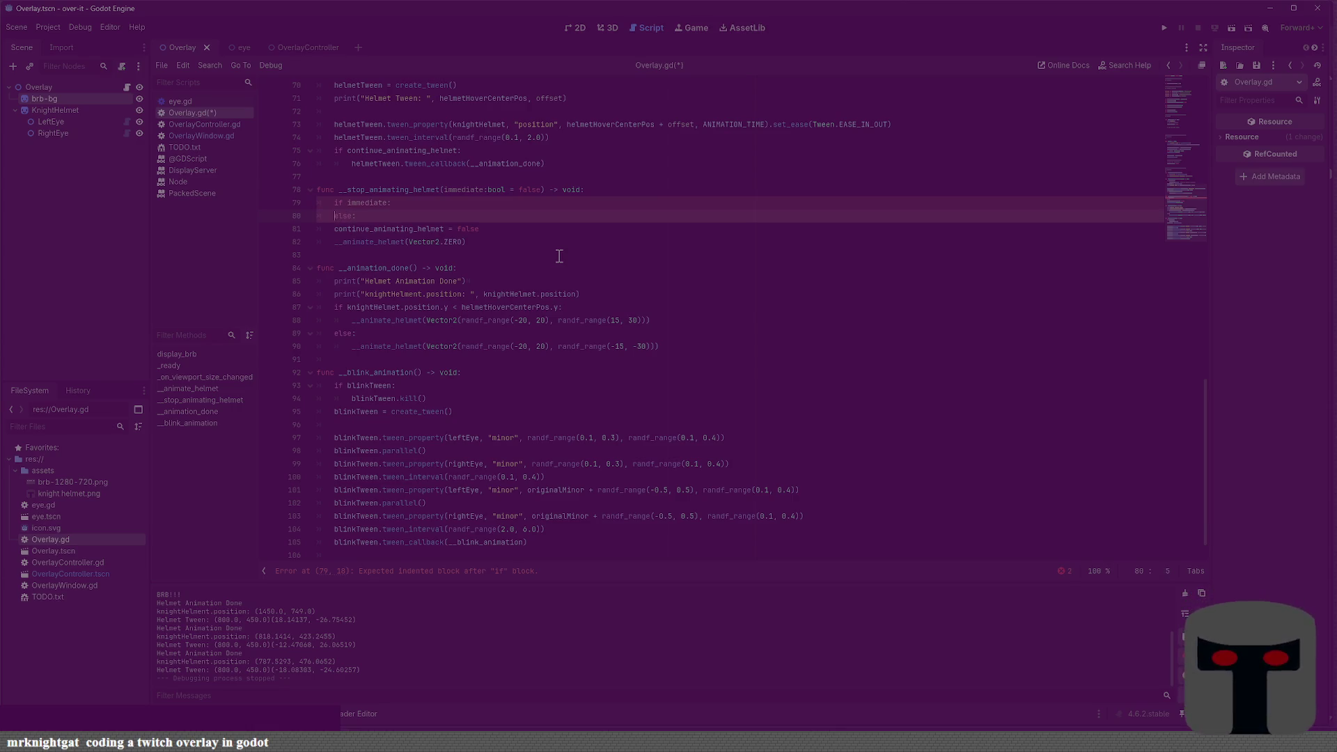
key("Return")
key("Down")
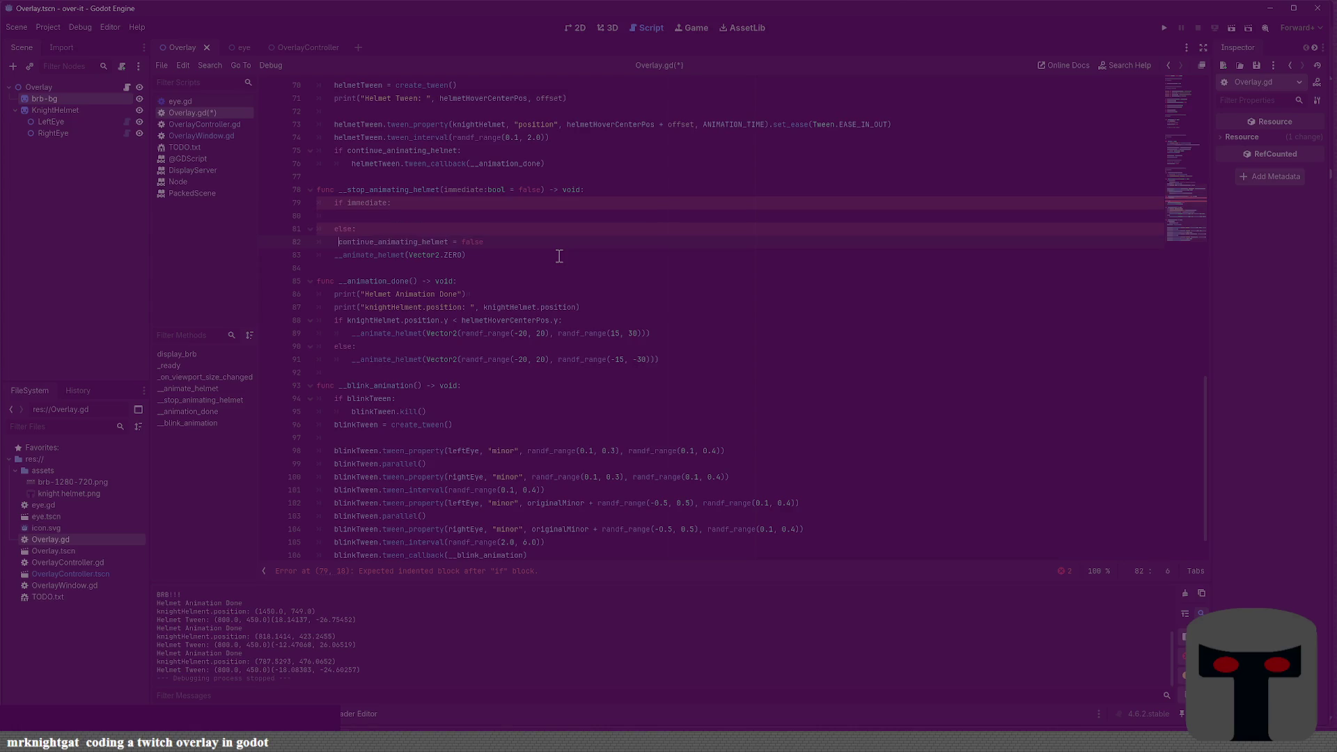
key("Up")
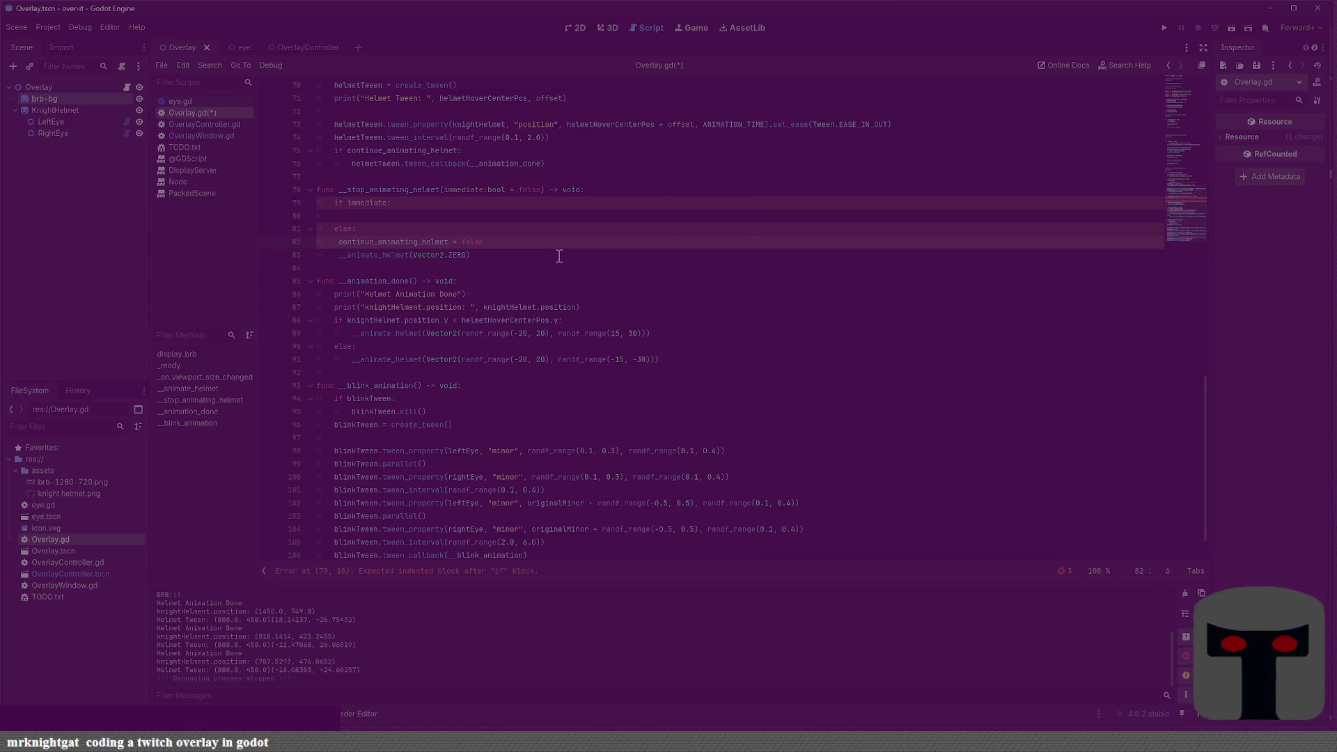
key("BackSpace")
key("Tab")
key("Down")
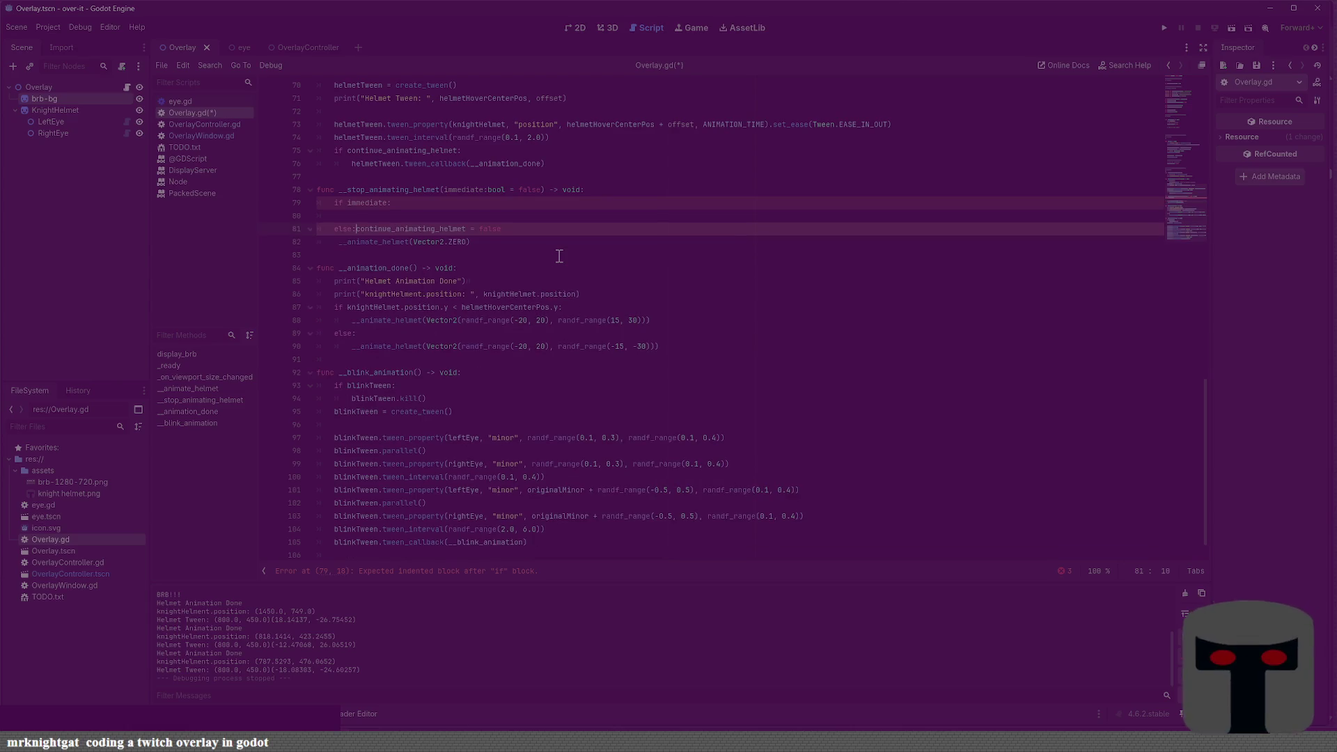
key("BackSpace")
key("Tab")
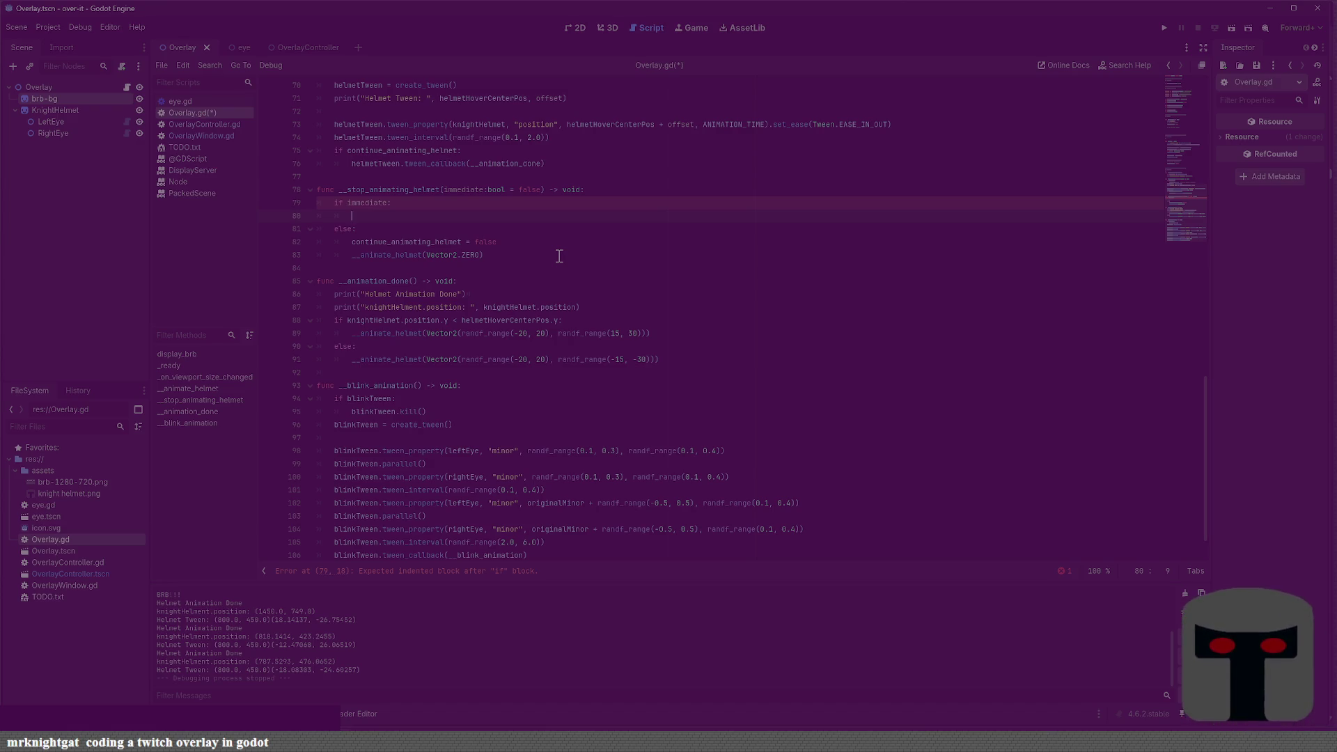
Add an if helmetTween: check inside the immediate branch
type("__anim")
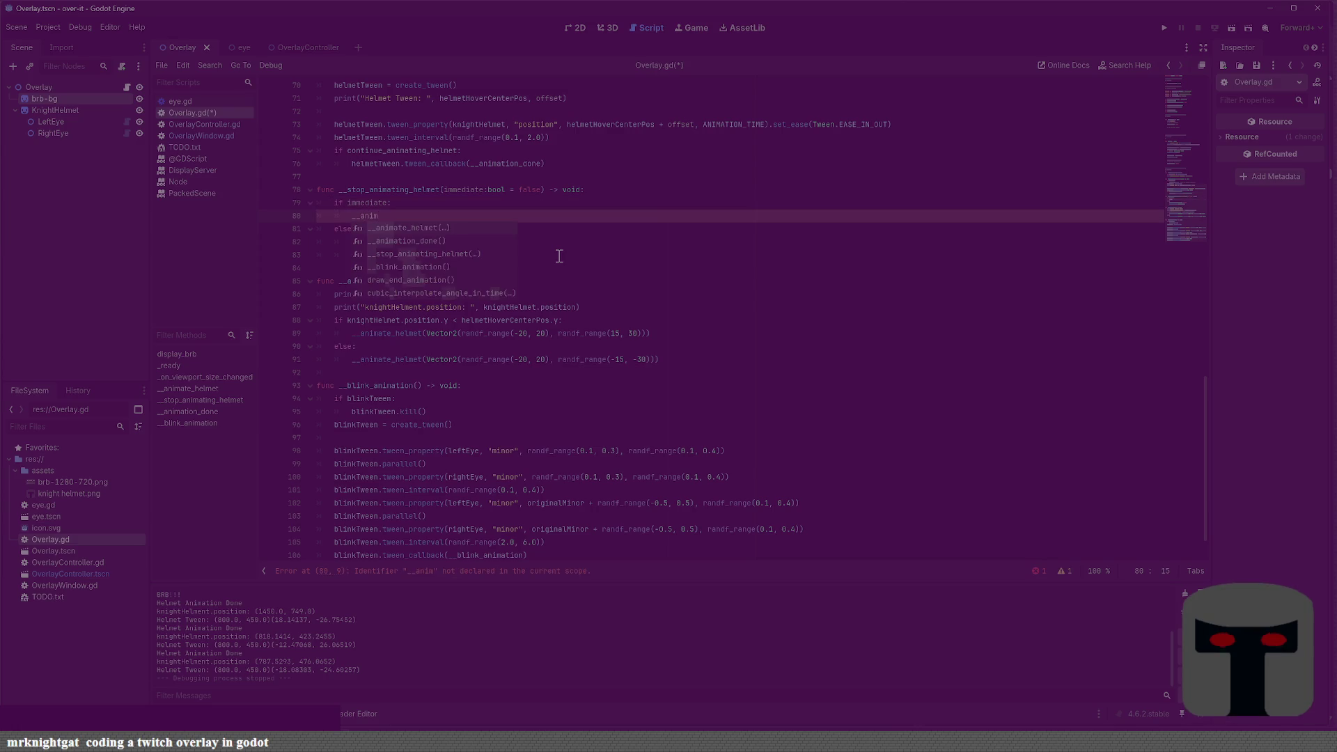
key("BackSpace")
key("BackSpace")
key("BackSpace")
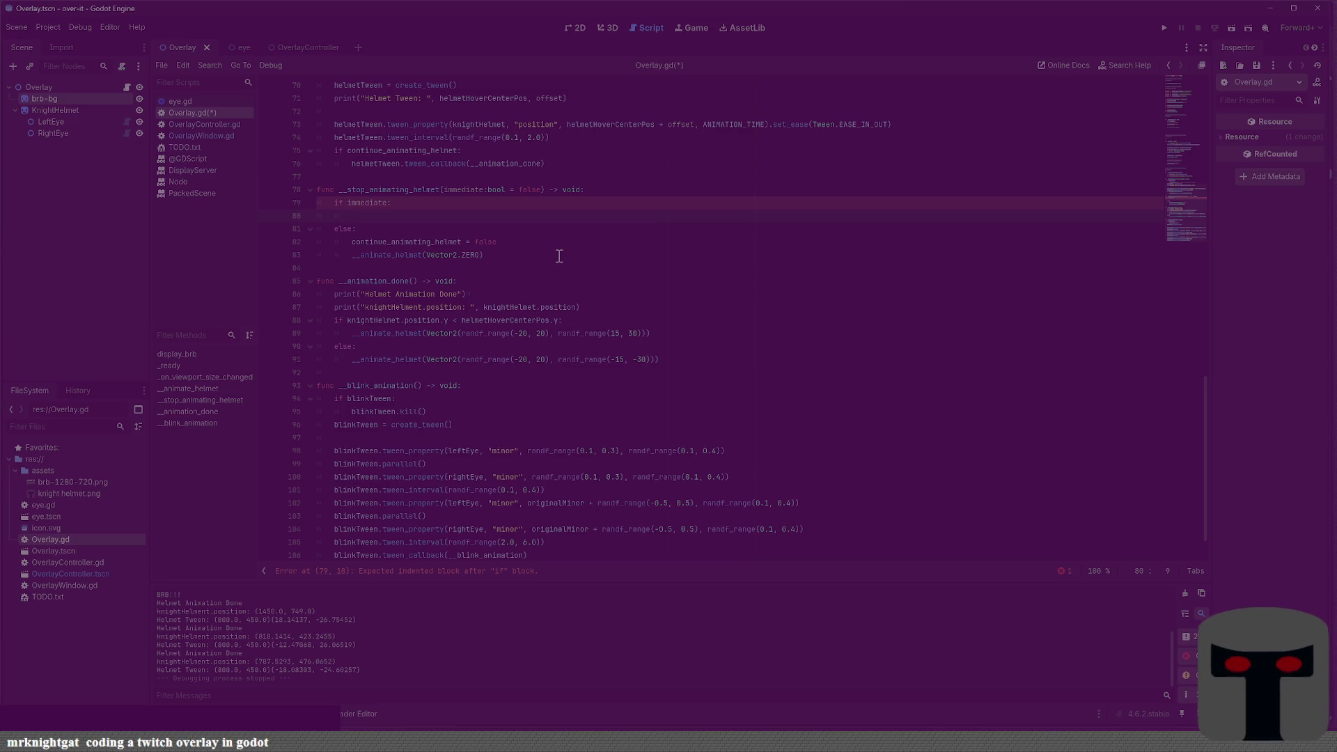
type("if")
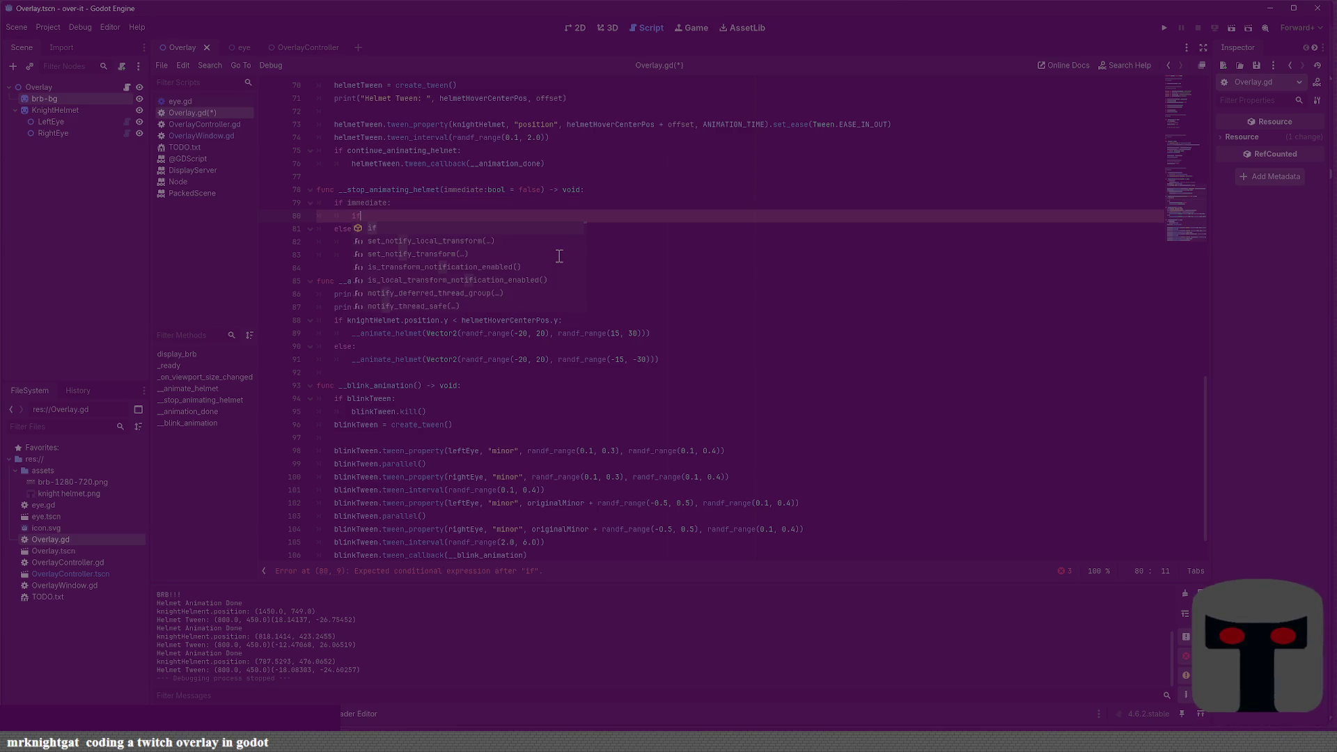
type(" hel")
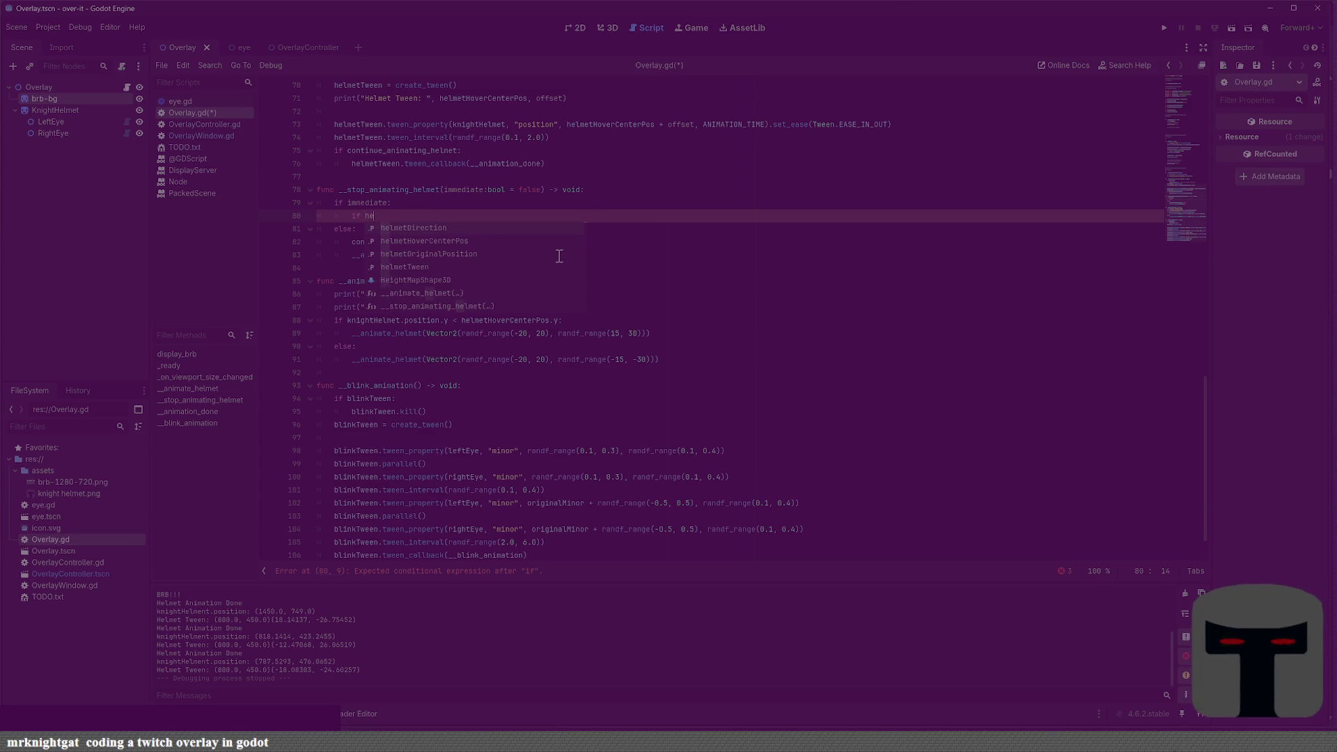
key("Down")
key("Down")
key("Down")
key("Return")
type(":")
Call helmetTween.kill() inside the helmetTween check and save Overlay.gd
key("Return")
type("helme")
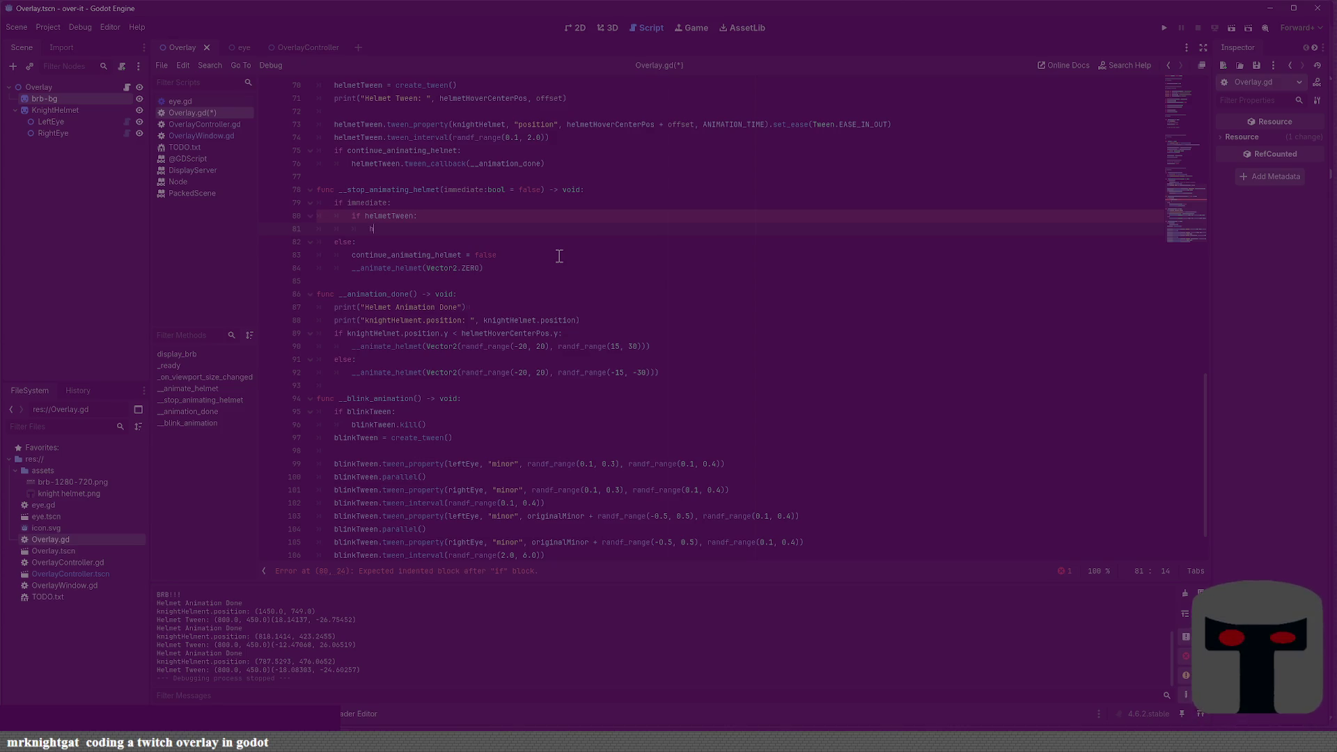
key("Down")
key("Down")
key("Down")
key("Return")
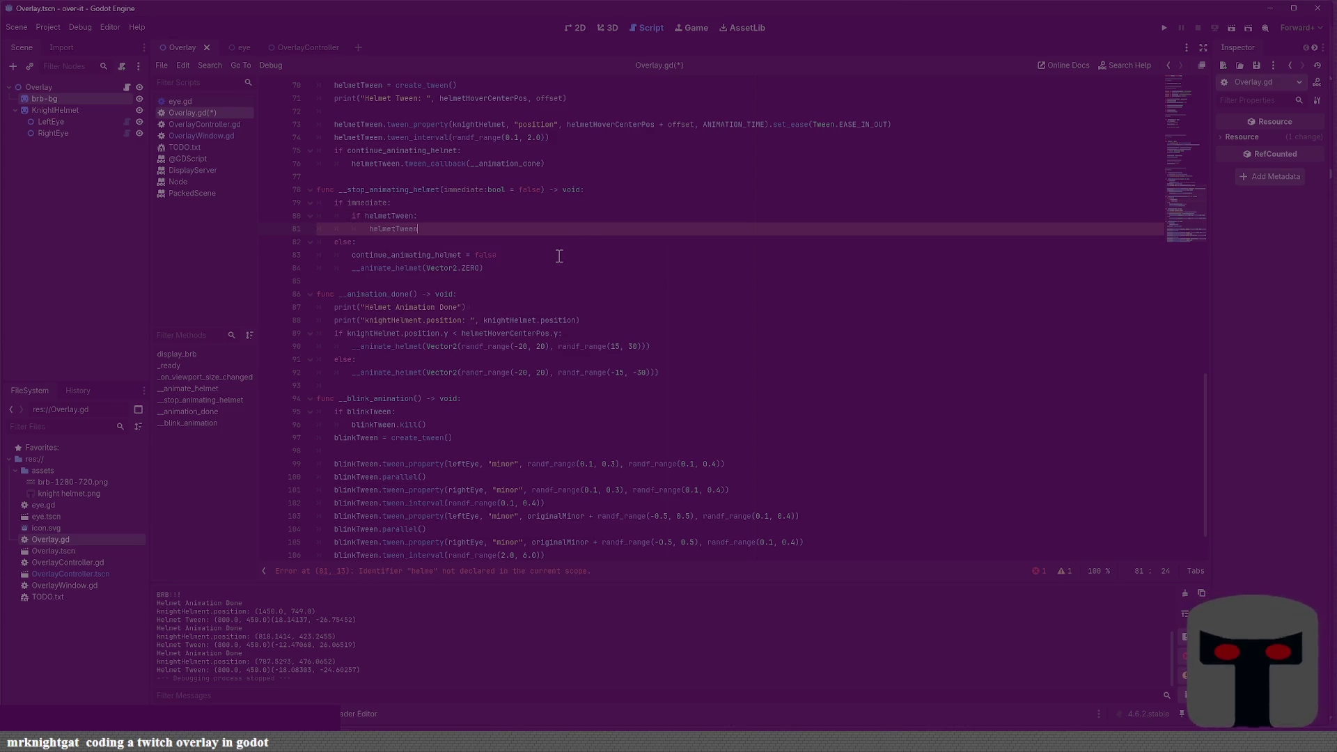
type(".kill()")
key("ctrl+s")
scroll(559, 256, "up", 12)
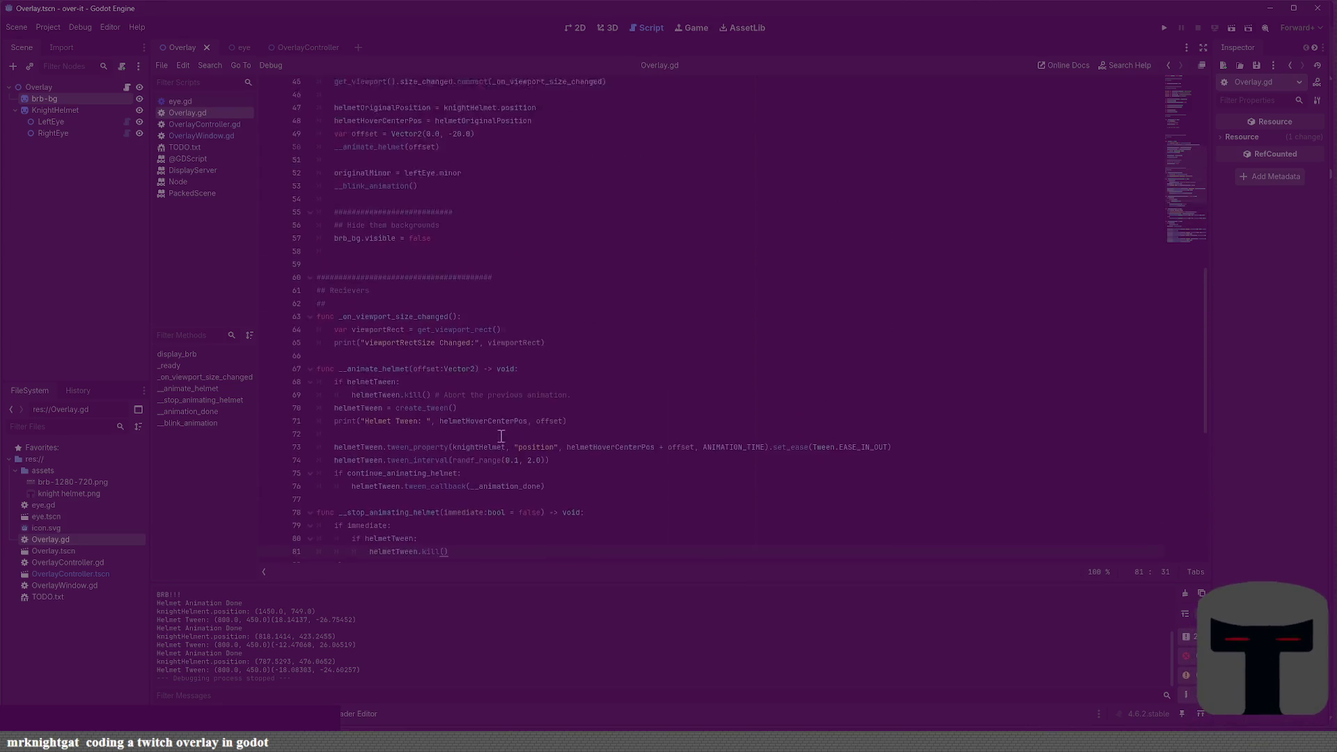
Add __stop_animating_helmet(true) under the Move and Scale helmet comment in display_brb and run the project
left_click(508, 308)
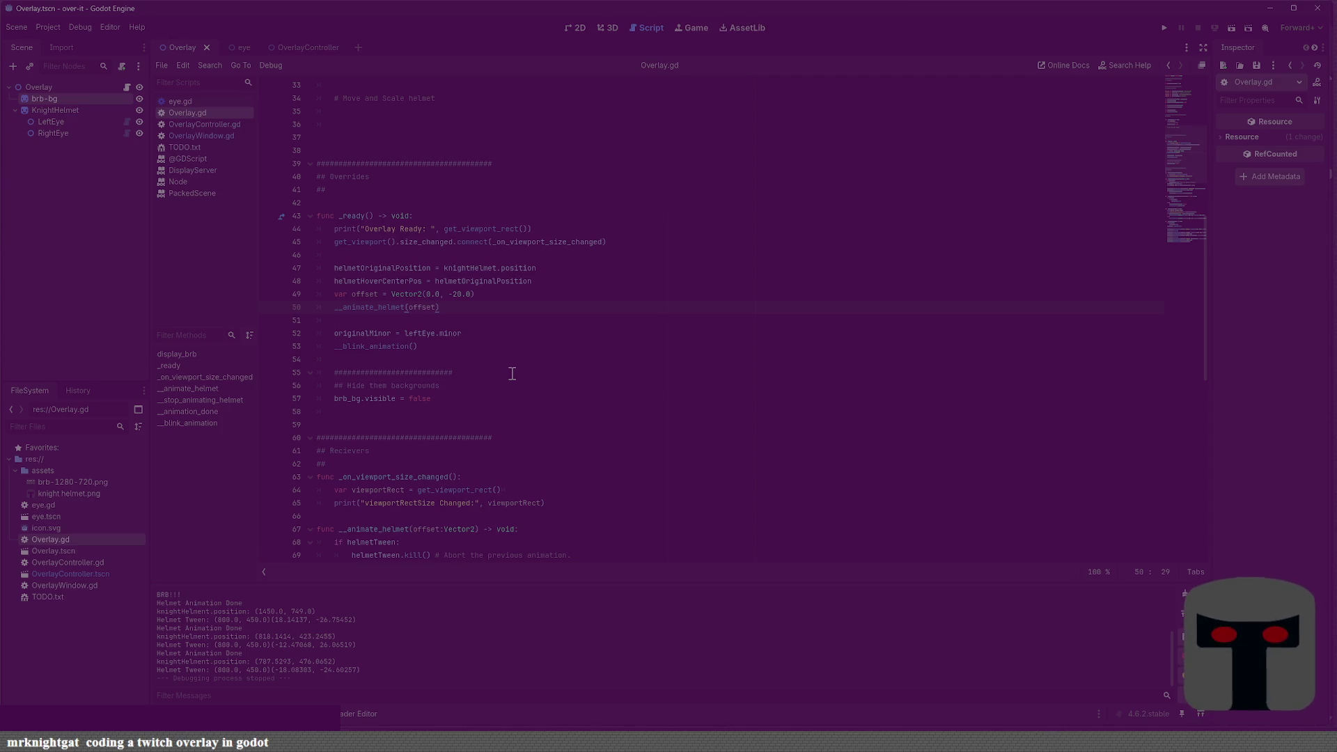
scroll(488, 376, "up", 5)
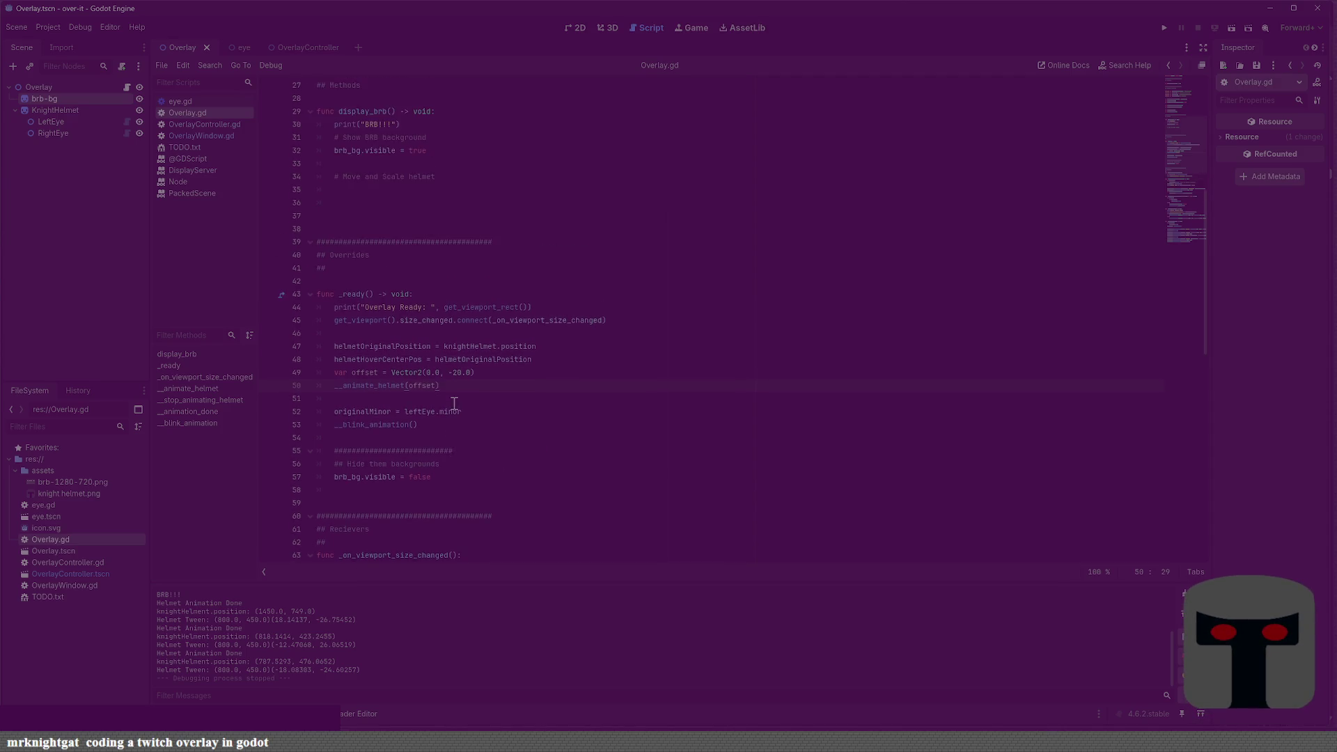
left_click(429, 304)
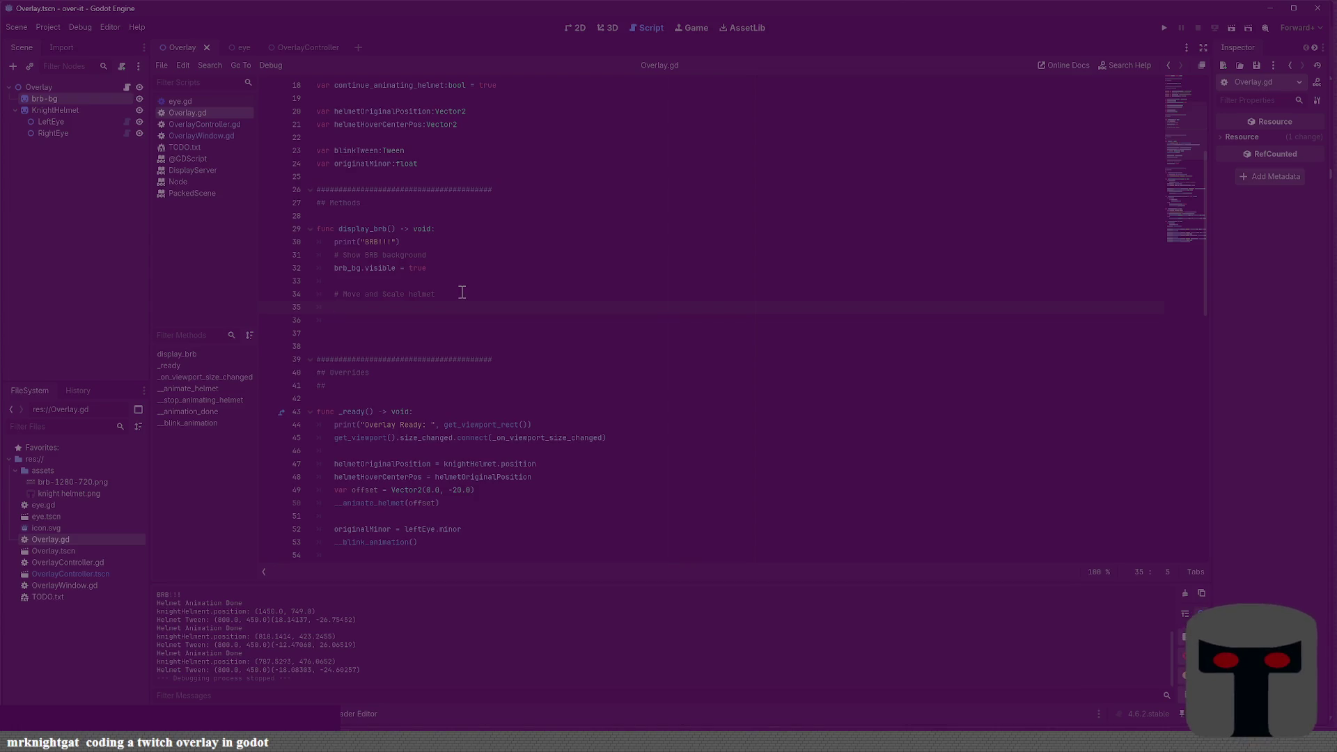
type("k")
key("F5")
key("Return")
type("true")
Move the game window aside, trigger the BRB screen, then stop the game with F8
left_click_drag(534, 180, 179, 56)
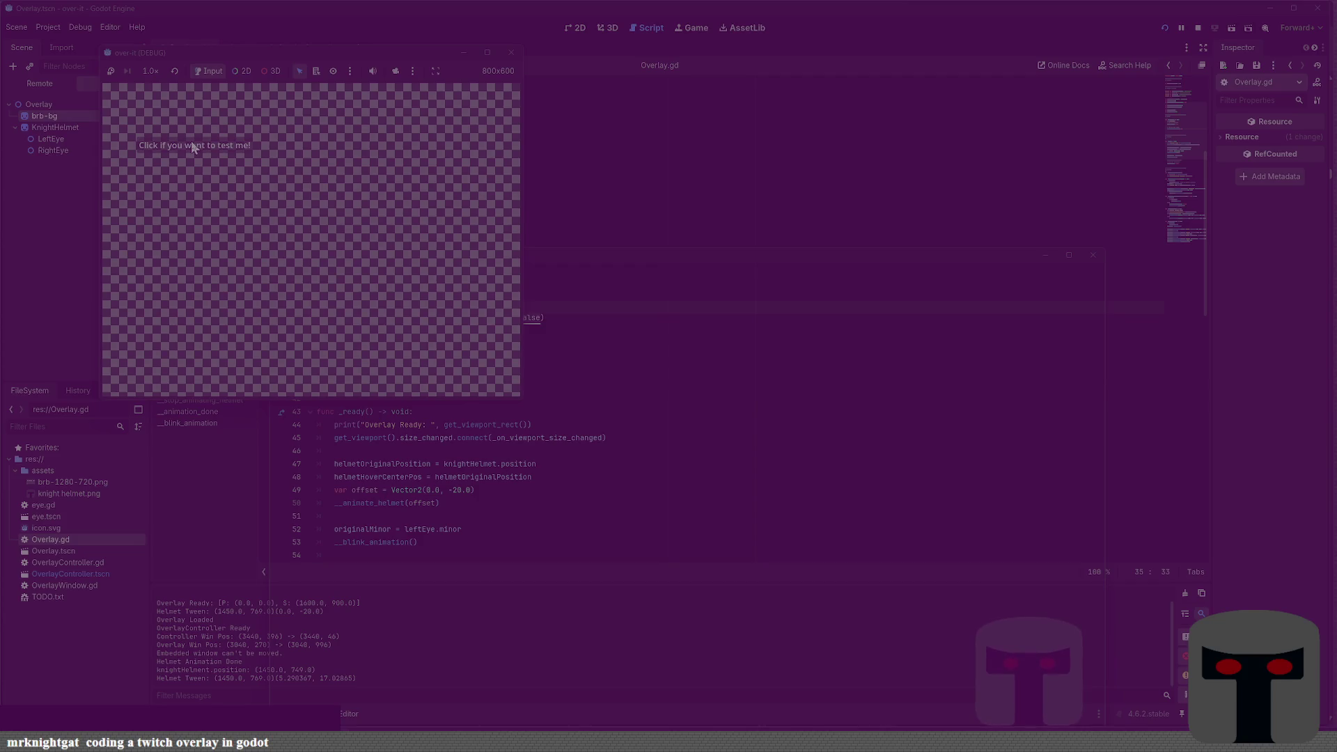
left_click(192, 144)
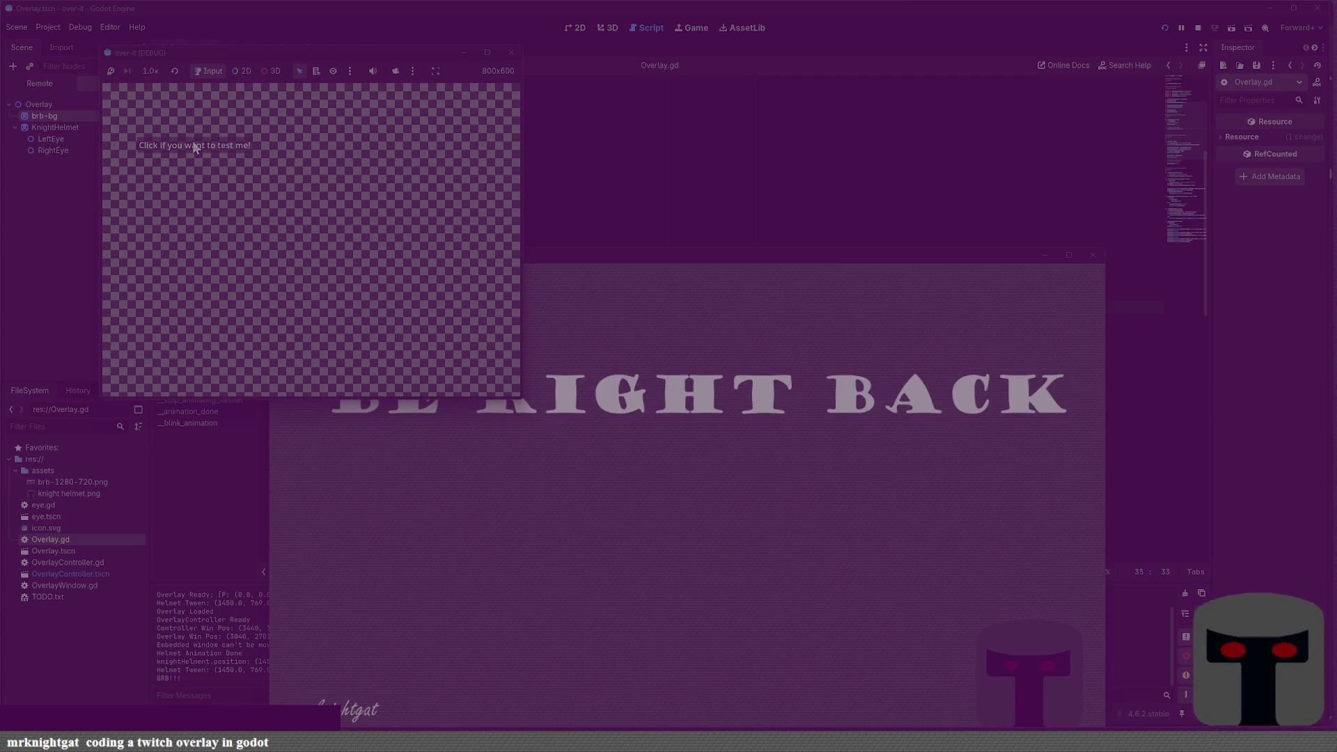
key("F8")
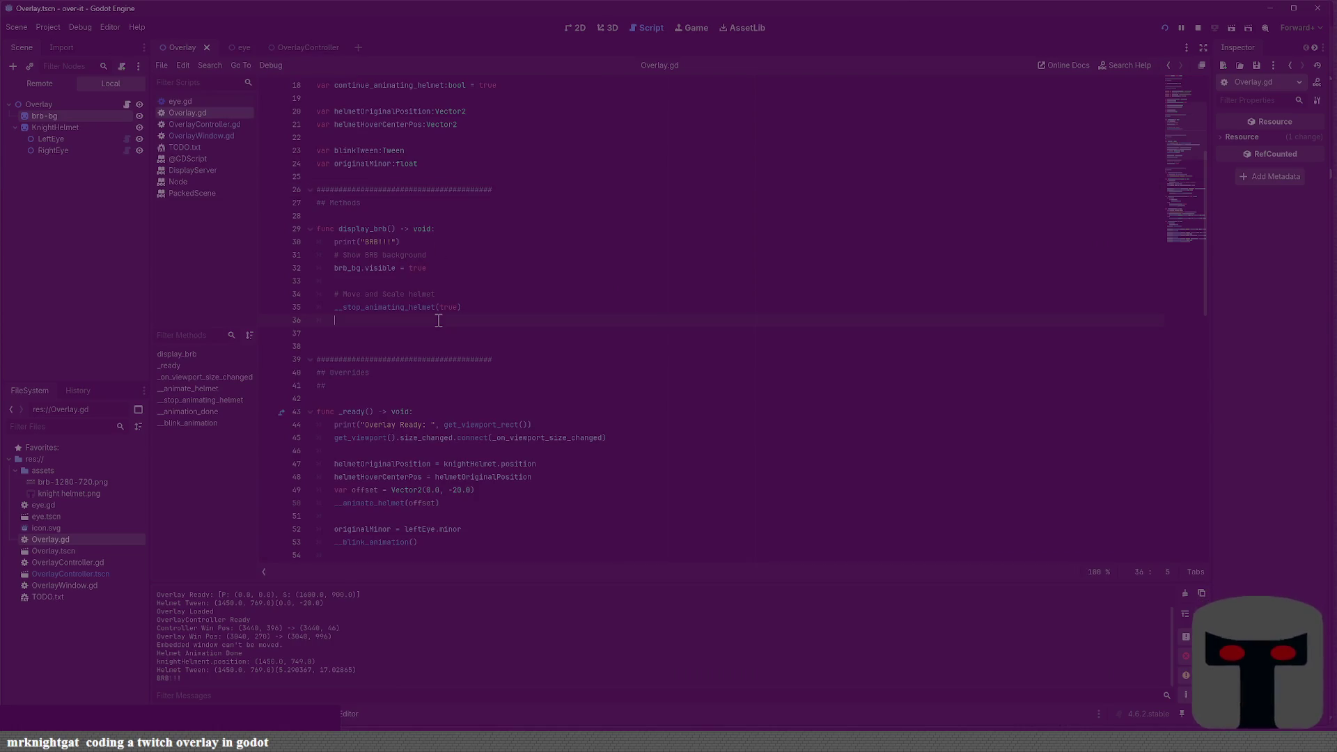
Add helmetTween = create_tween() to display_brb and save
type("cen")
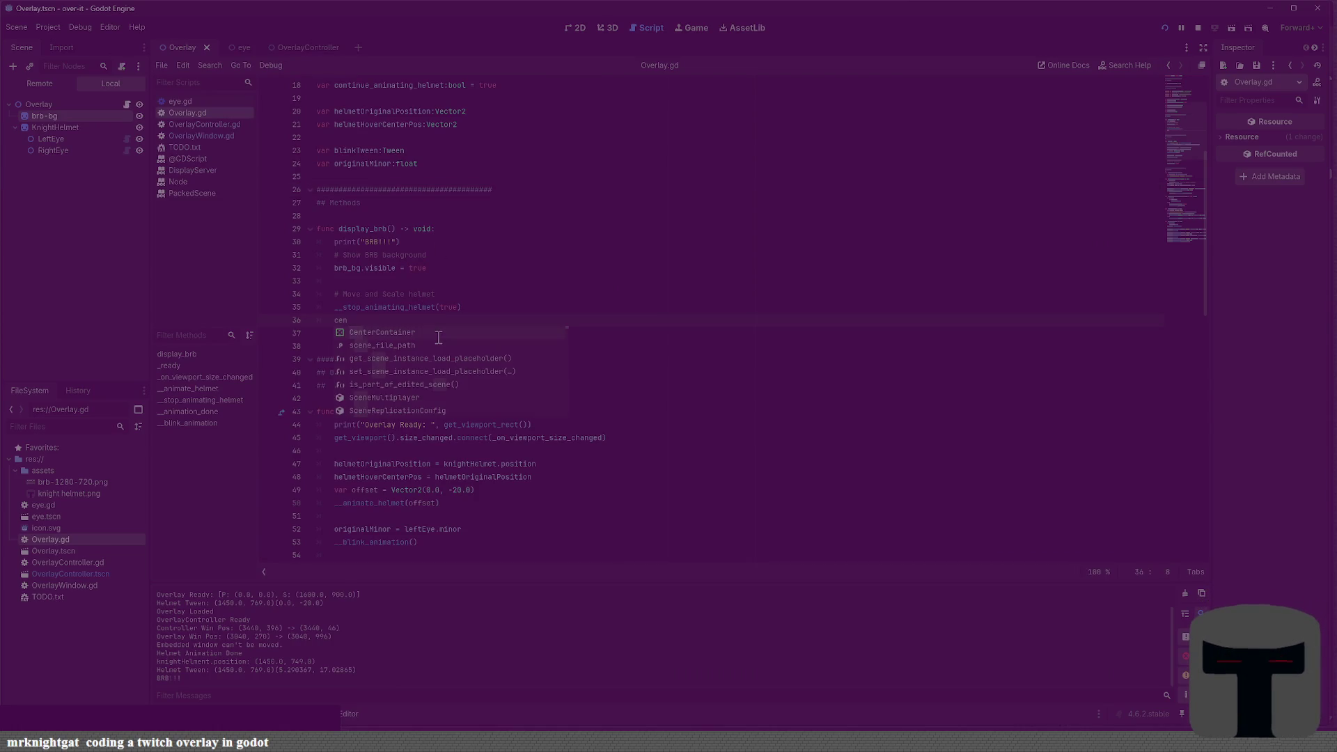
key("BackSpace")
key("BackSpace")
key("BackSpace")
key("Return")
key("Up")
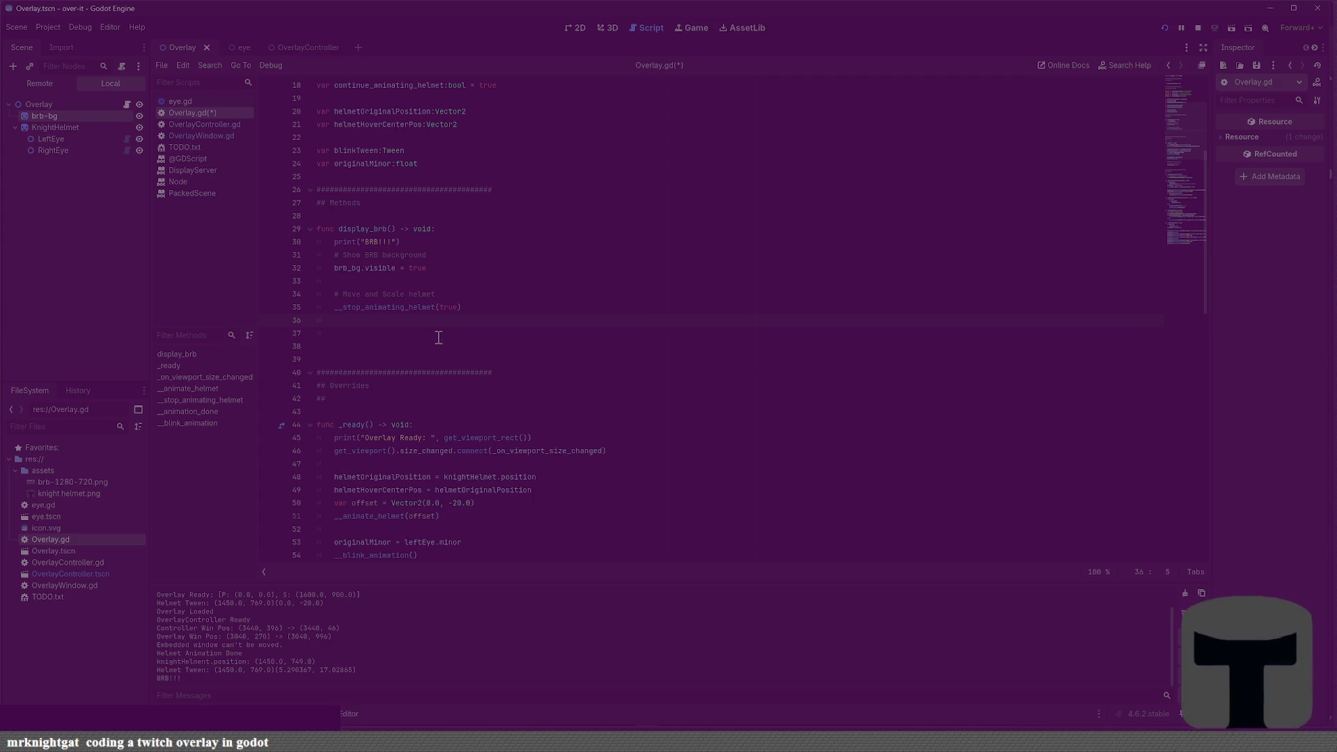
type("helmetTween = c")
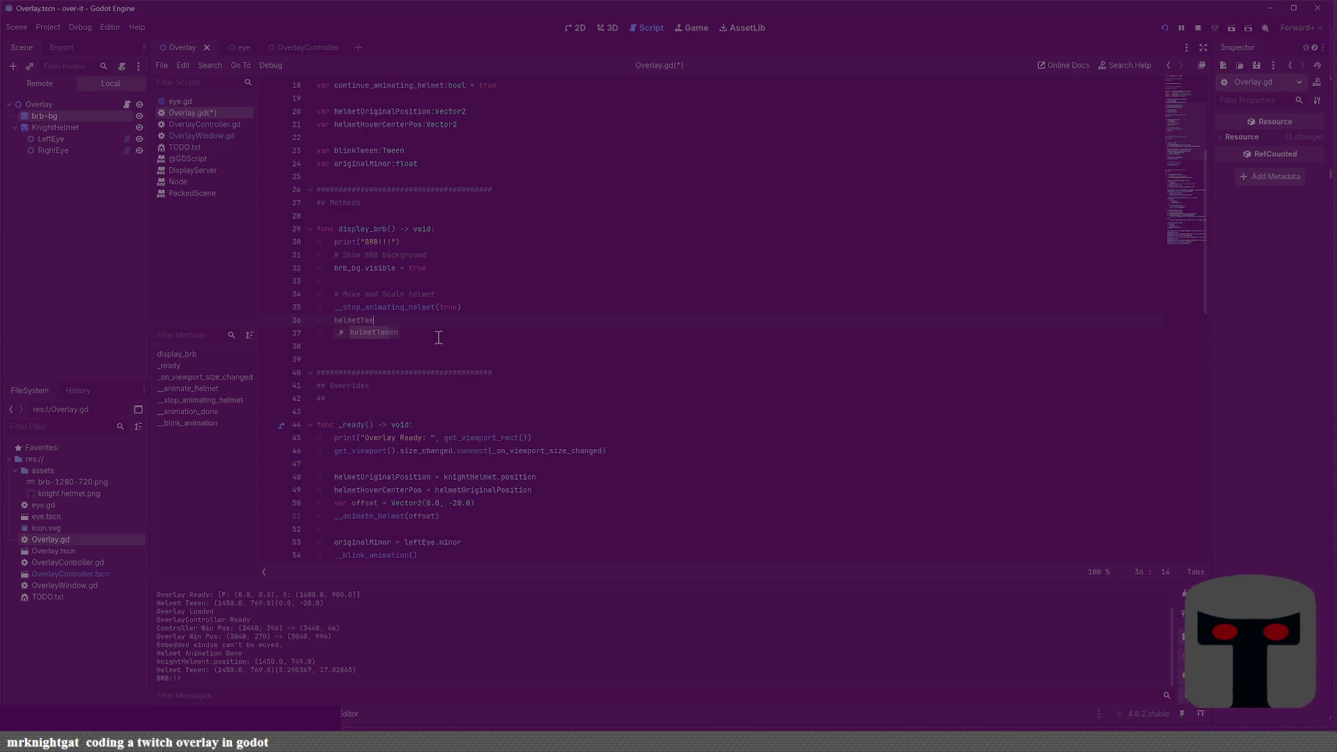
type("reate")
key("Return")
key("Return")
key("ctrl+s")
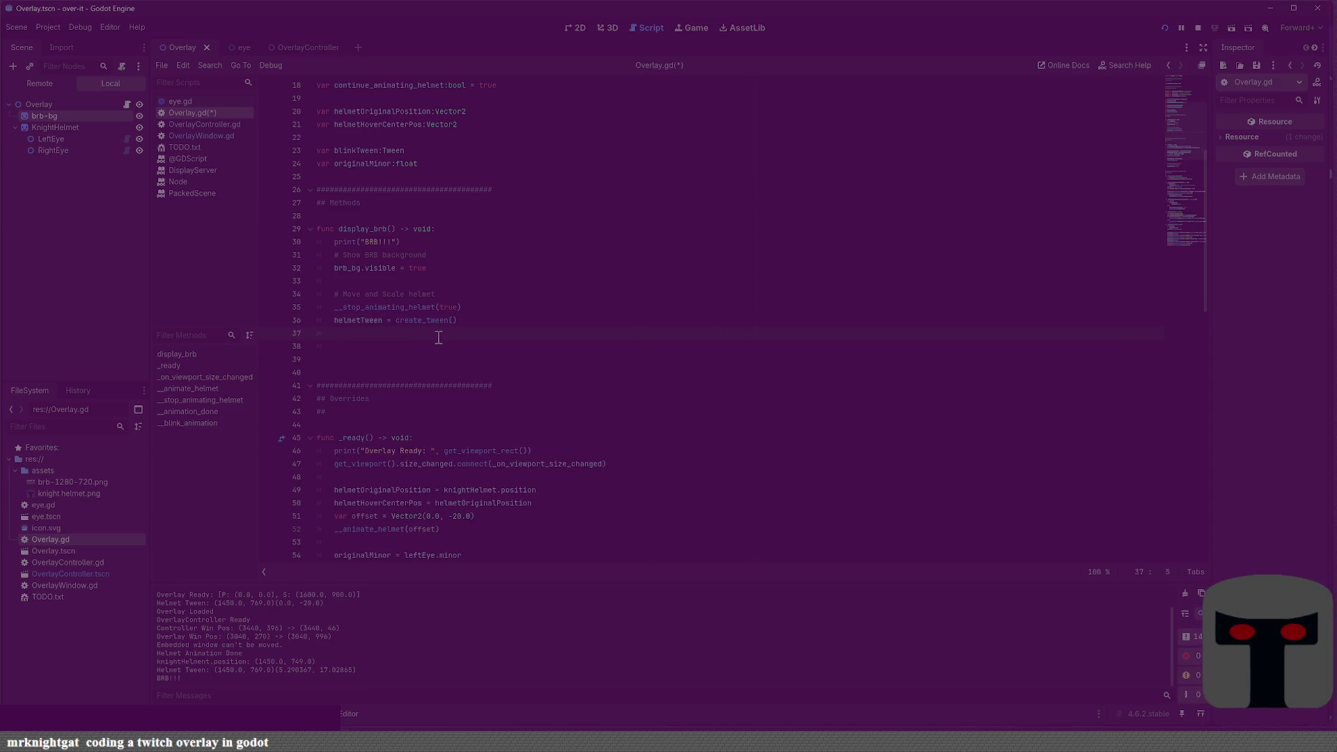
Start declaring var targetHelmetPosition:Vector2 = on a new line above the stop call
key("shift+Up")
key("shift+Up")
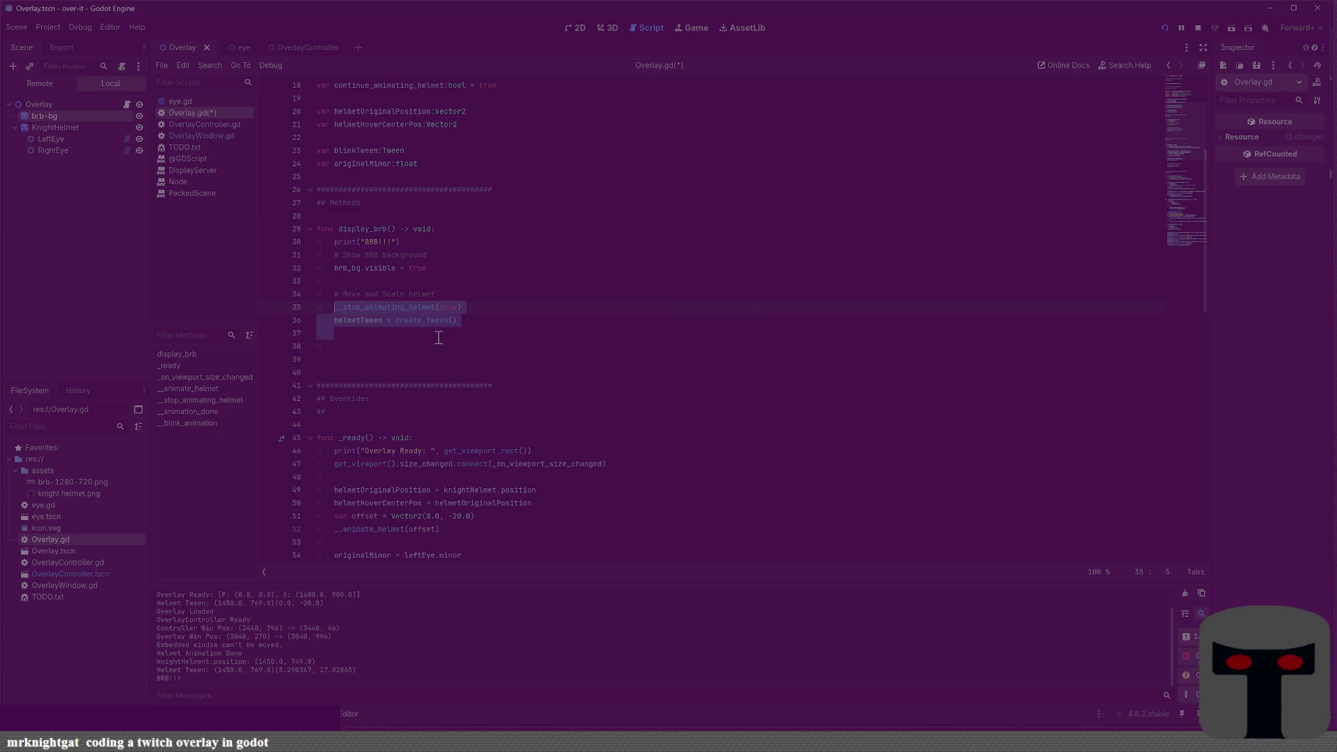
key("Down")
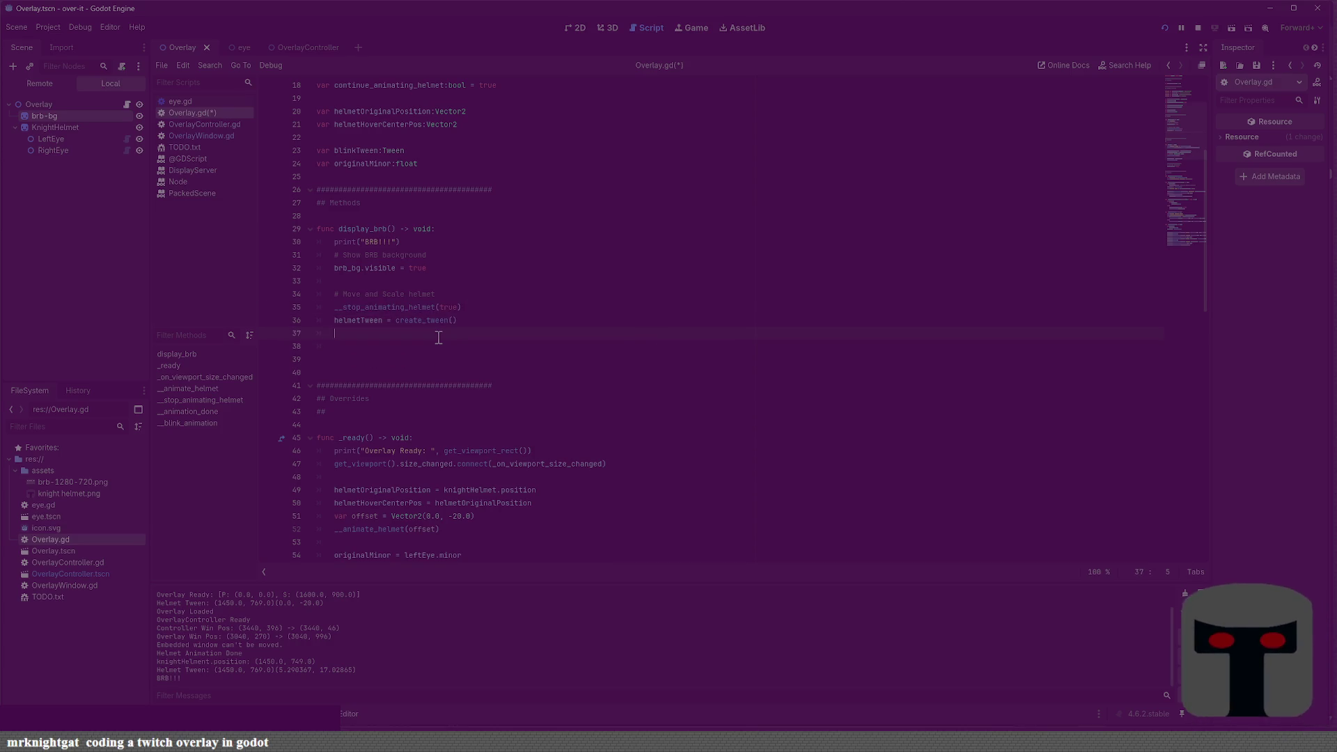
key("ctrl+shift+Return")
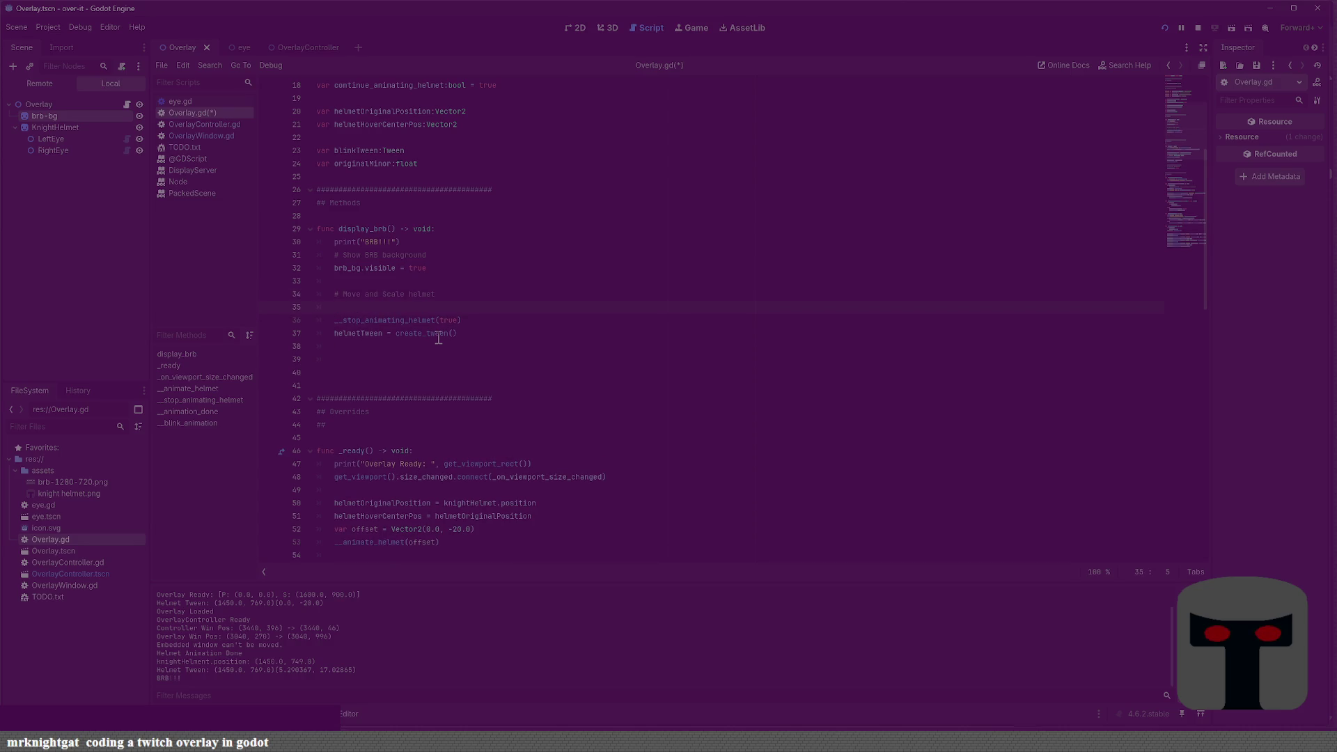
type("var target")
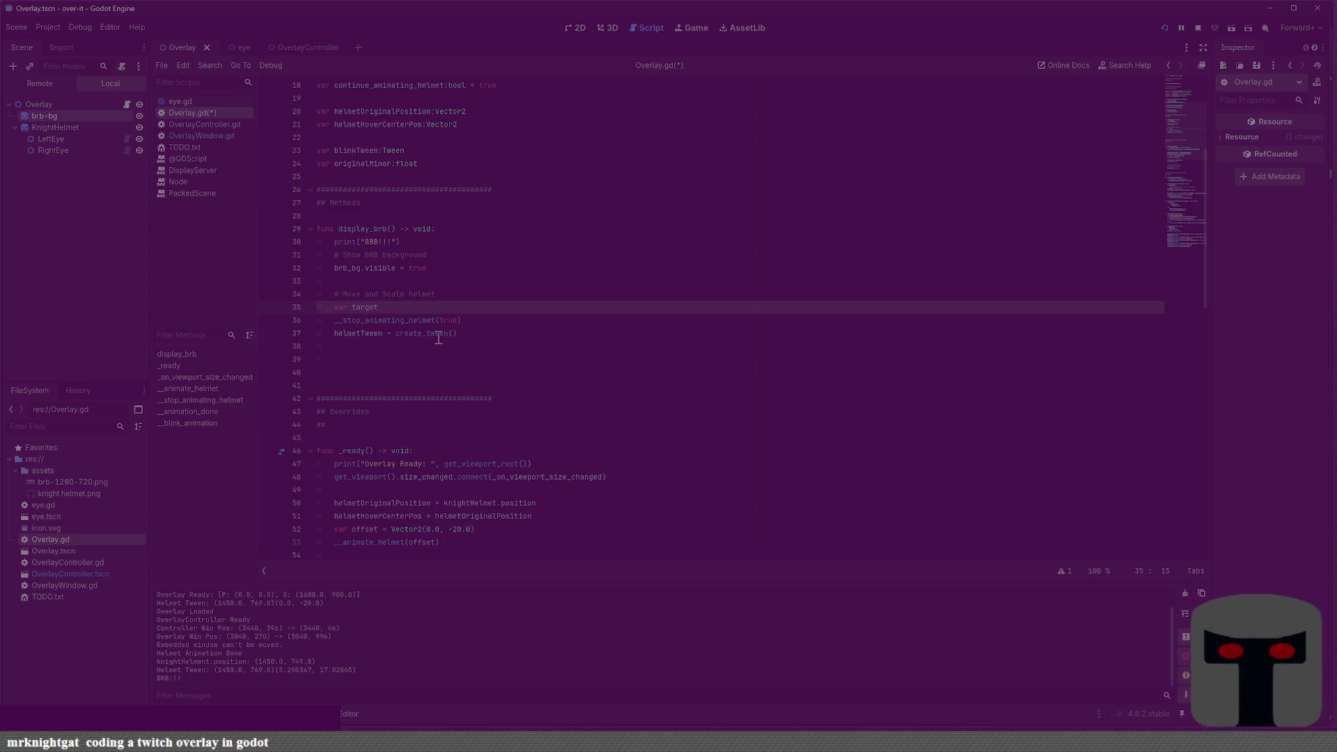
type("Helmet")
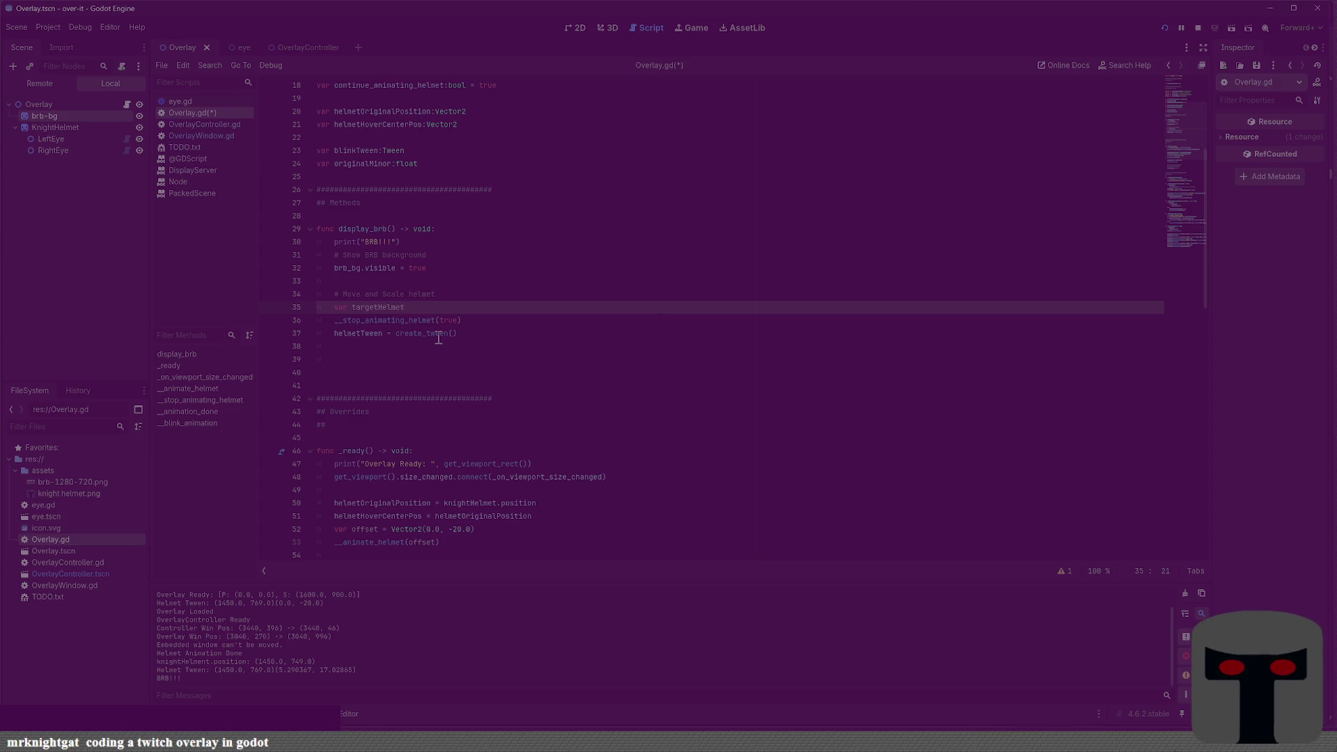
type("Position =")
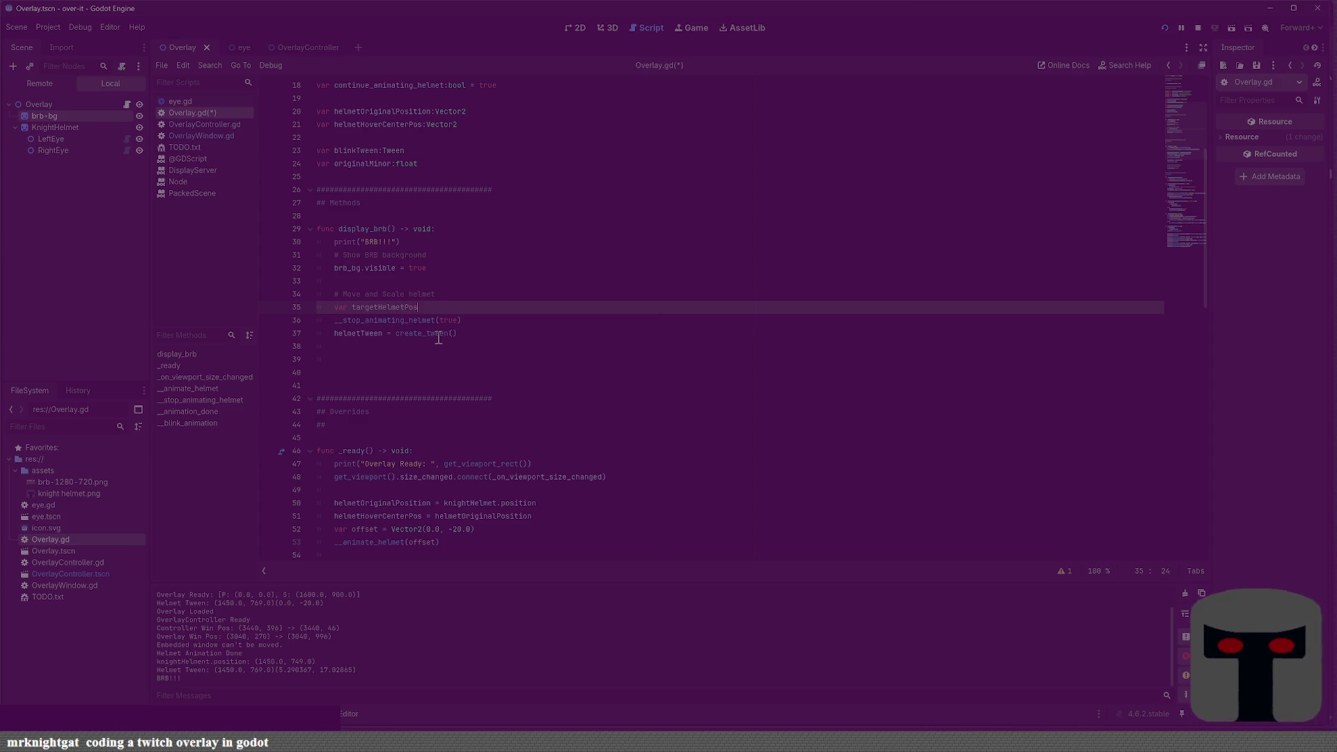
key("BackSpace")
key("BackSpace")
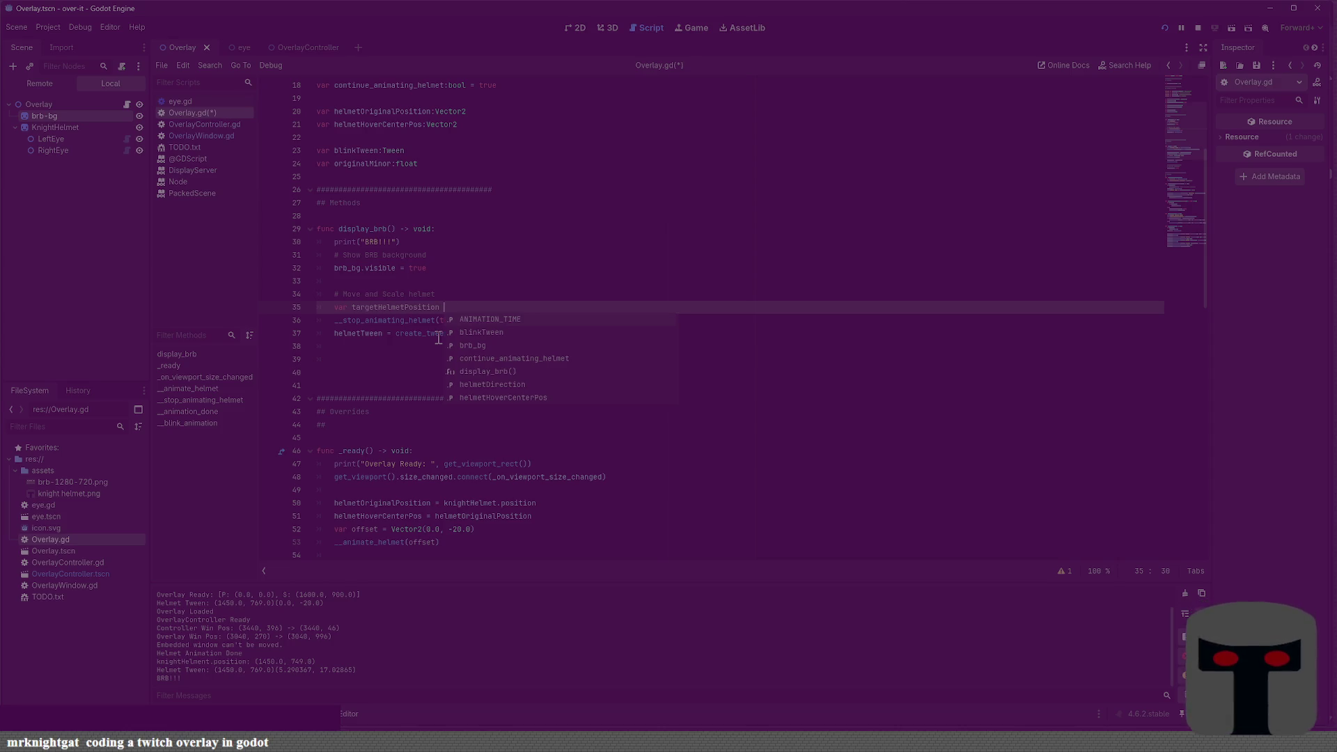
type("ector2")
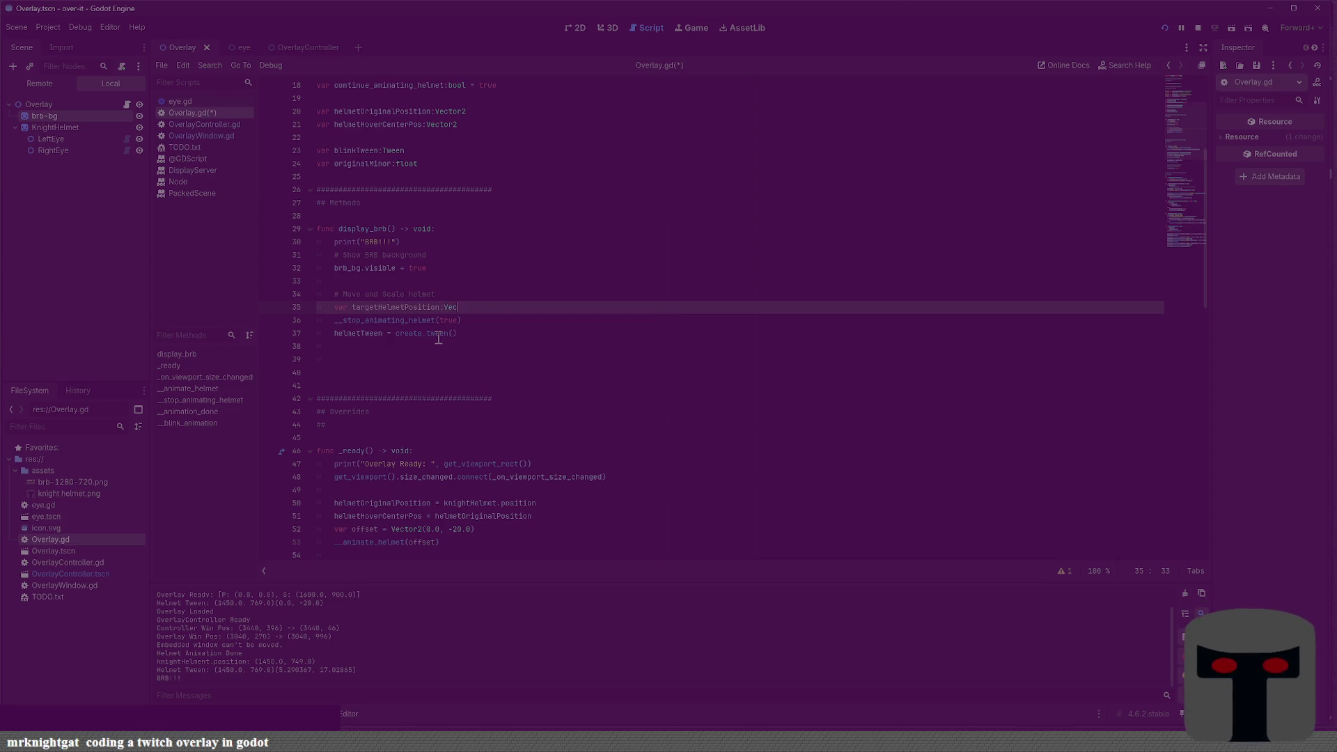
key("ctrl+s")
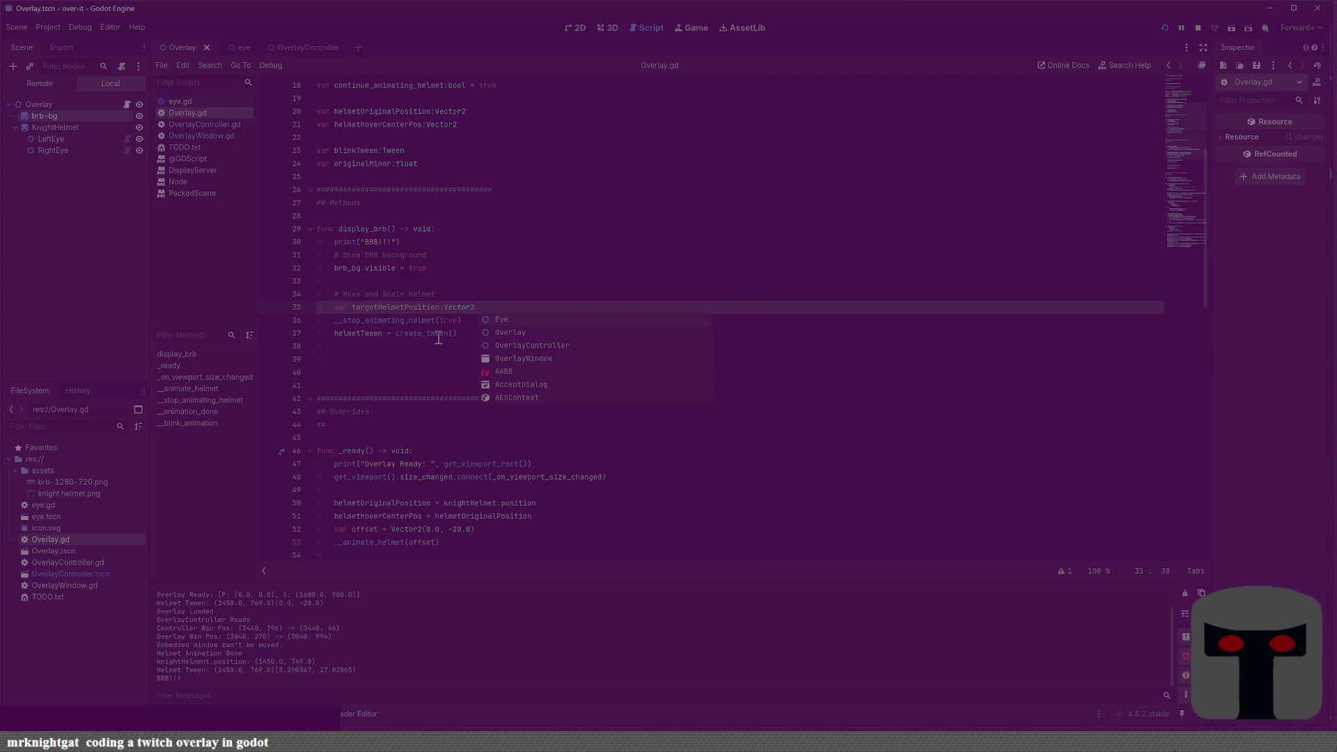
type("=")
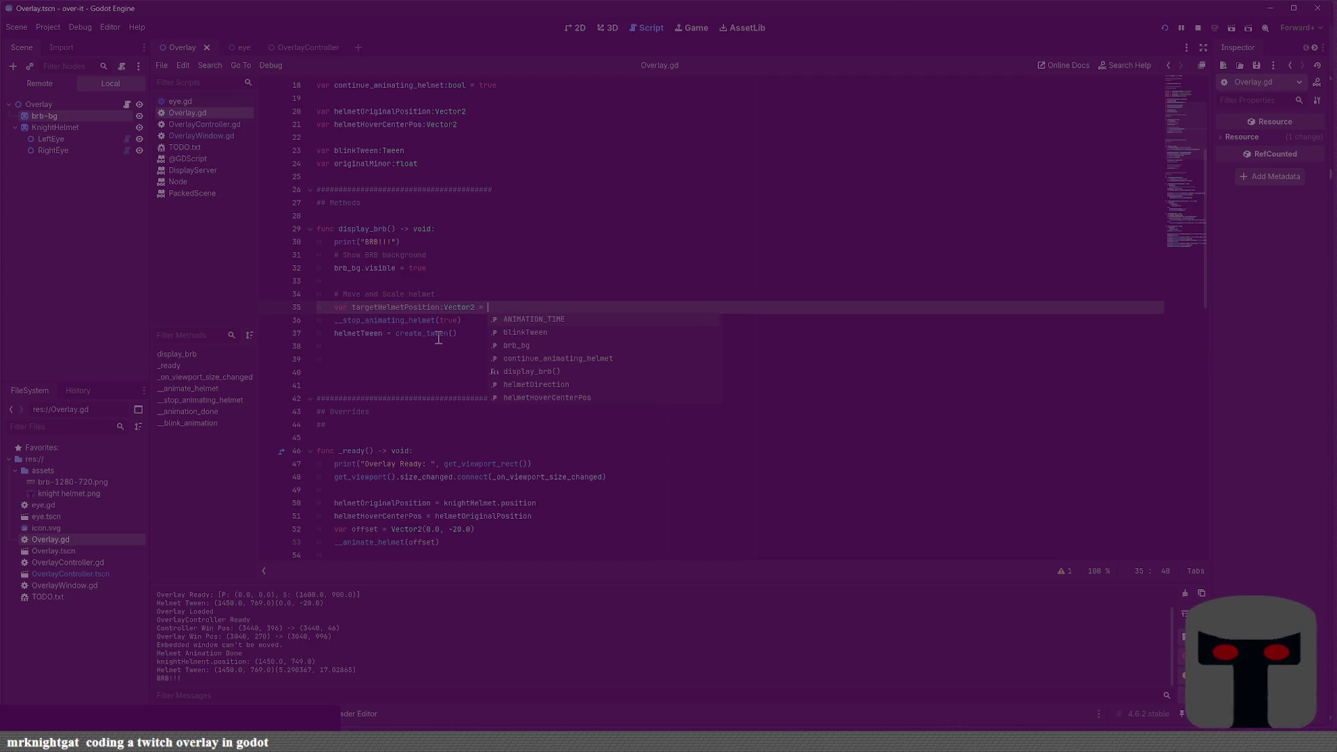
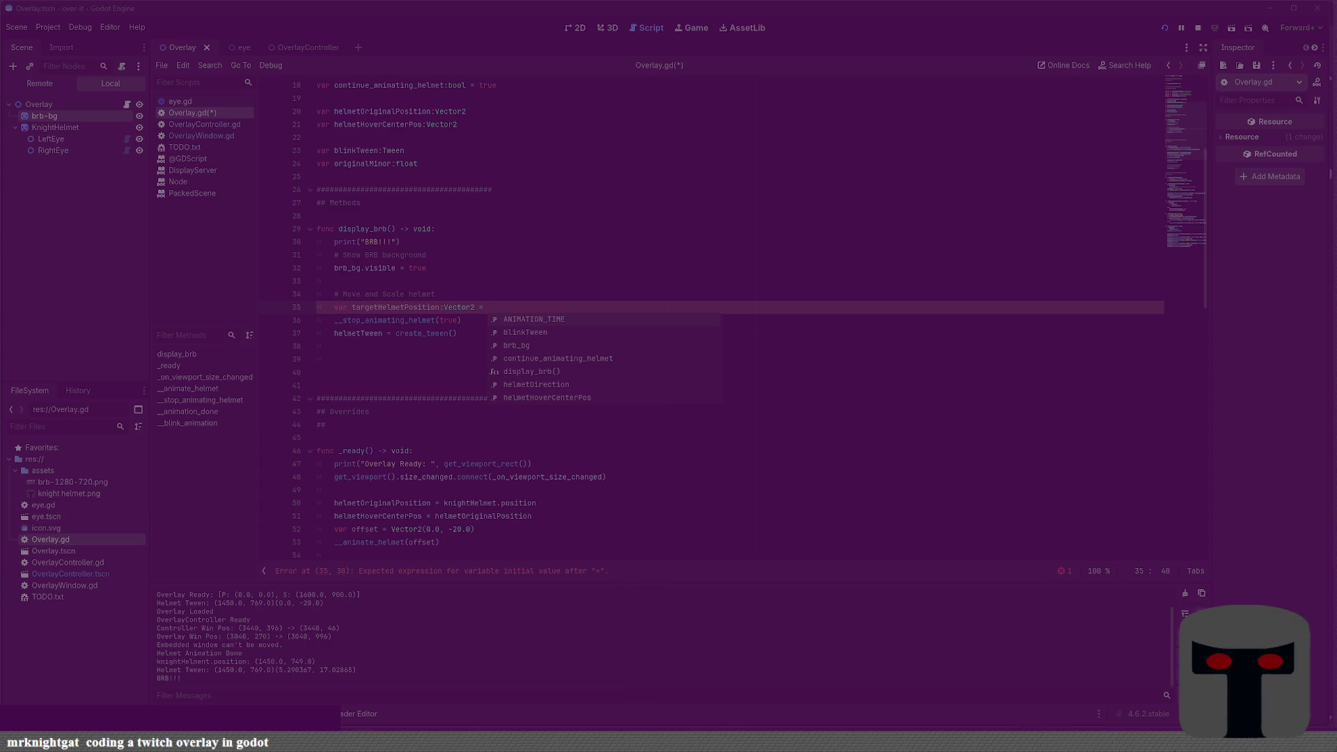
Try several helmet variable names as the targetHelmetPosition value, then clear it
left_click(426, 372)
left_click(531, 306)
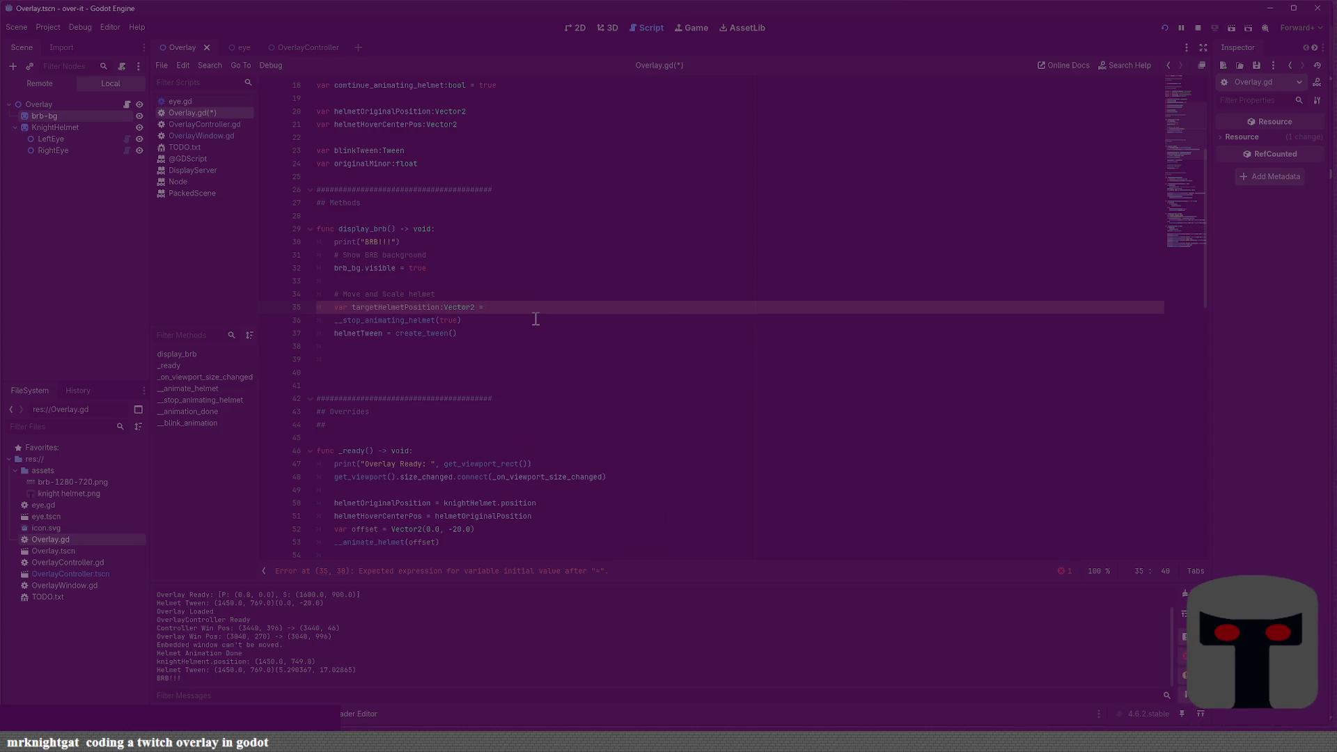
type("he")
key("BackSpace")
key("BackSpace")
type("H")
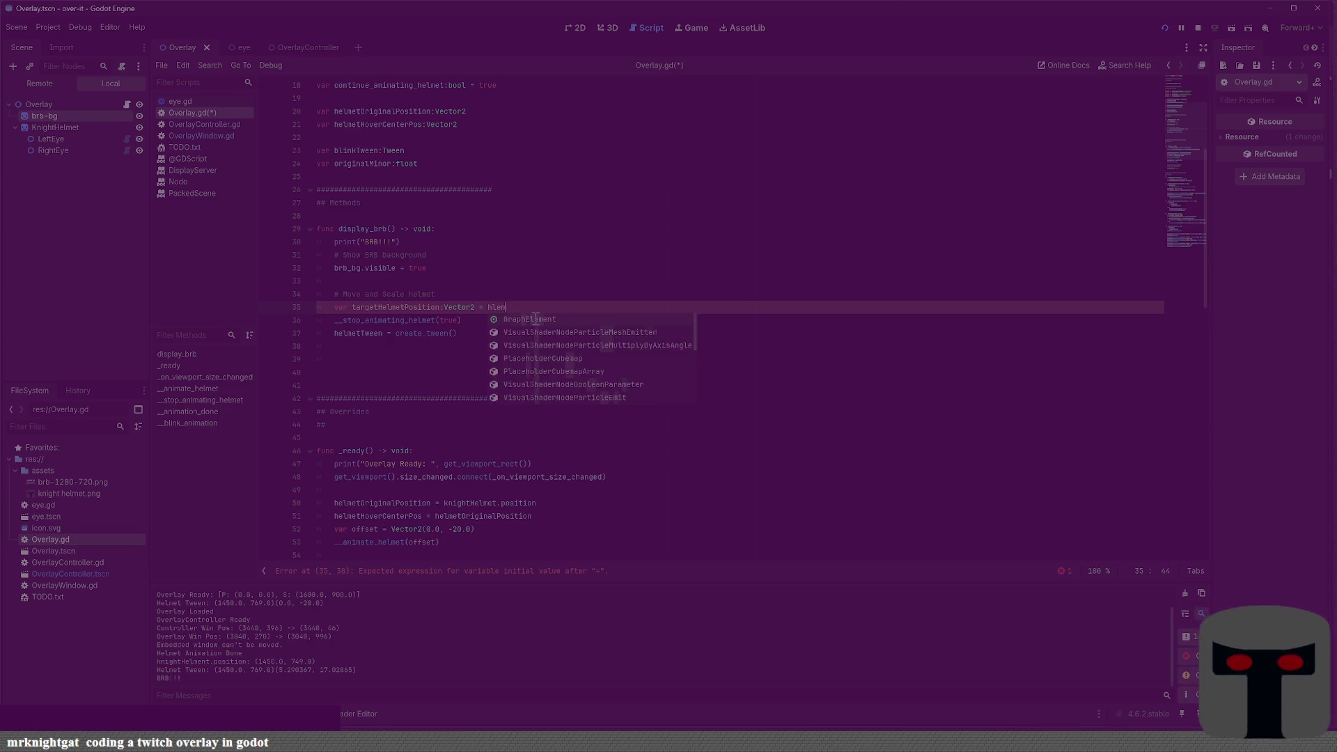
key("BackSpace")
type("he")
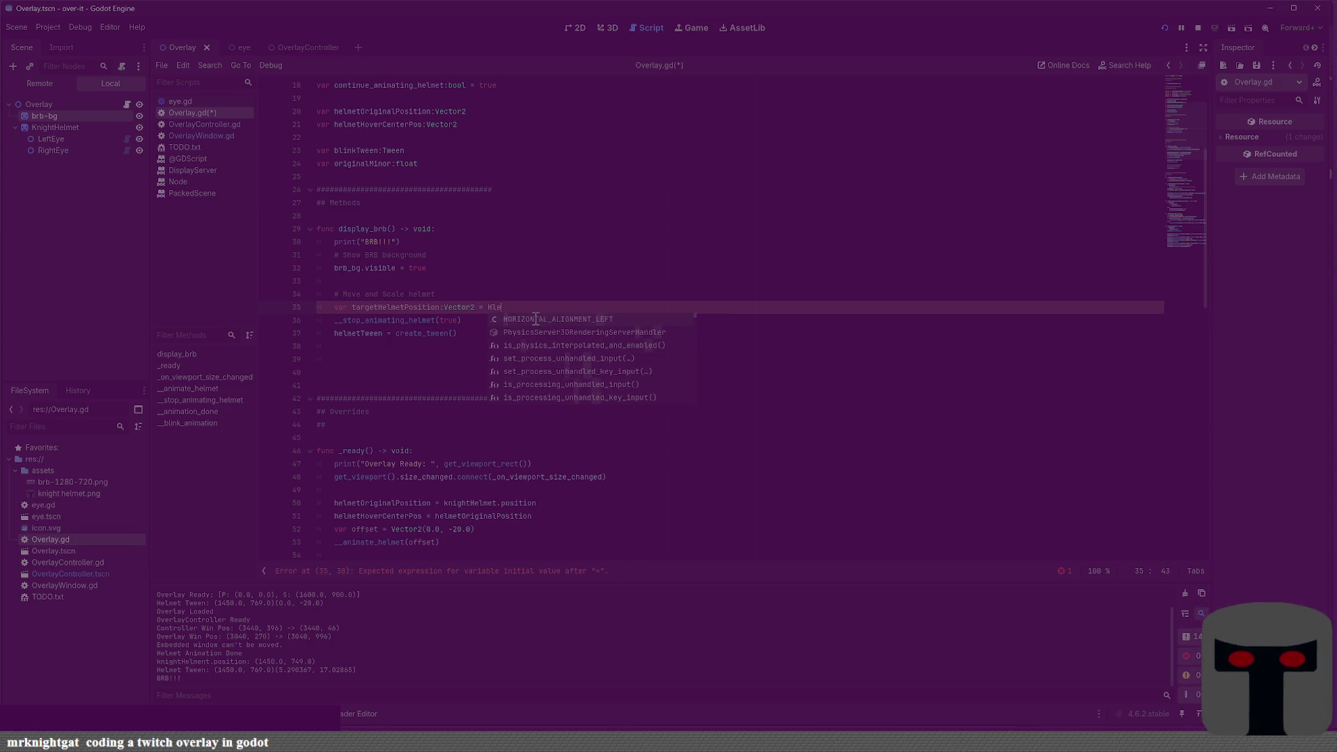
type("lmet")
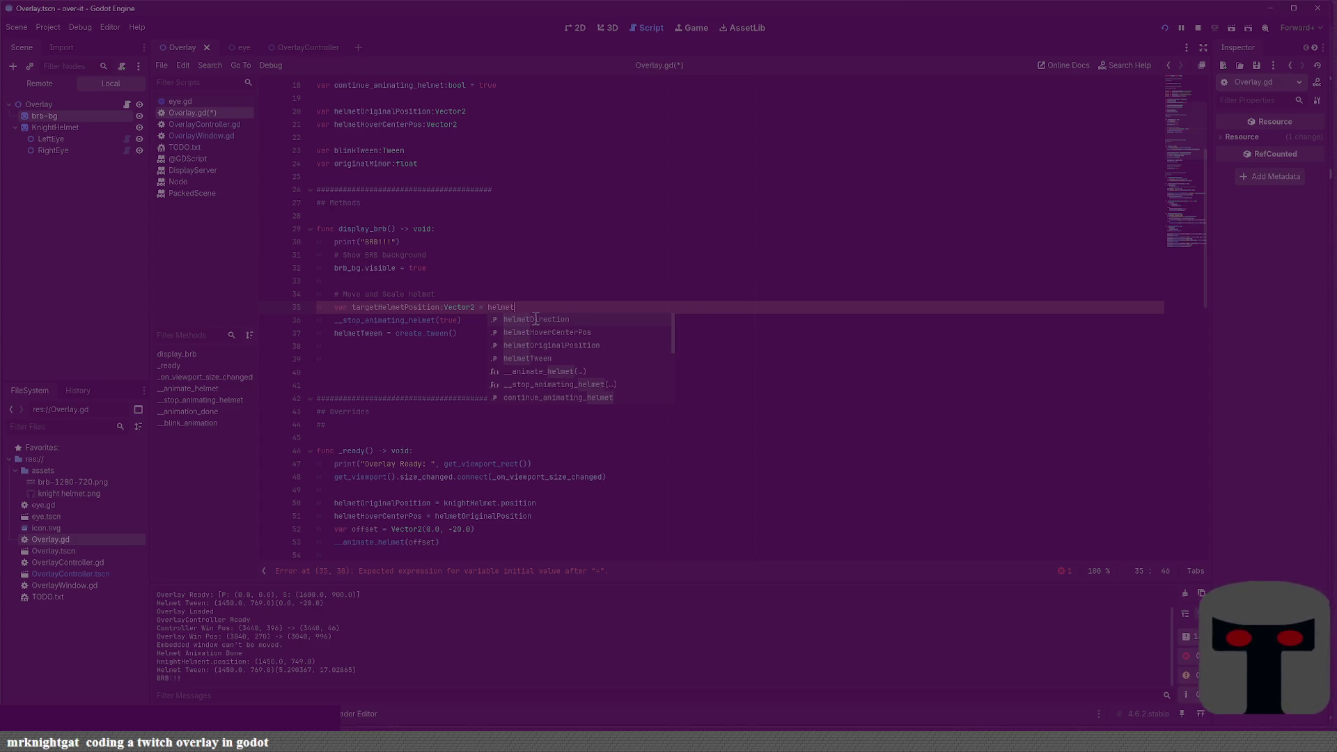
key("BackSpace")
key("BackSpace")
key("BackSpace")
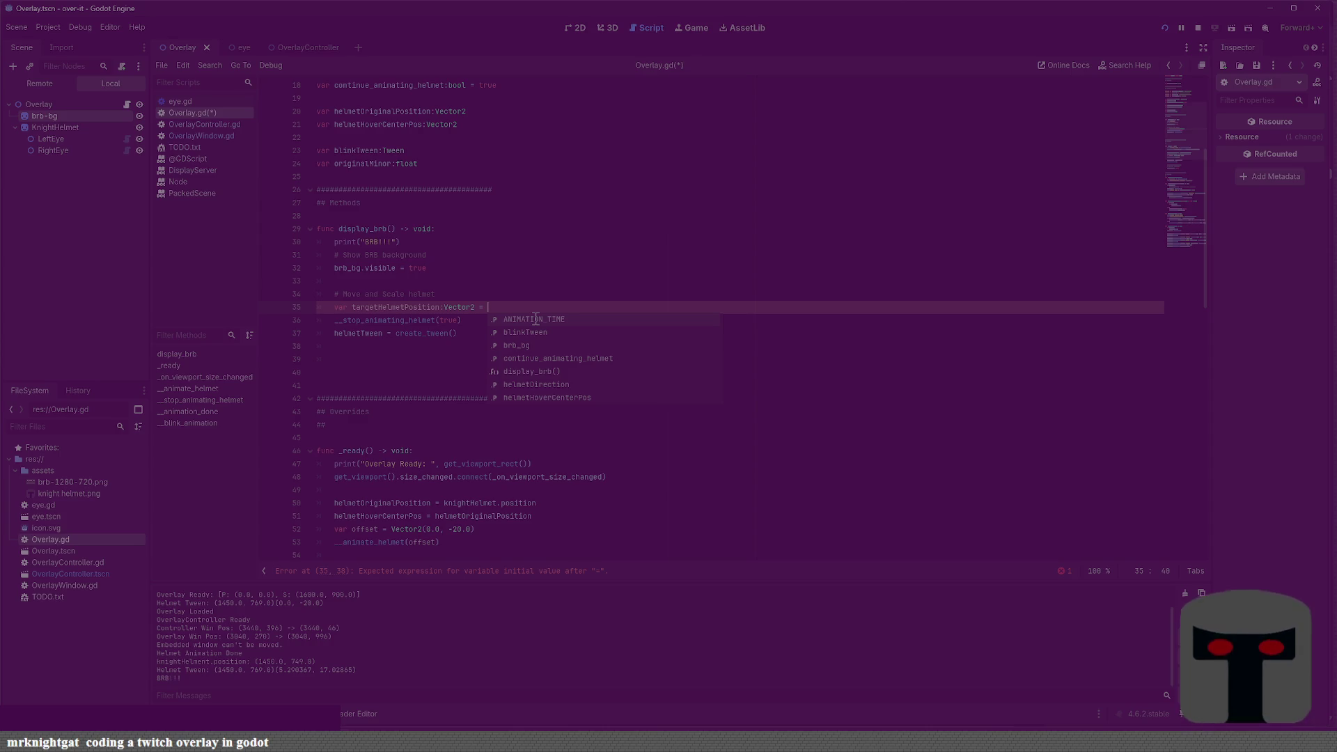
type("targetHelmetPosition")
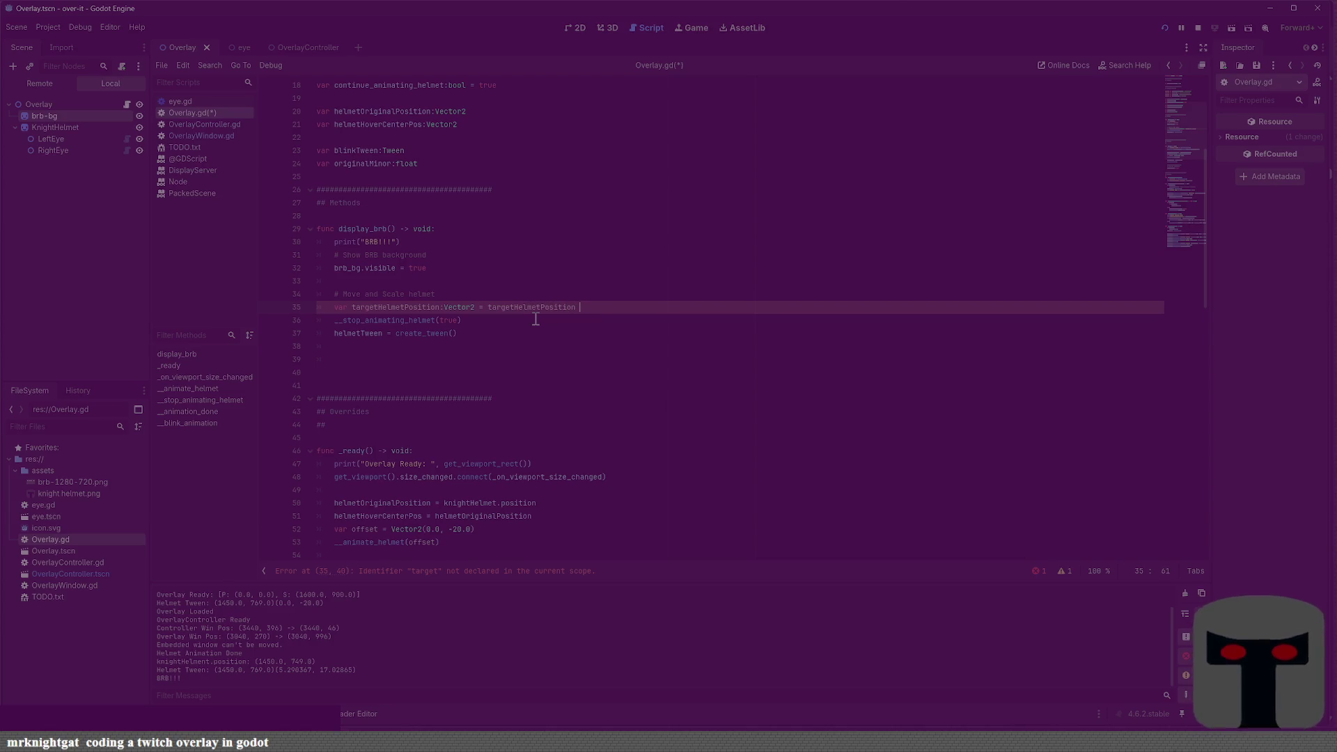
key("BackSpace")
key("BackSpace")
key("BackSpace")
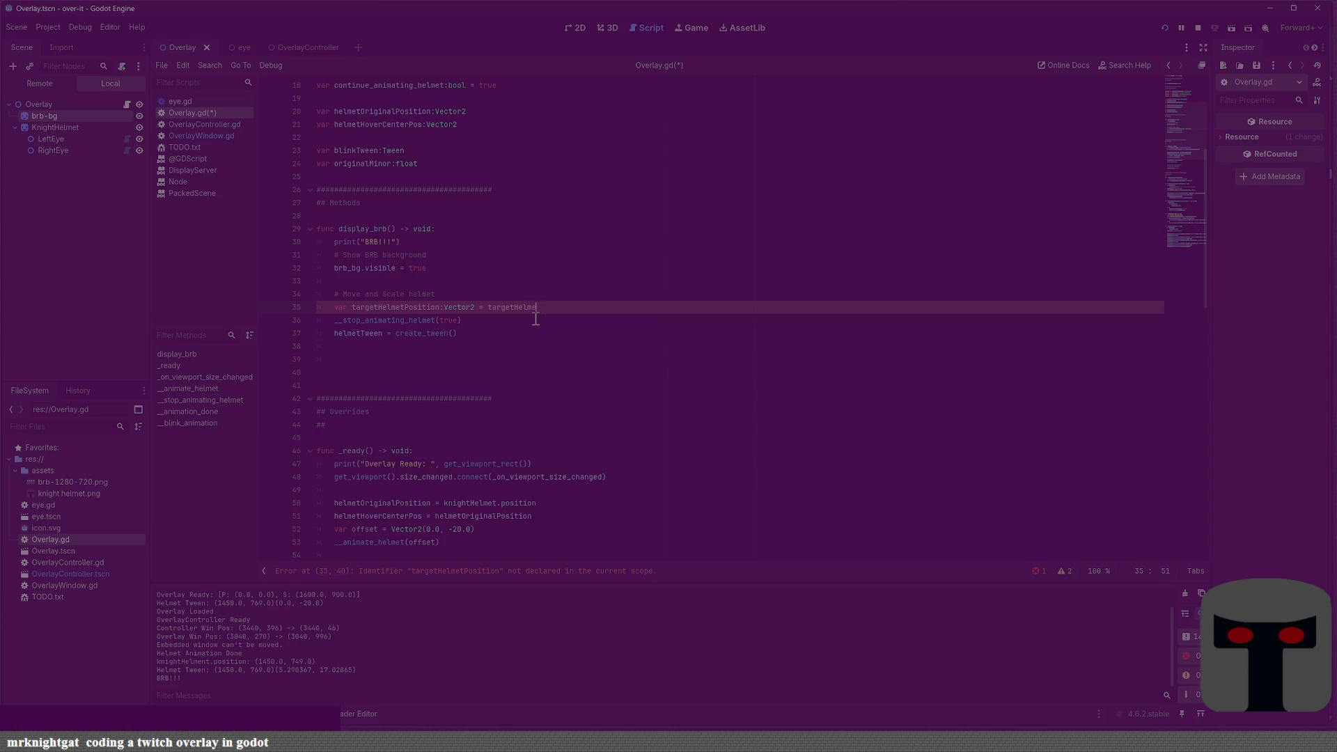
type("getHe")
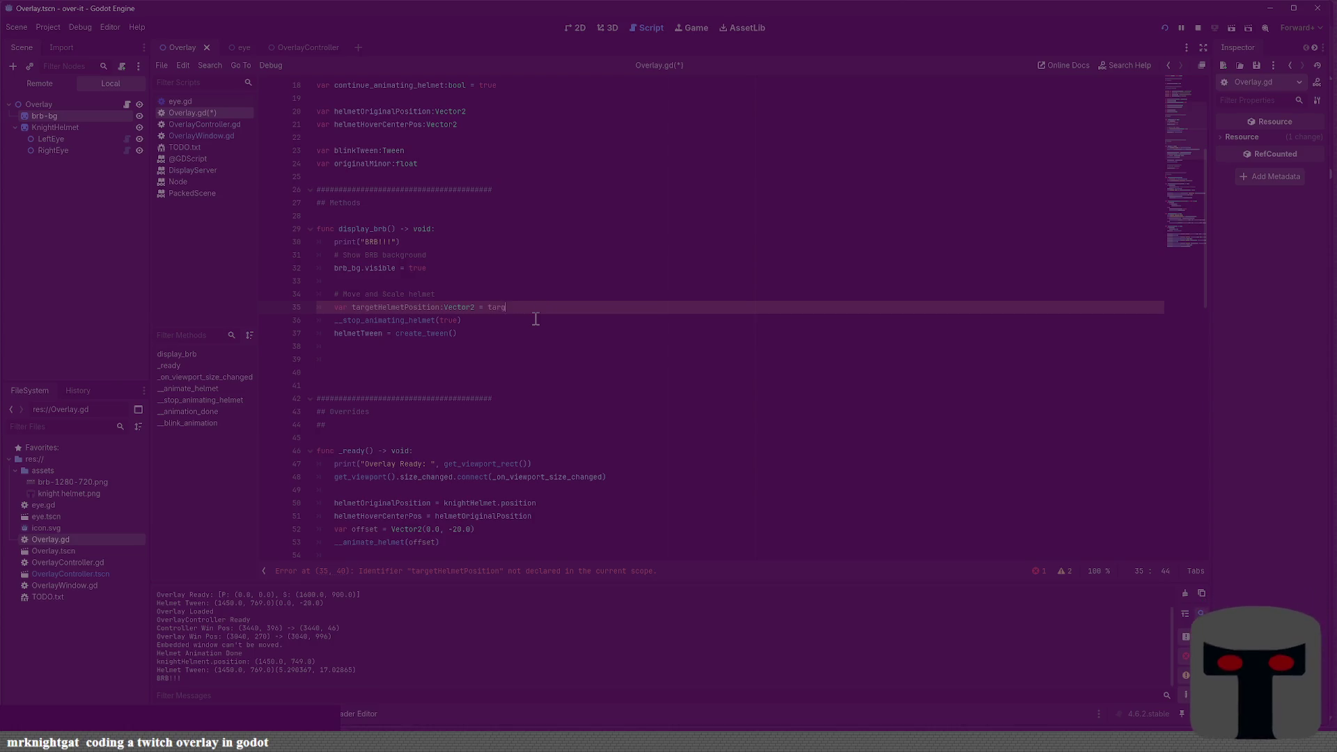
type("lmetPosi")
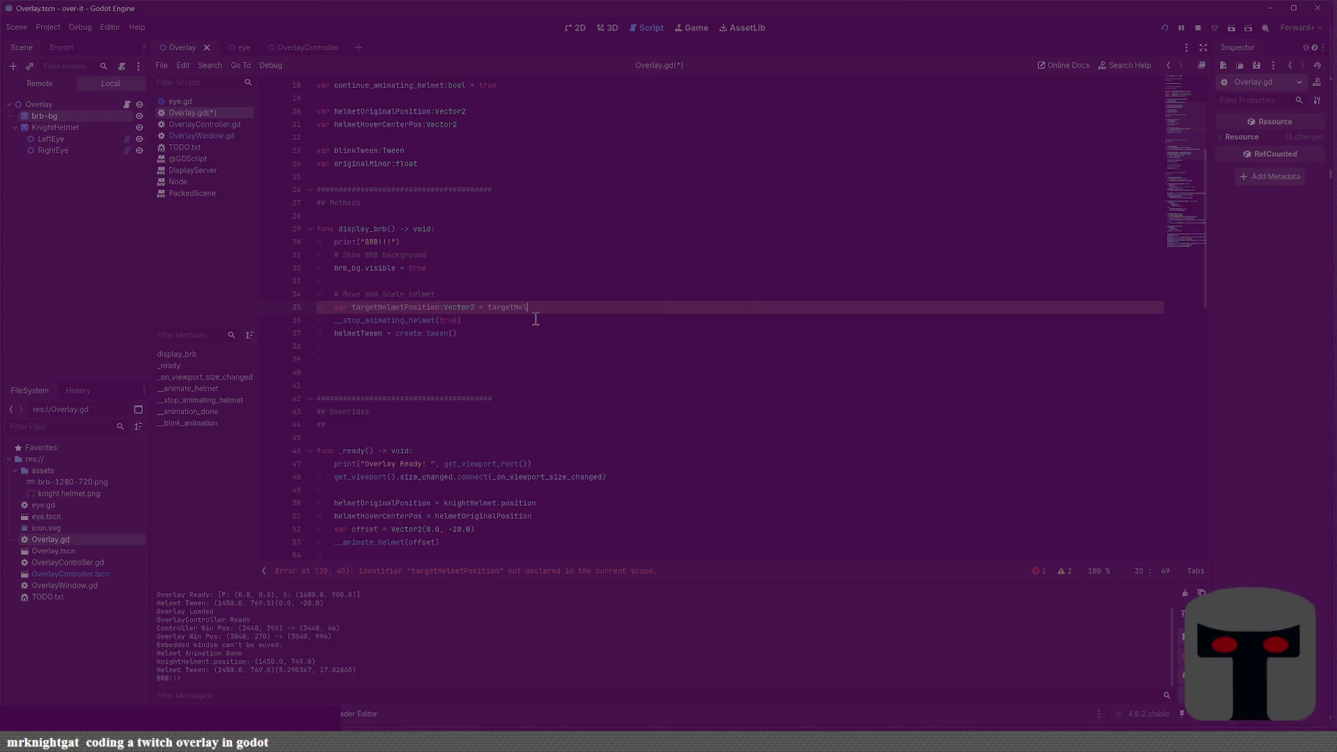
type("tion")
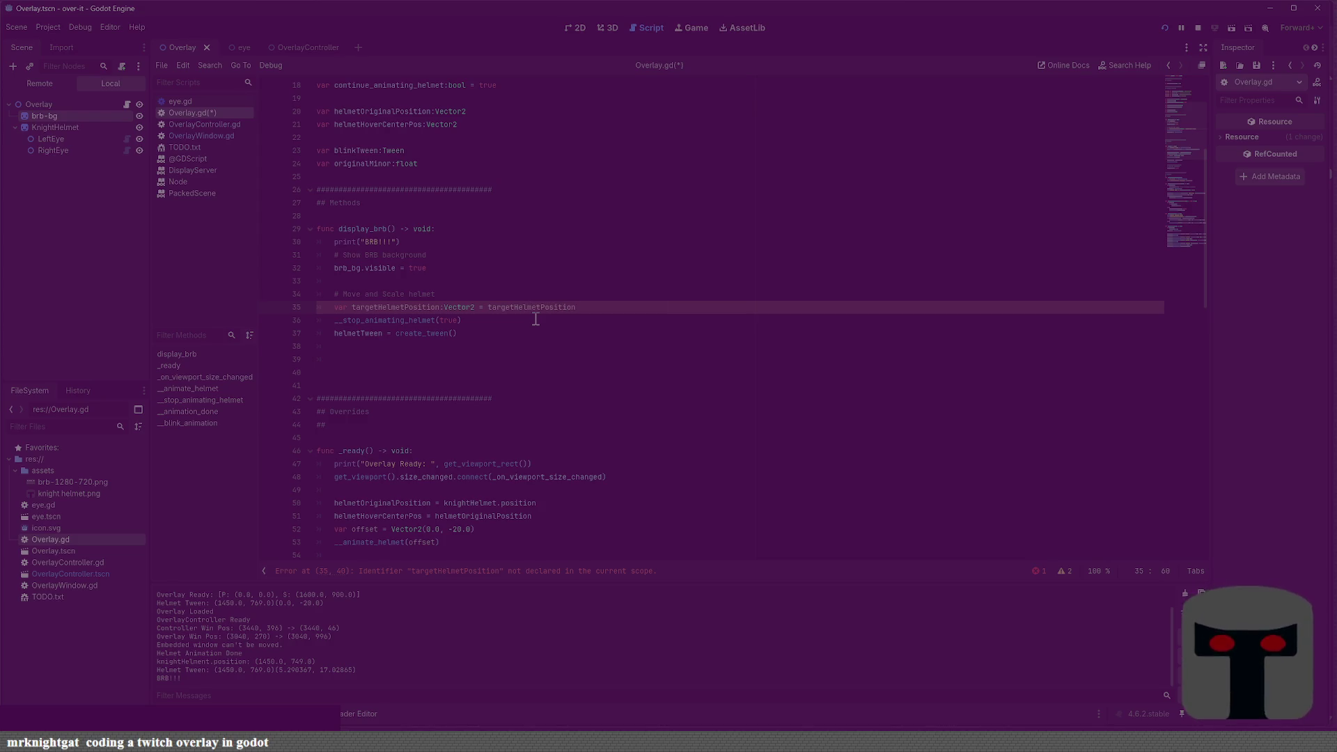
key("BackSpace")
key("BackSpace")
key("BackSpace")
type("targetHelmetPosition")
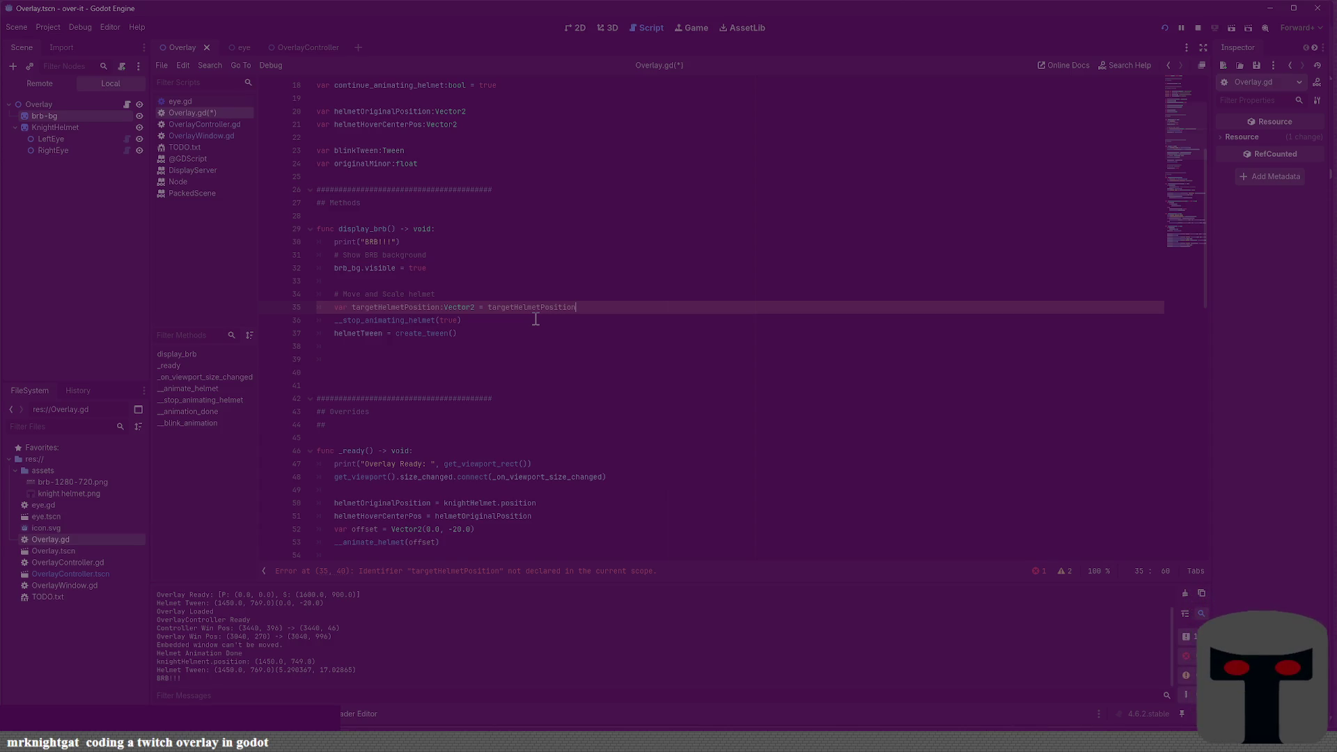
key("BackSpace")
key("BackSpace")
key("BackSpace")
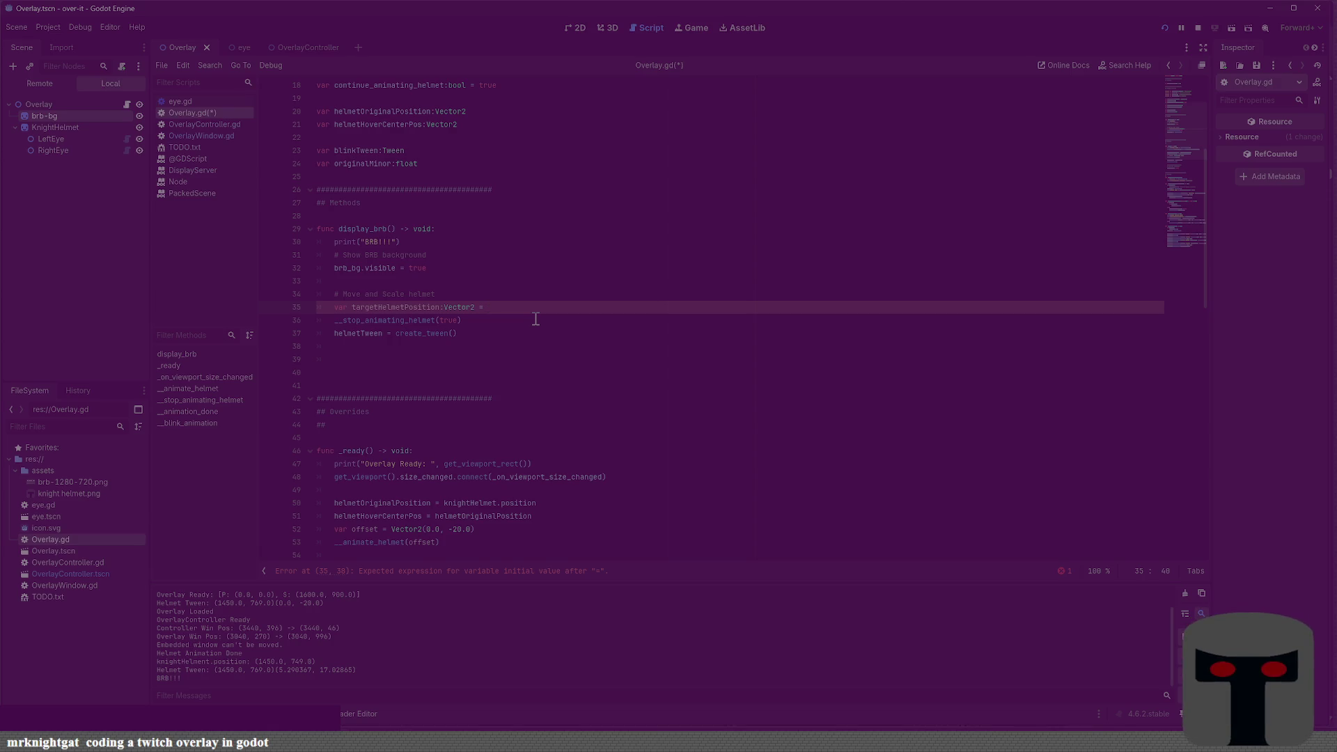
Set targetHelmetPosition to Vector2(get_viewport_rect().size.x/2, get_viewport_rect().size.y/2 + 30) and save
type("get_view")
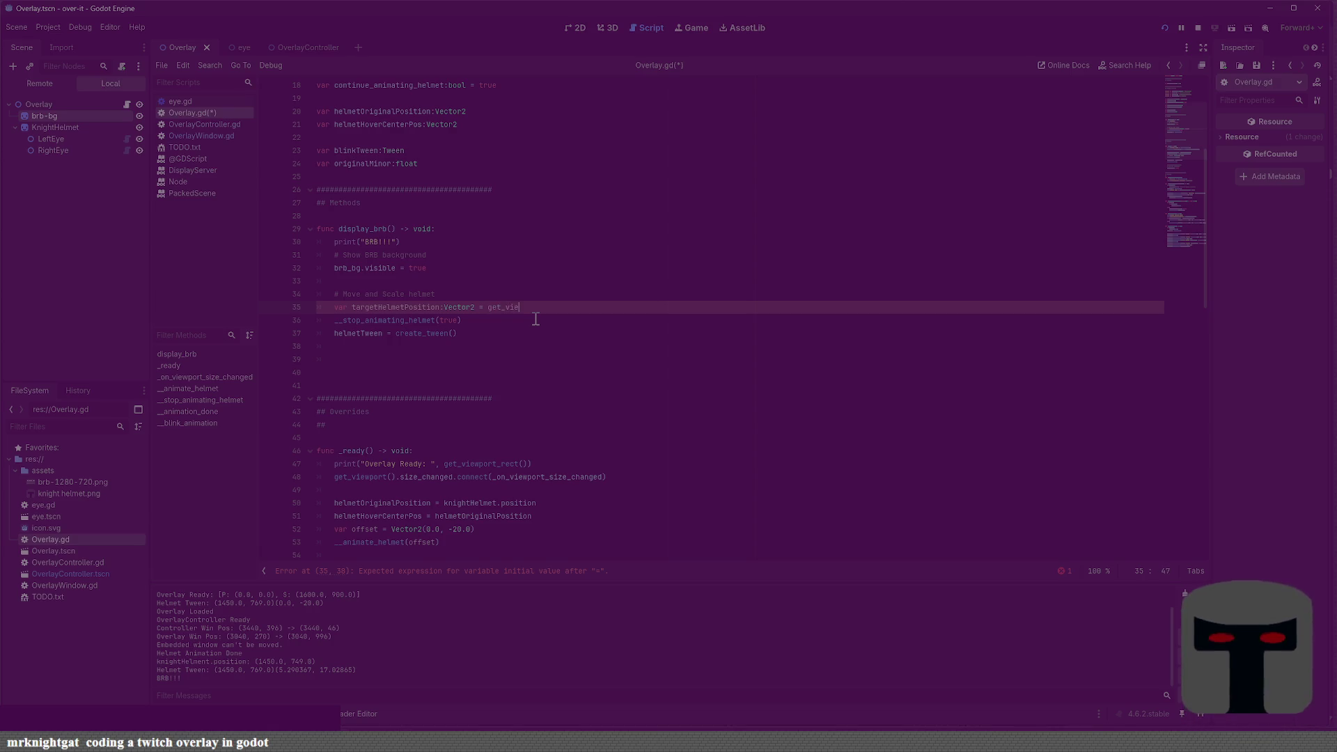
key("Return")
type(".")
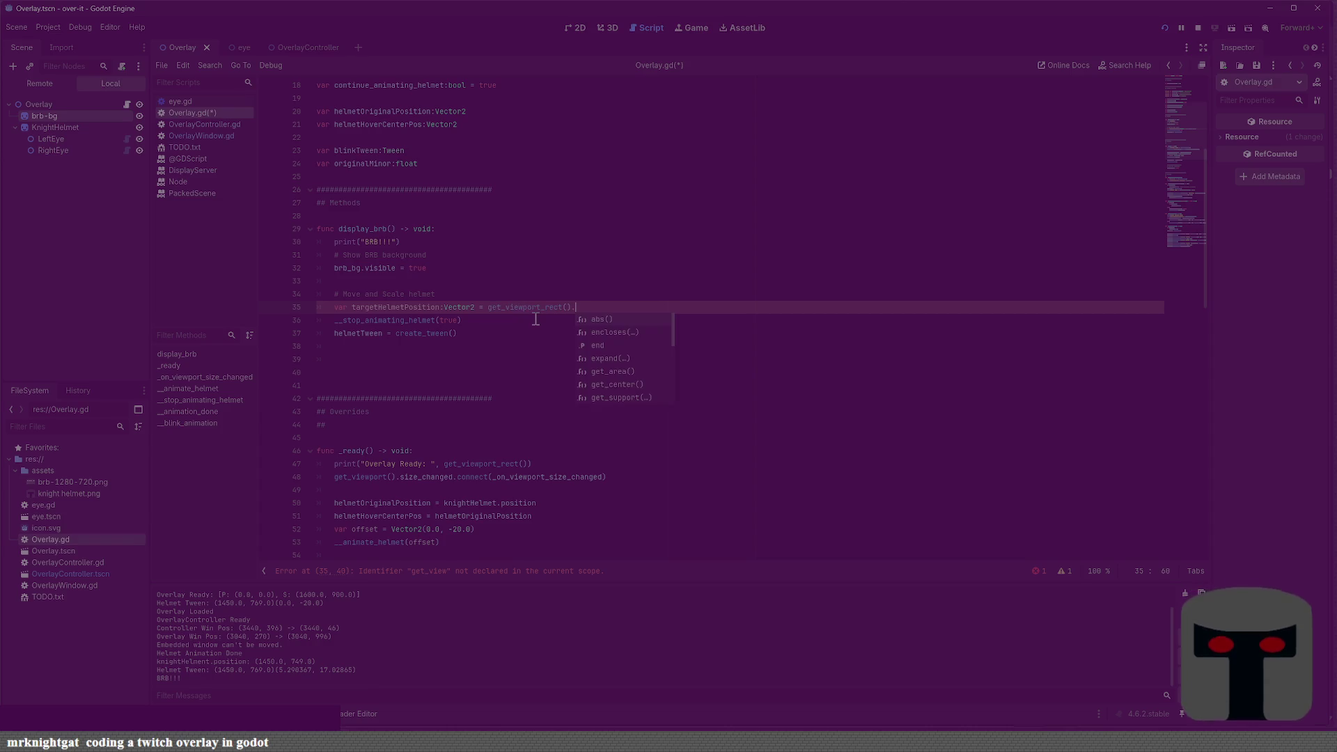
type("size")
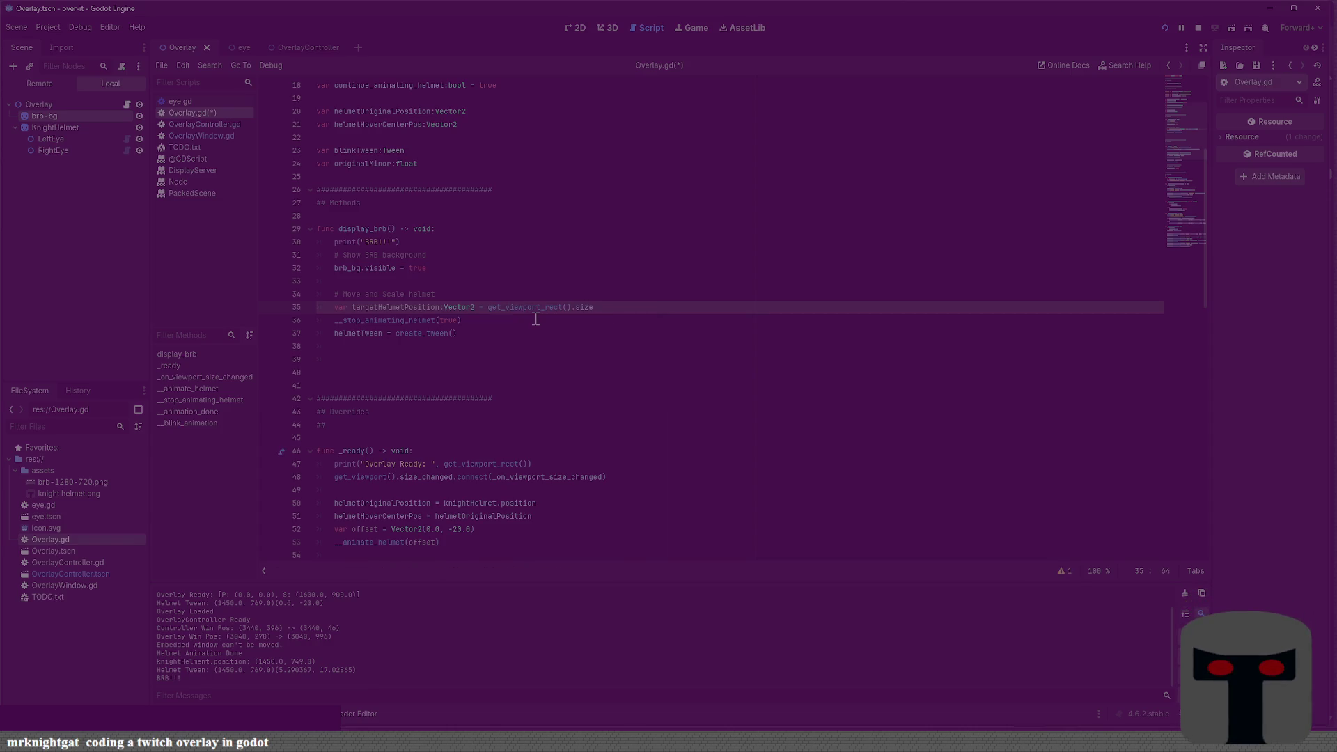
type(".x/2")
key("Right")
key("Right")
key("Right")
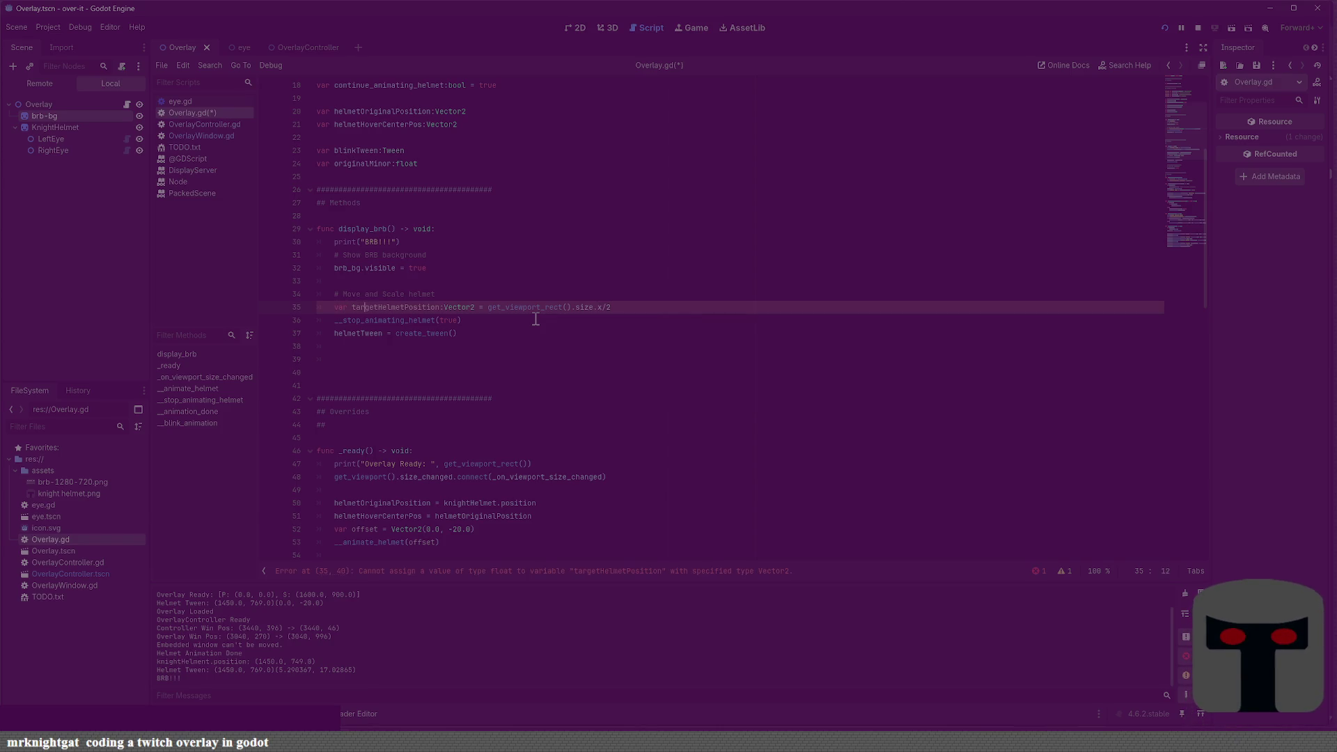
type("Vector2(")
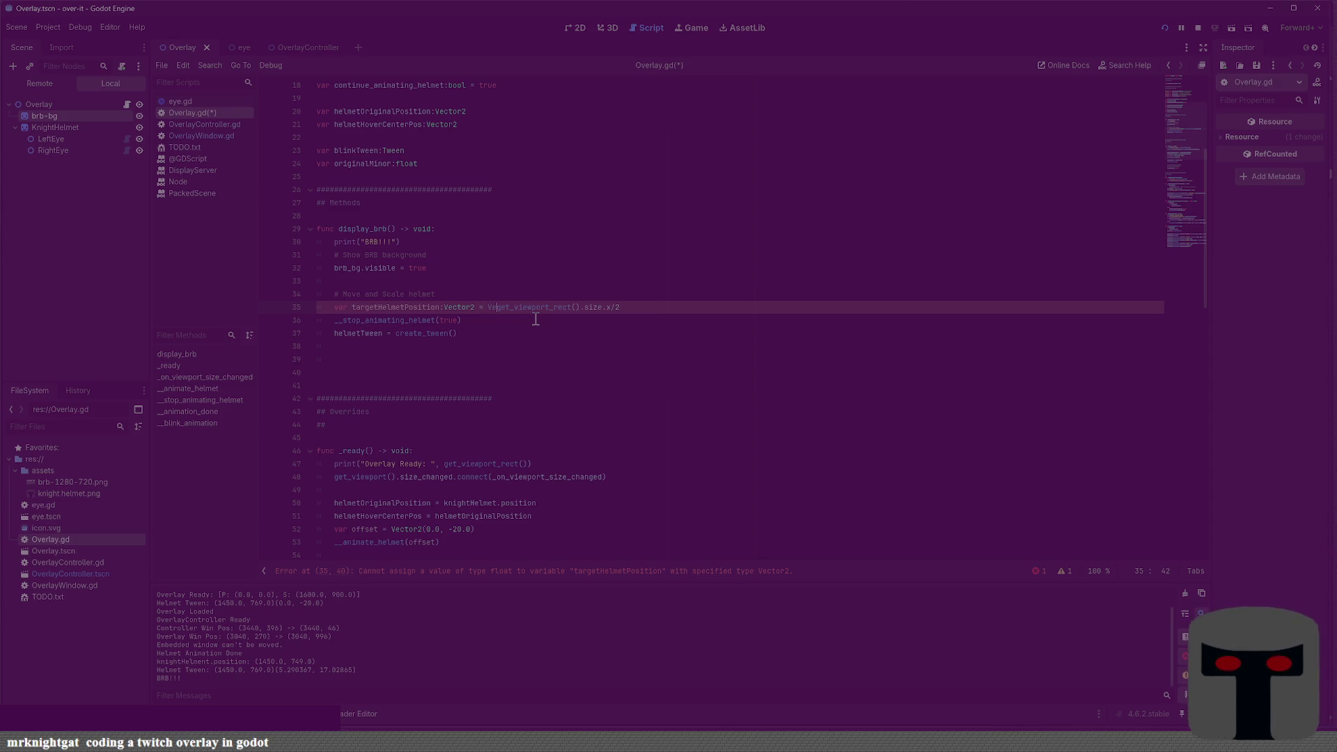
key("End")
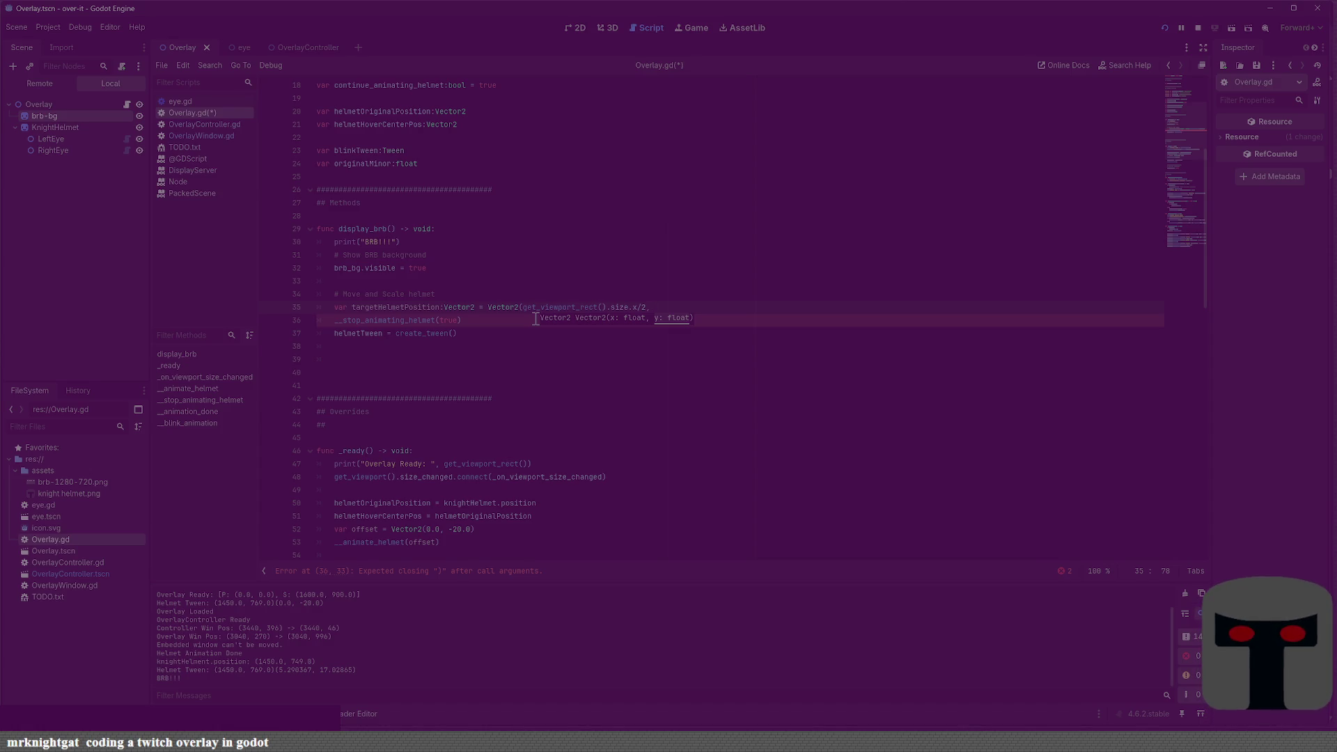
type("get_view")
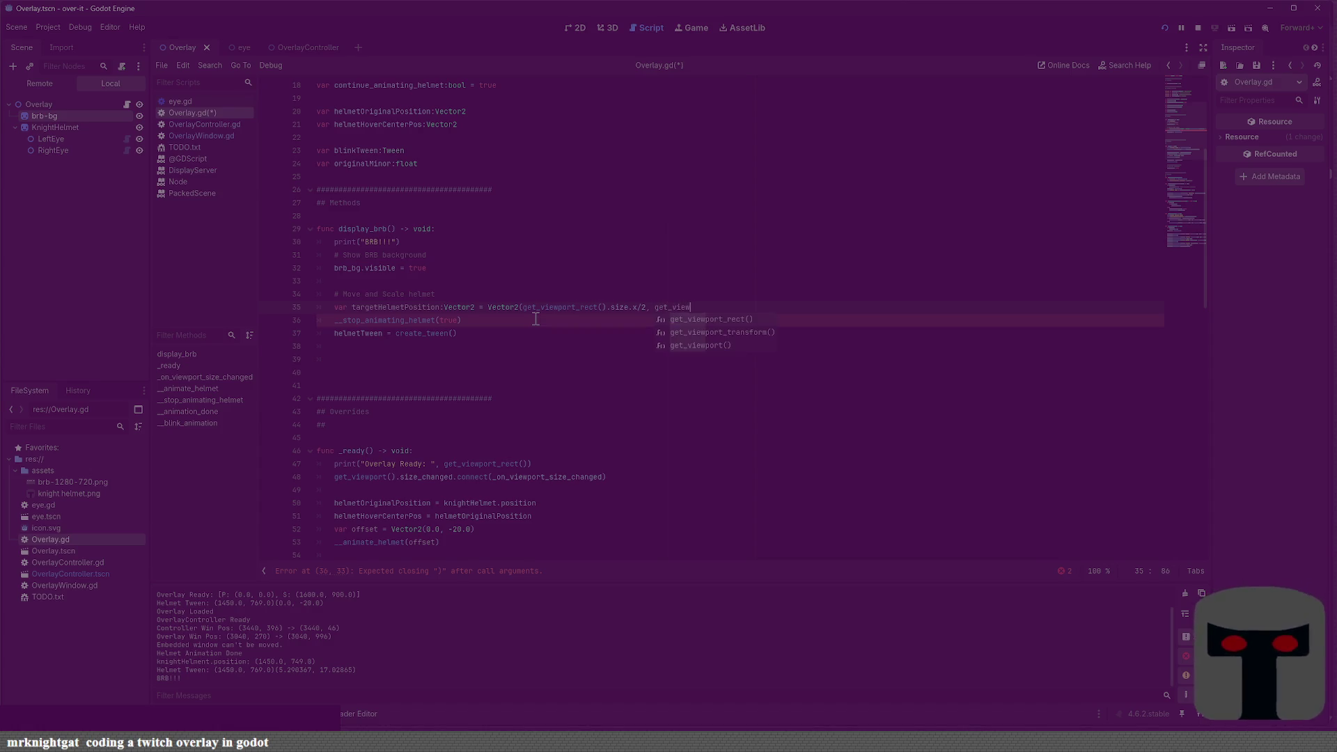
key("Return")
type(".size")
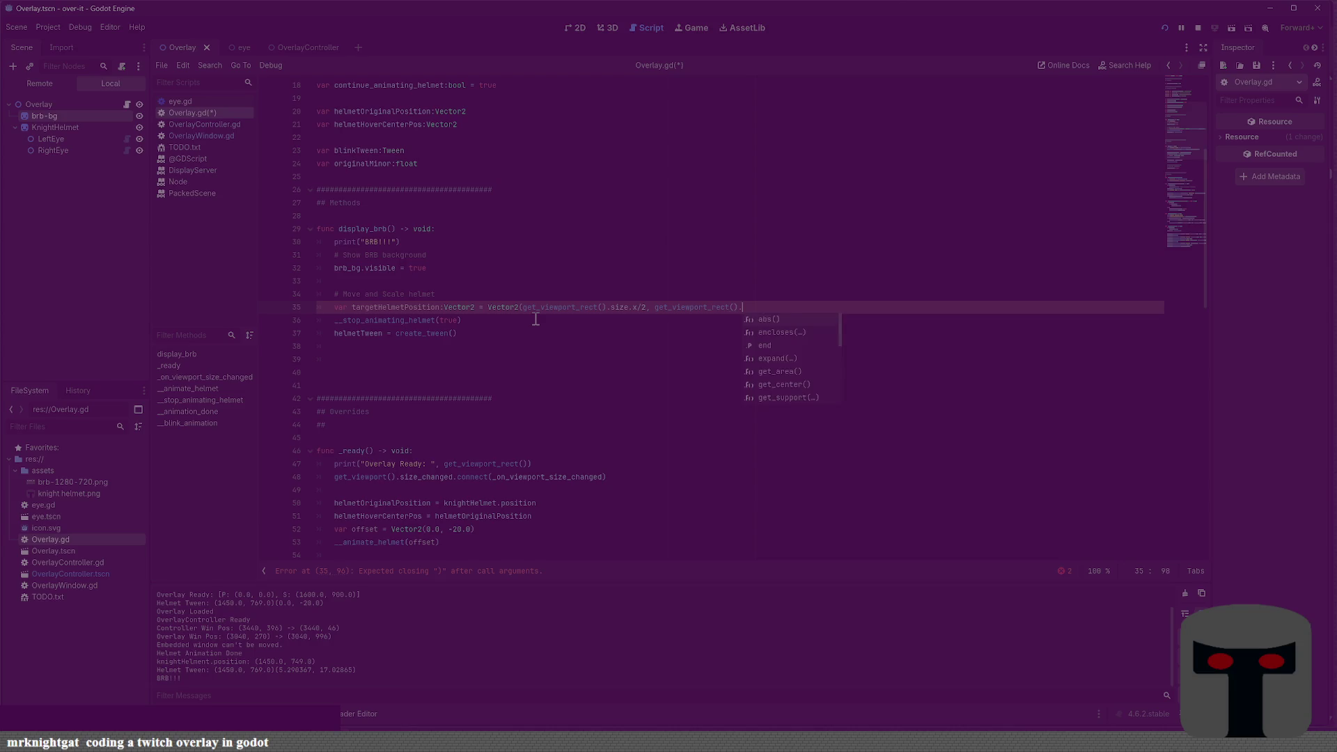
type(".y")
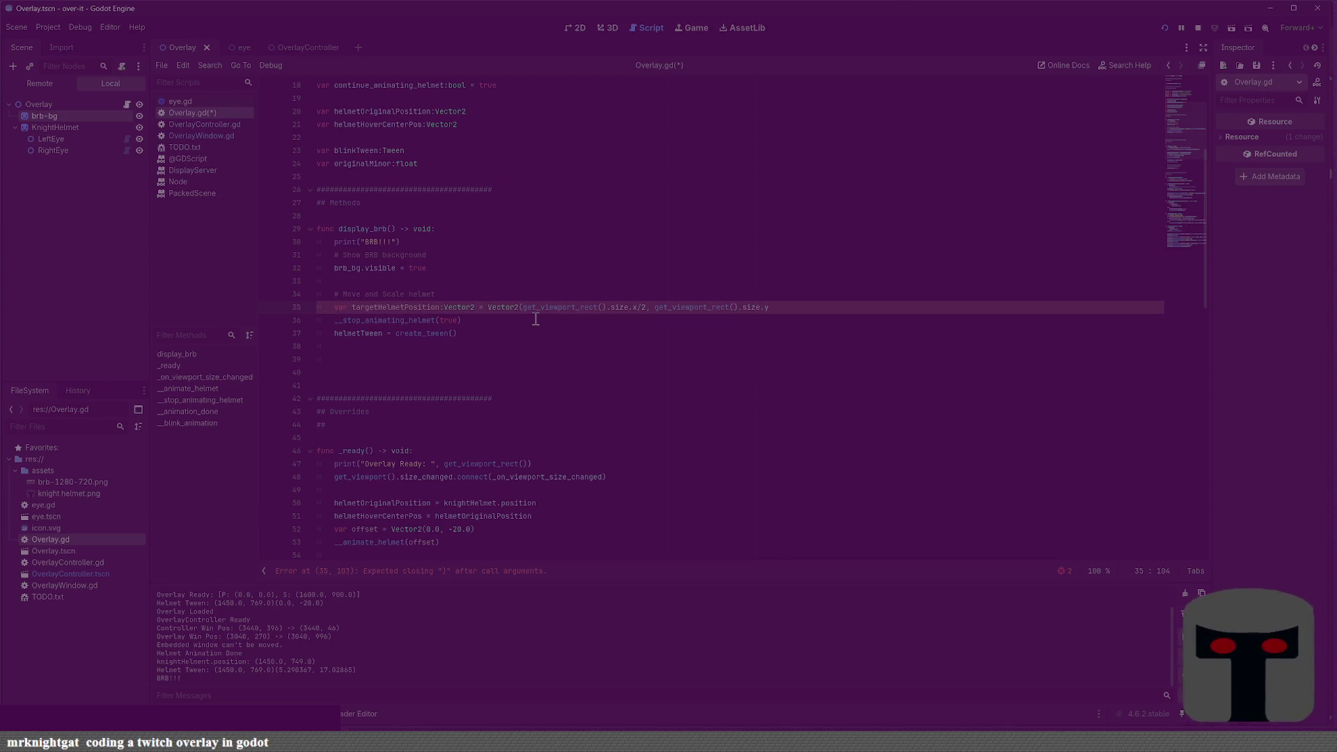
type("/2")
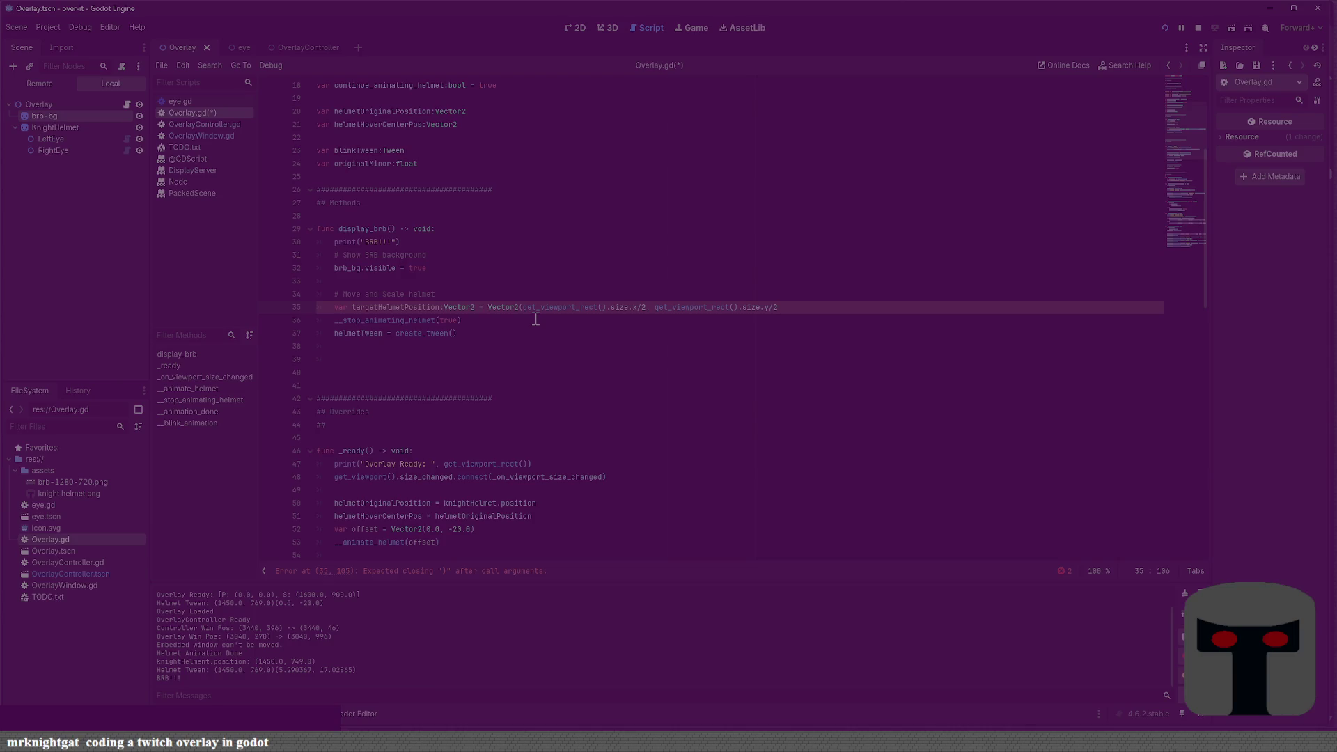
type(" + 30)")
key("ctrl+s")
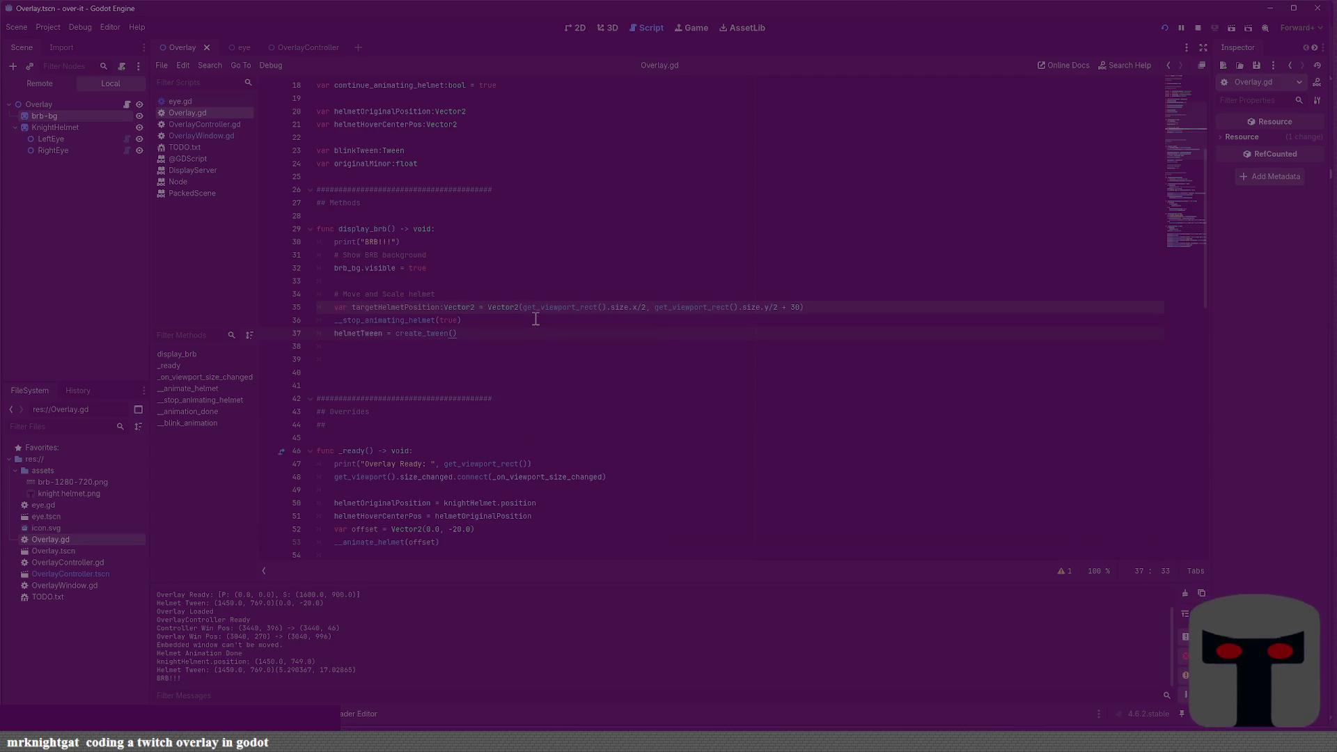
key("Return")
Add 'if helmetTween:' with helmetTween.kill() above the tween creation and save
type("if ")
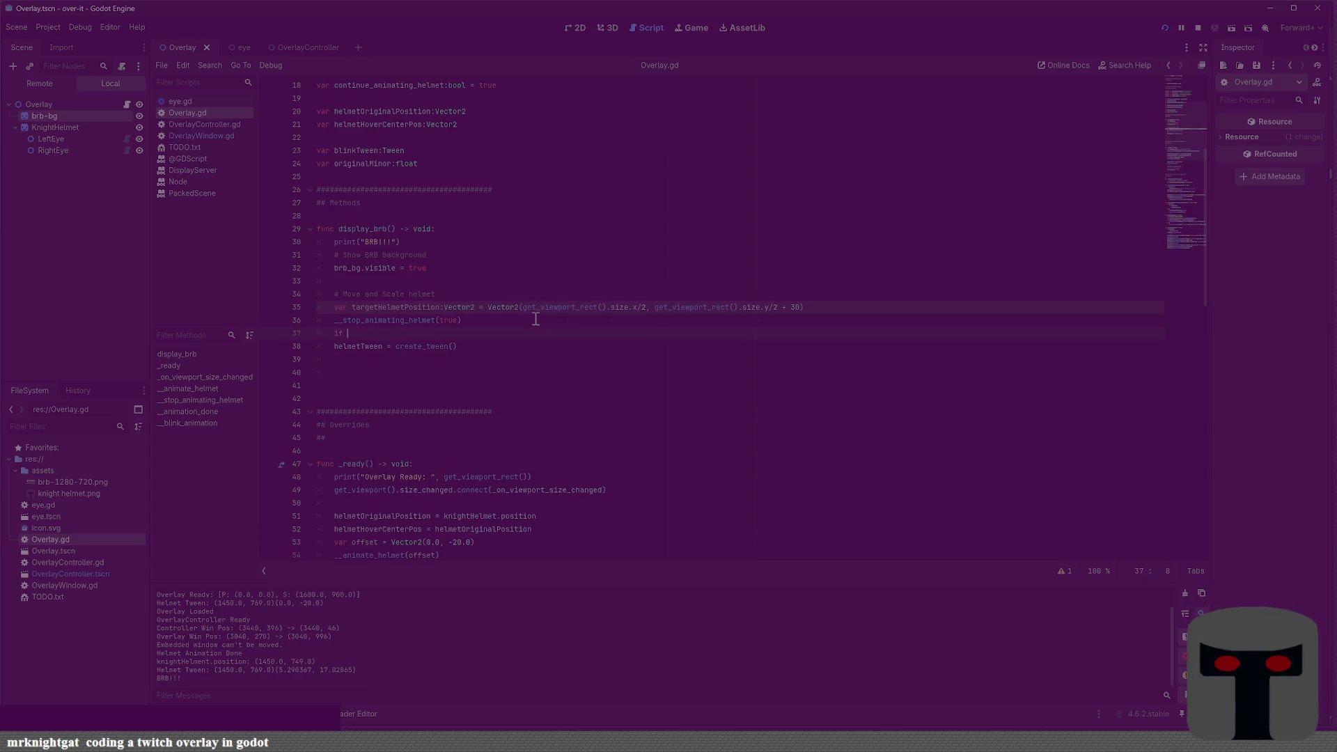
type("helmetTween:")
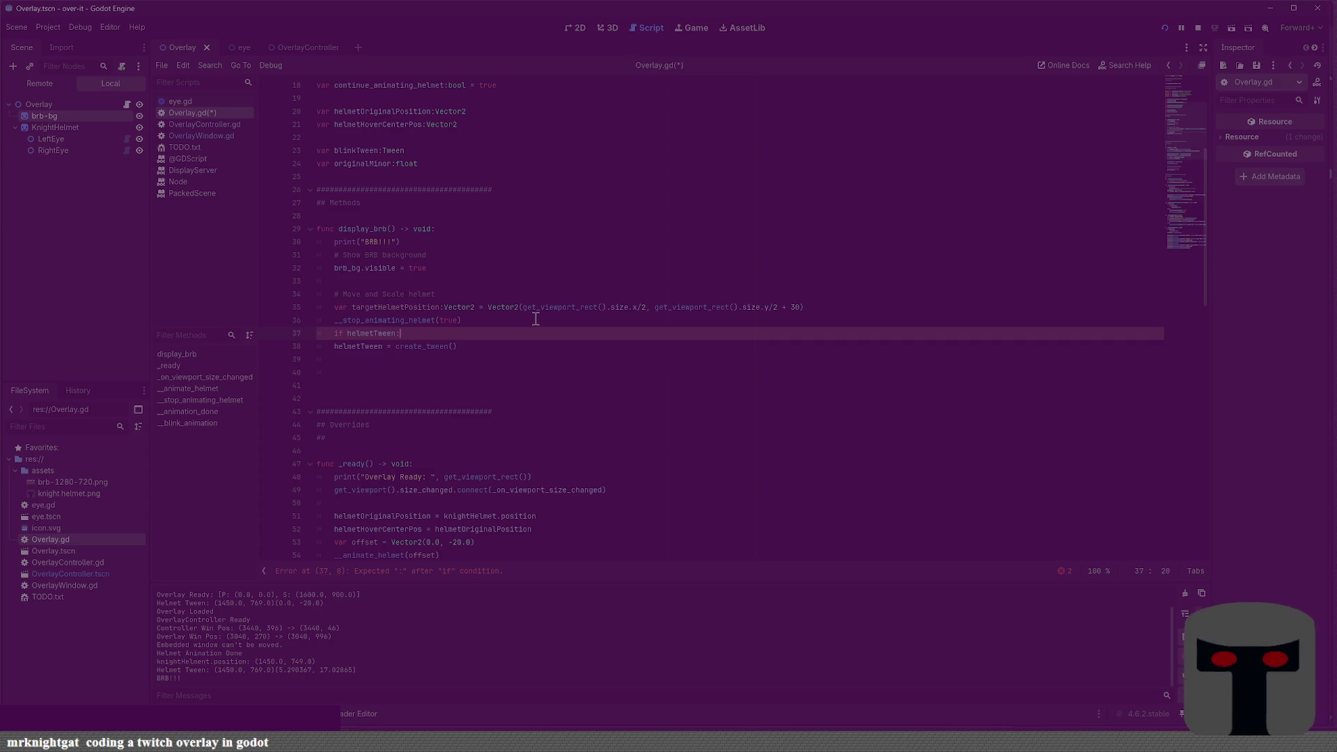
key("Down")
key("Tab")
key("Return")
key("Up")
key("ctrl+s")
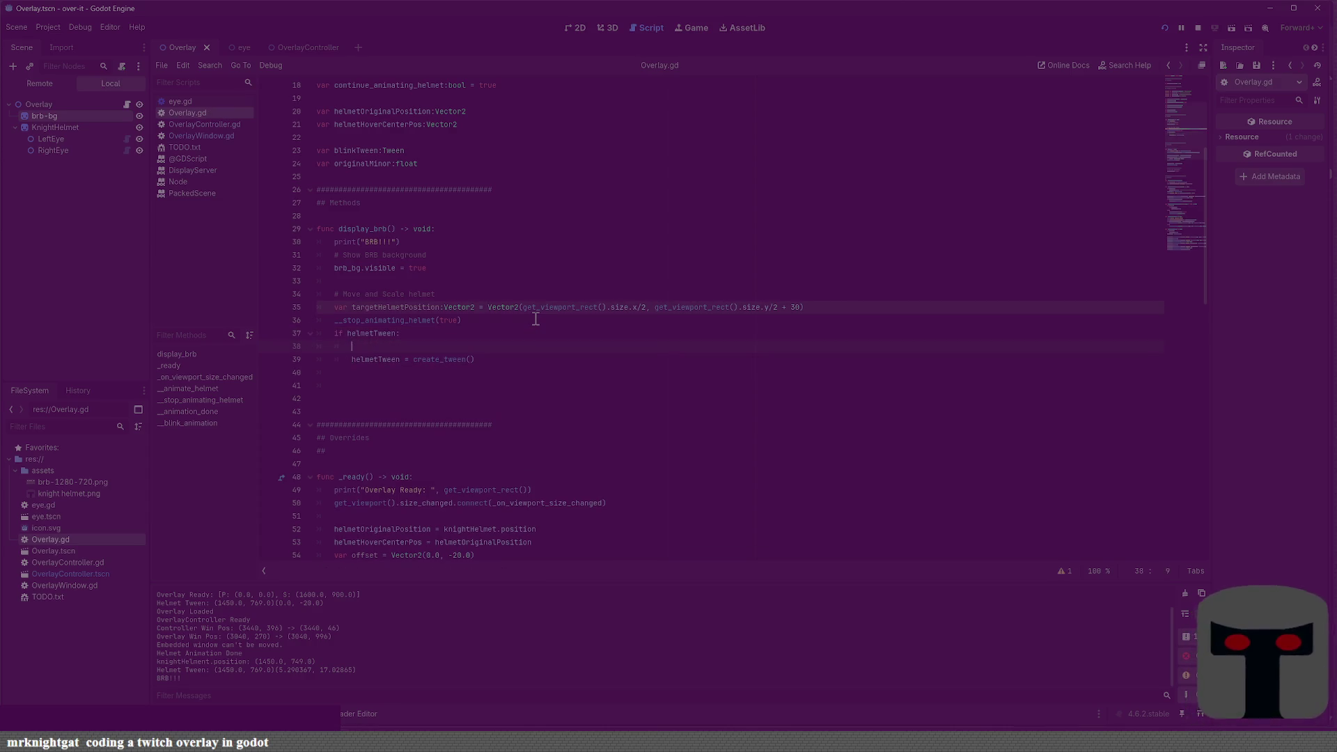
type("helmetTw")
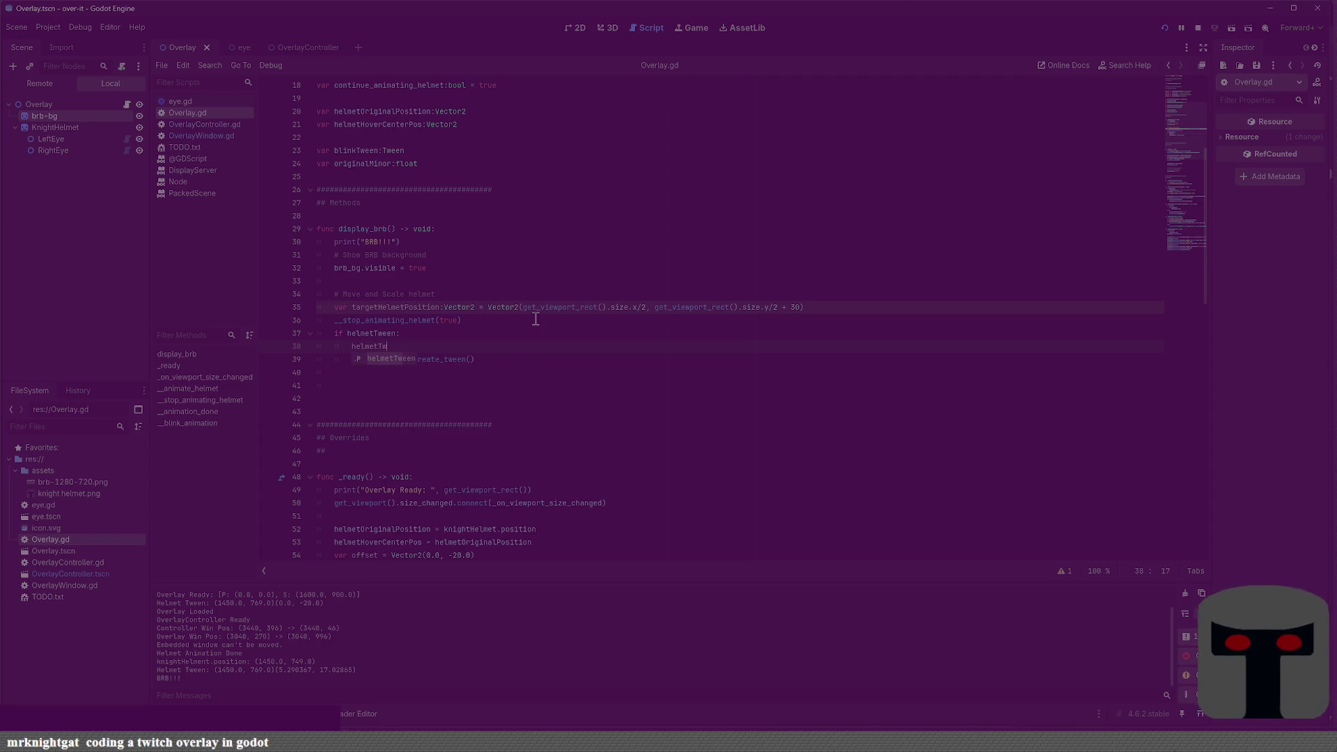
type("een.kill()")
key("ctrl+s")
Move helmetTween = create_tween() back out of the if block and tidy the blank lines
key("Down")
key("BackSpace")
key("Return")
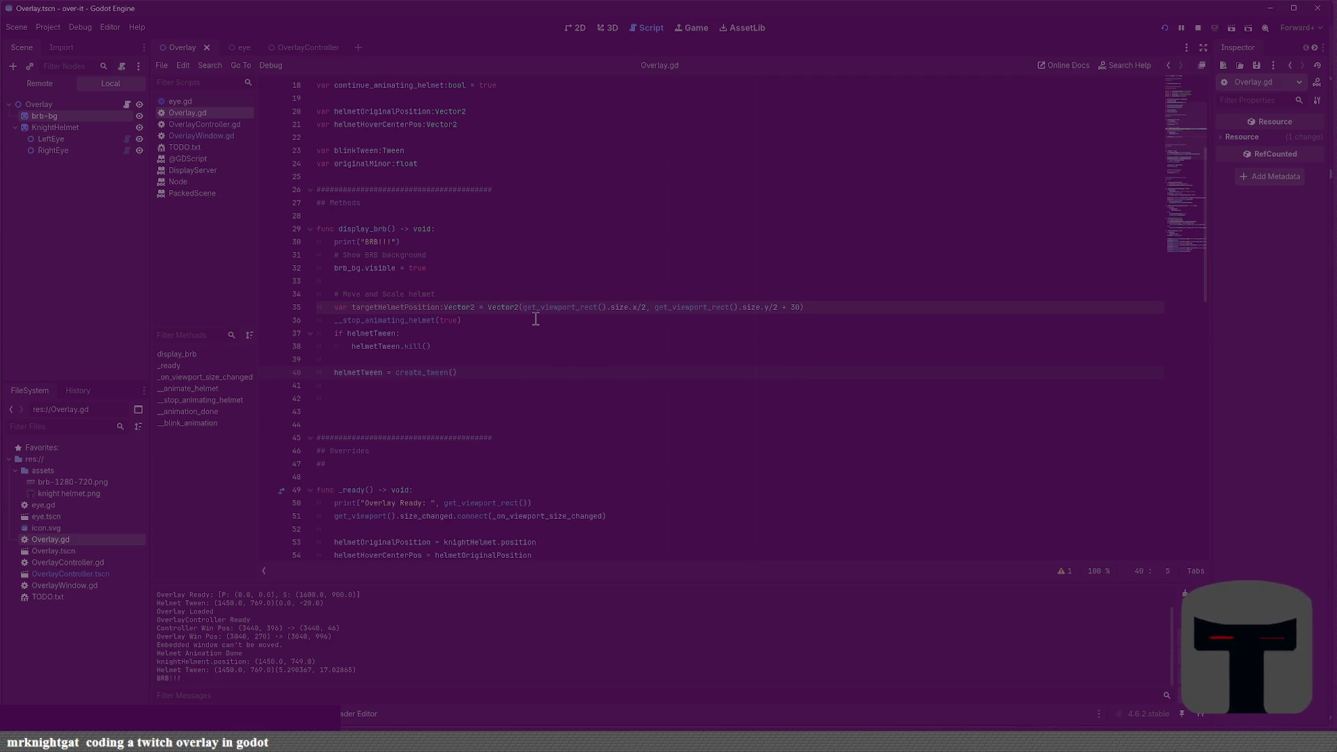
key("Return")
key("Return")
key("BackSpace")
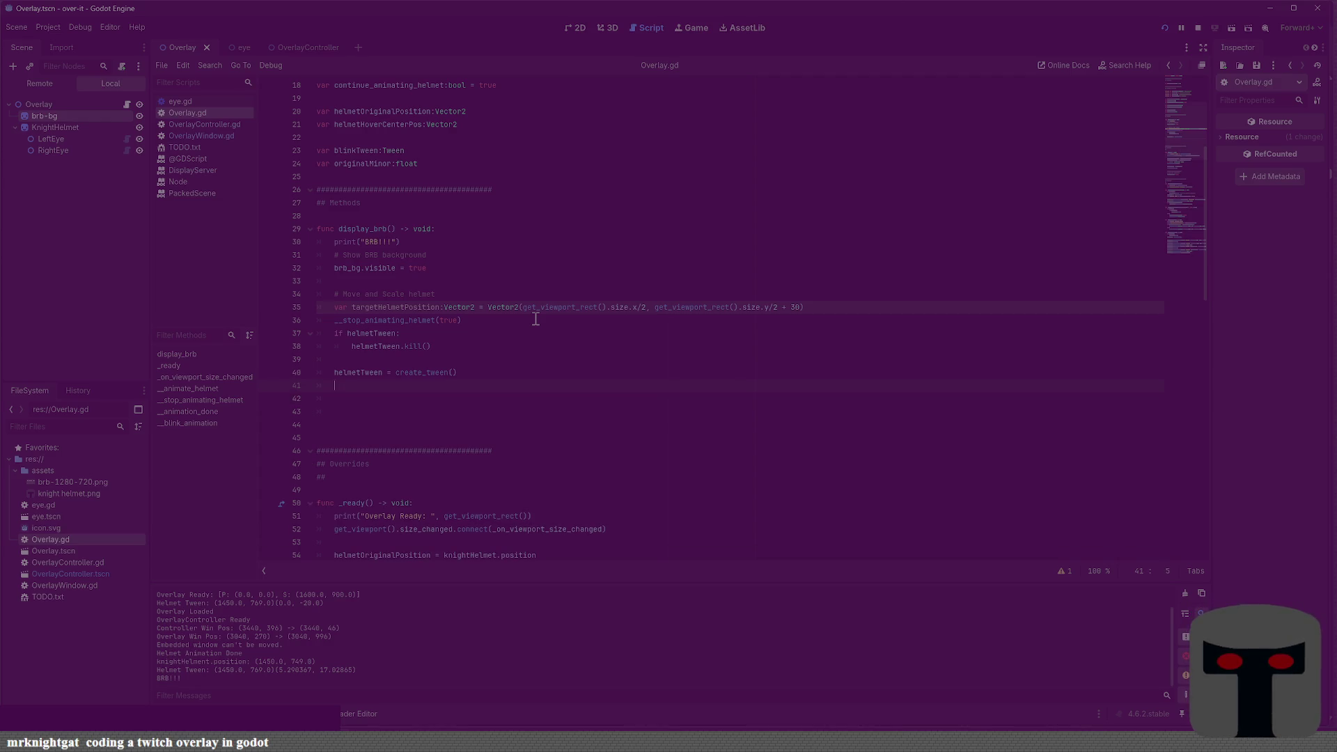
Copy blinkTween lines 106–109 from _blink_animation and paste them onto empty line 41 in display_brb
scroll(535, 319, "down", 20)
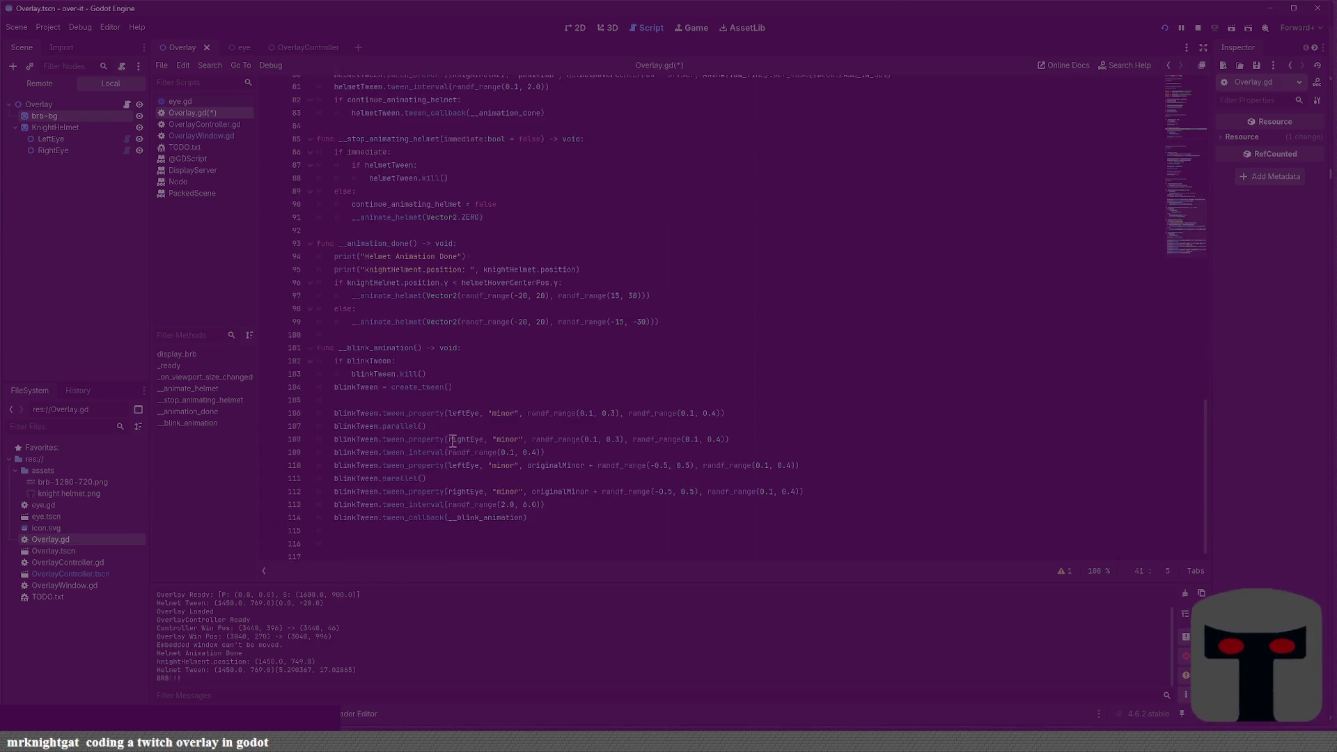
left_click(334, 415)
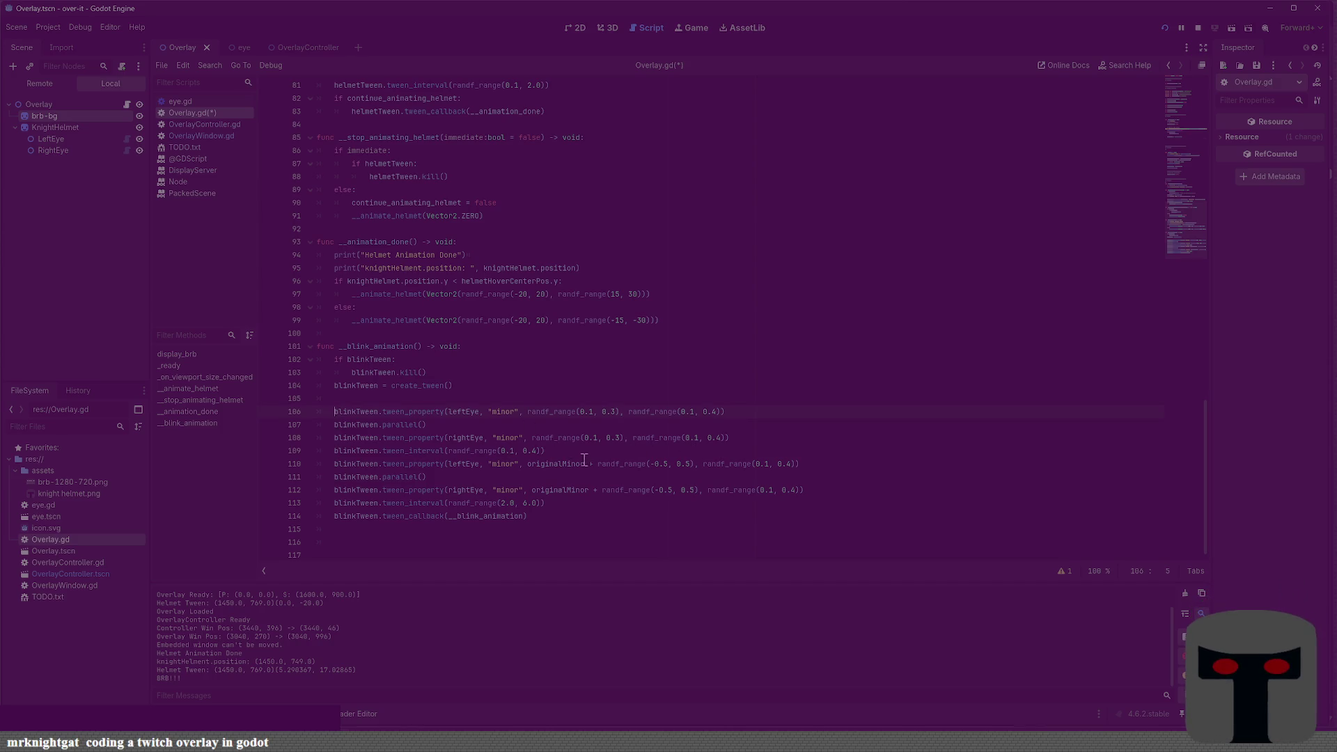
left_click(752, 440, "shift")
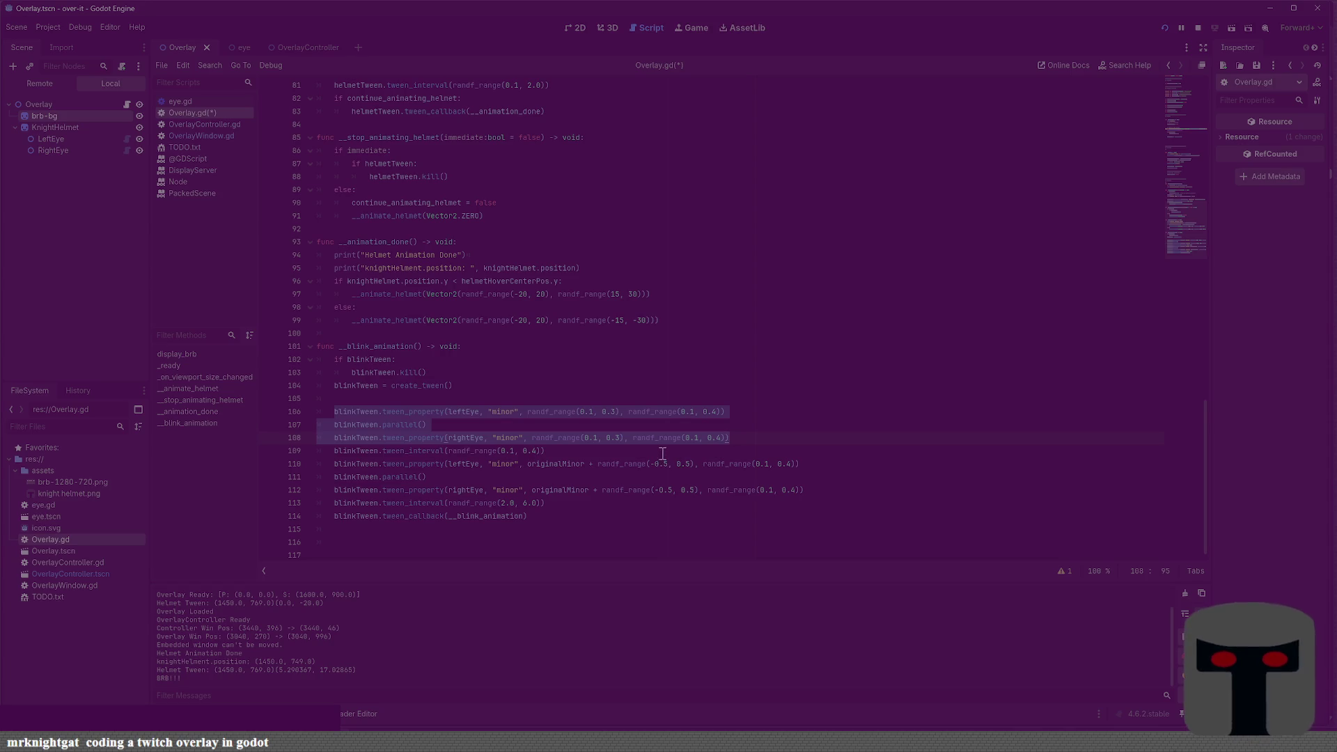
left_click(664, 453, "shift")
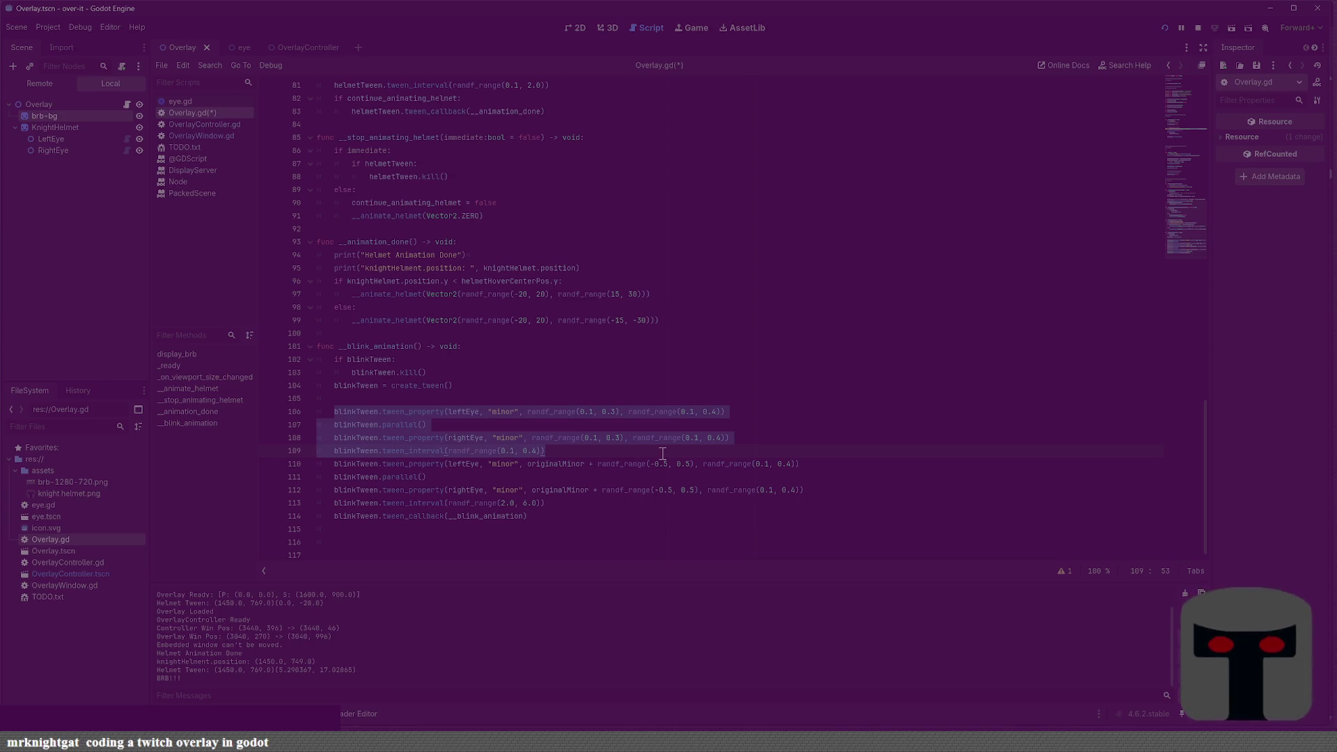
left_click(662, 453)
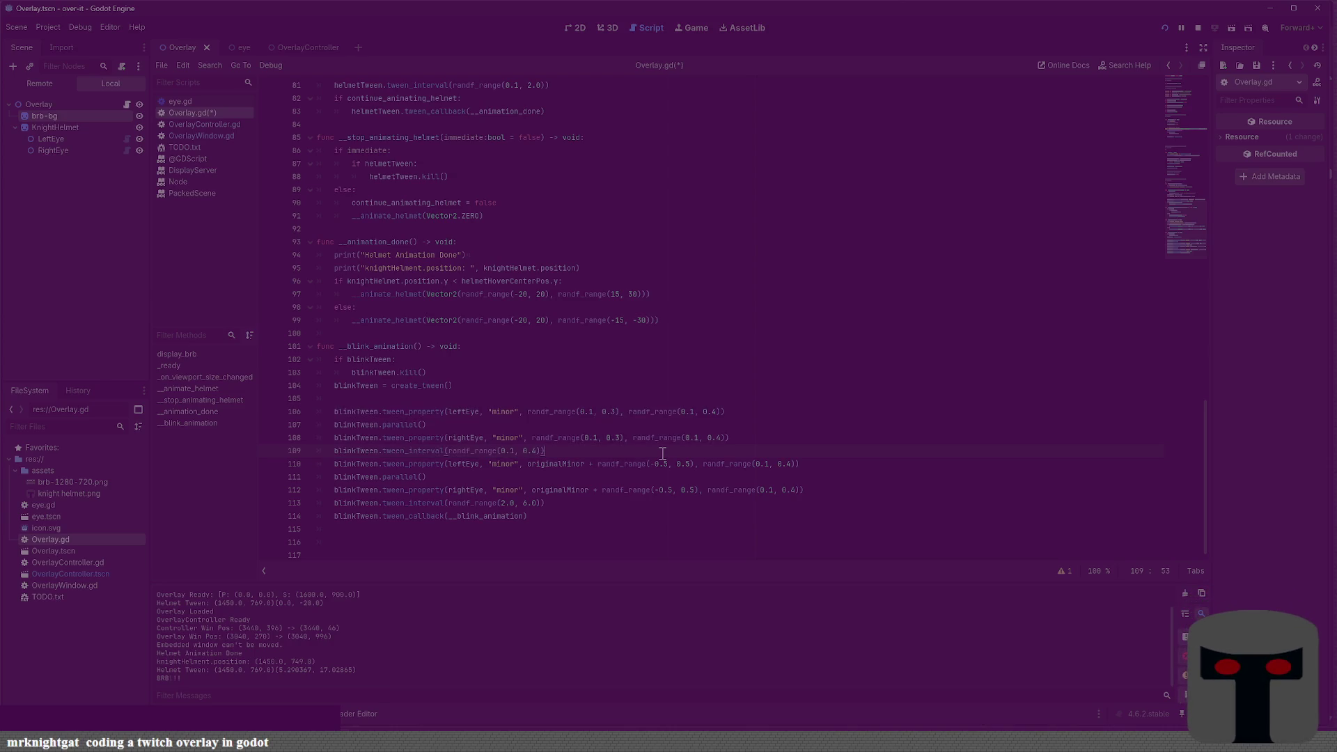
left_click(334, 412, "shift")
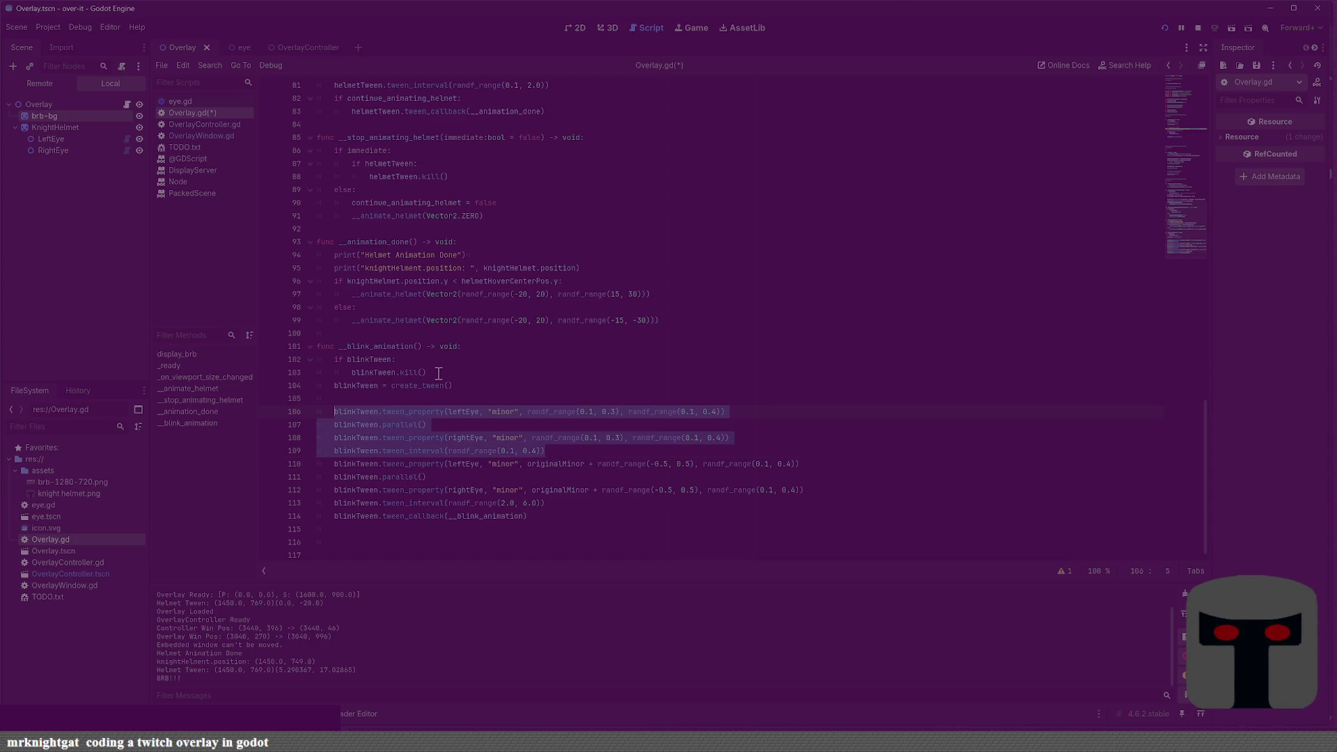
scroll(445, 460, "up", 10)
scroll(489, 353, "up", 8)
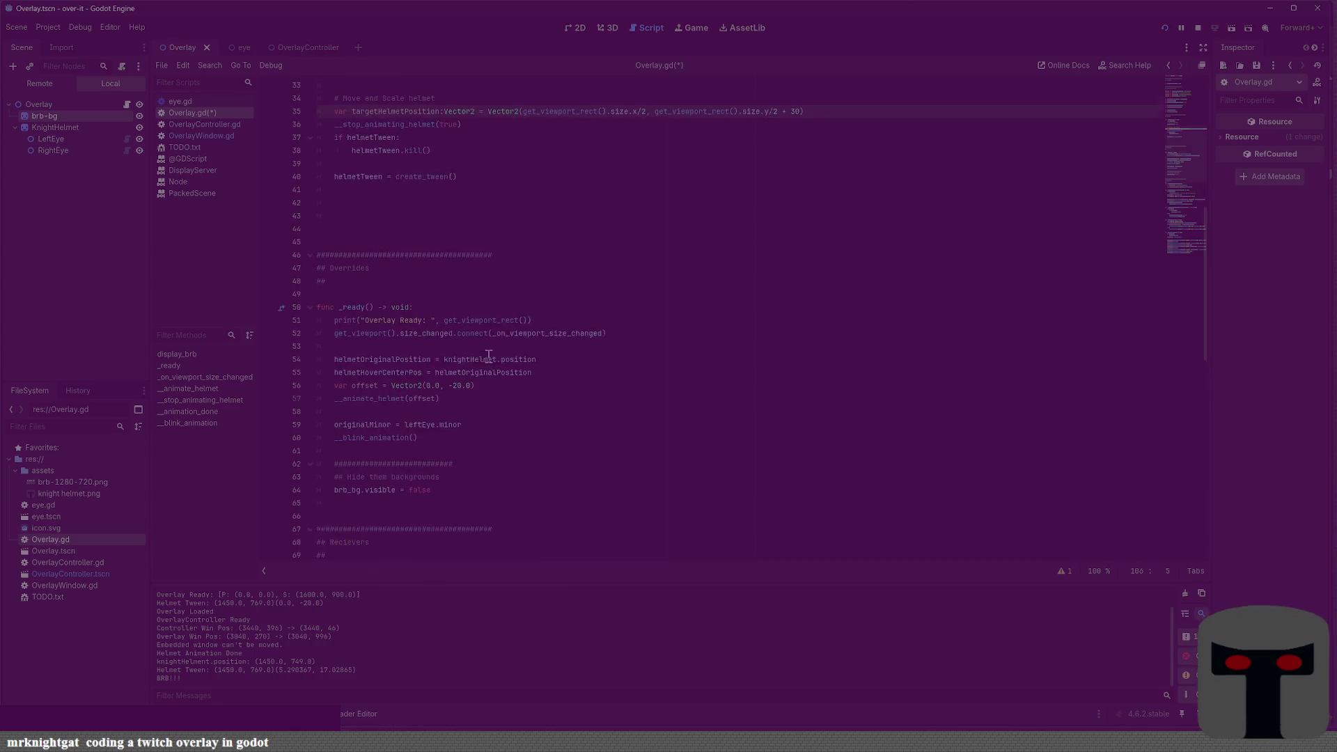
left_click(517, 342)
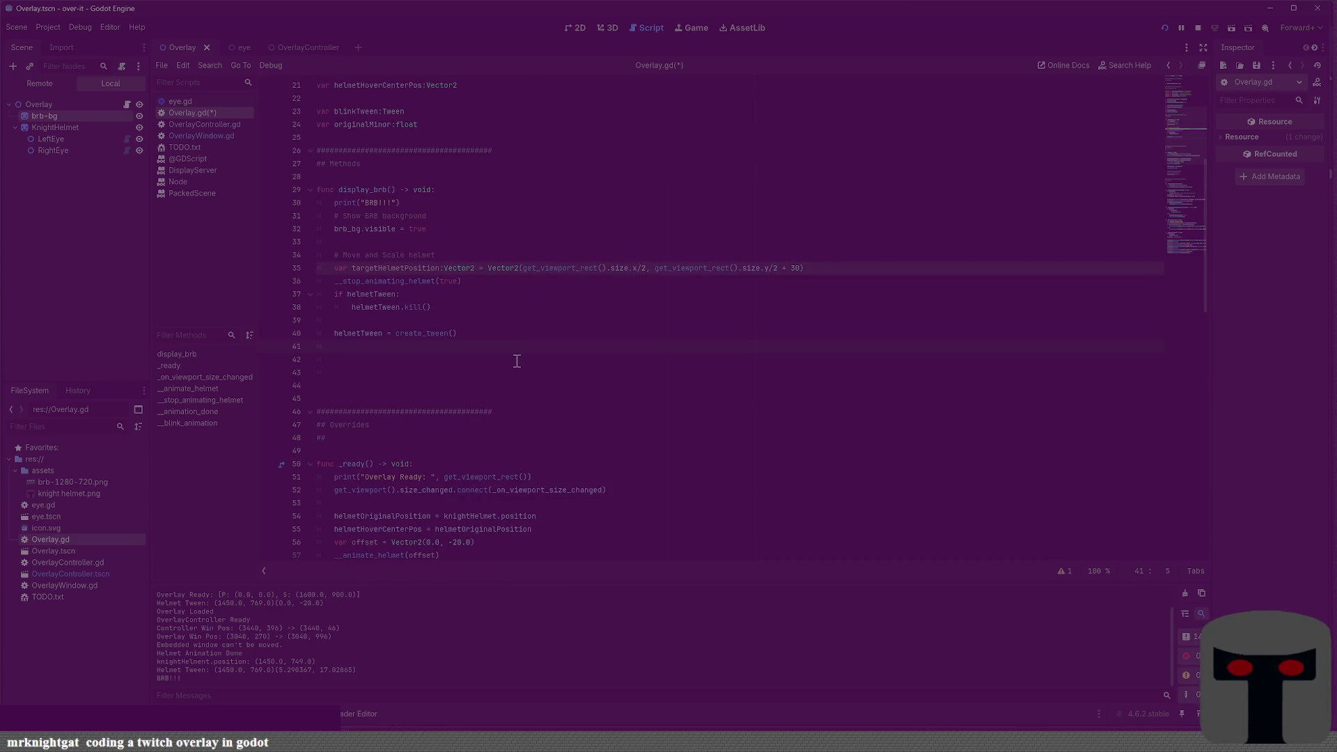
type("blinkTween.tween_property(leftEye, \"minor\", randf_range(0.1, 0.3), randf_range(0.1, 0.4)) \tblinkTween.parallel() \tblinkTween.tween_property(rightEye, \"minor\", randf_range(0.1, 0.3), randf_range(0.1, 0.4)) \tblinkTween.tween_interval(randf_range(0.1, 0.4))")
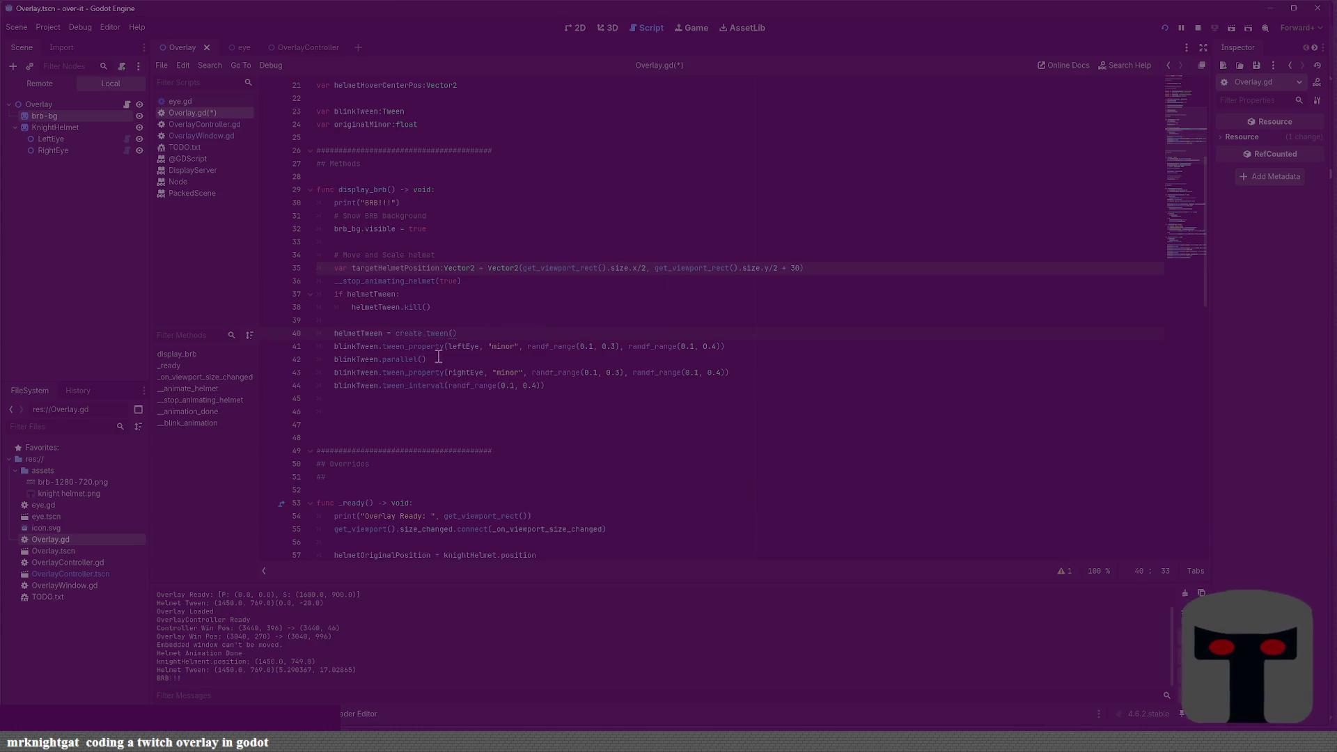
Add helmetTween.tween_property(knightHelmet, "position", targetHelmetPosition) below blank lines and save
key("Return")
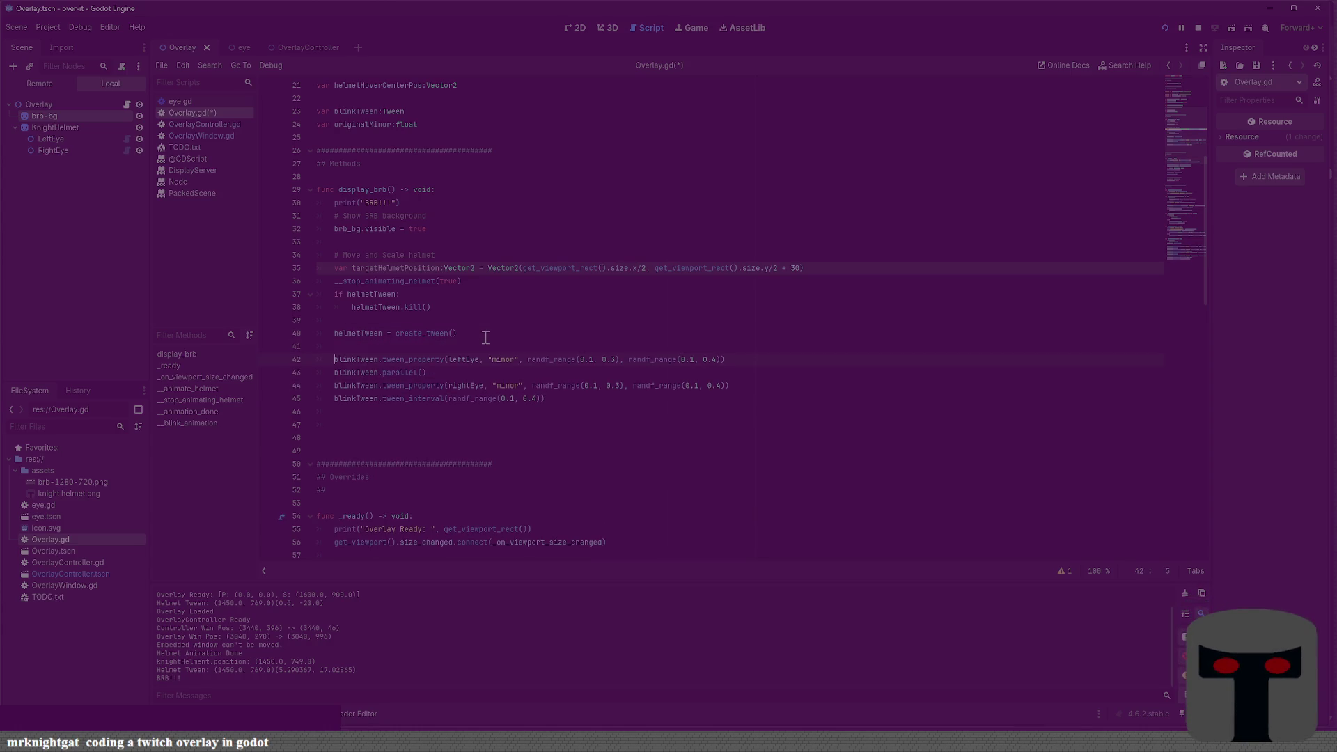
key("Return")
type("hel")
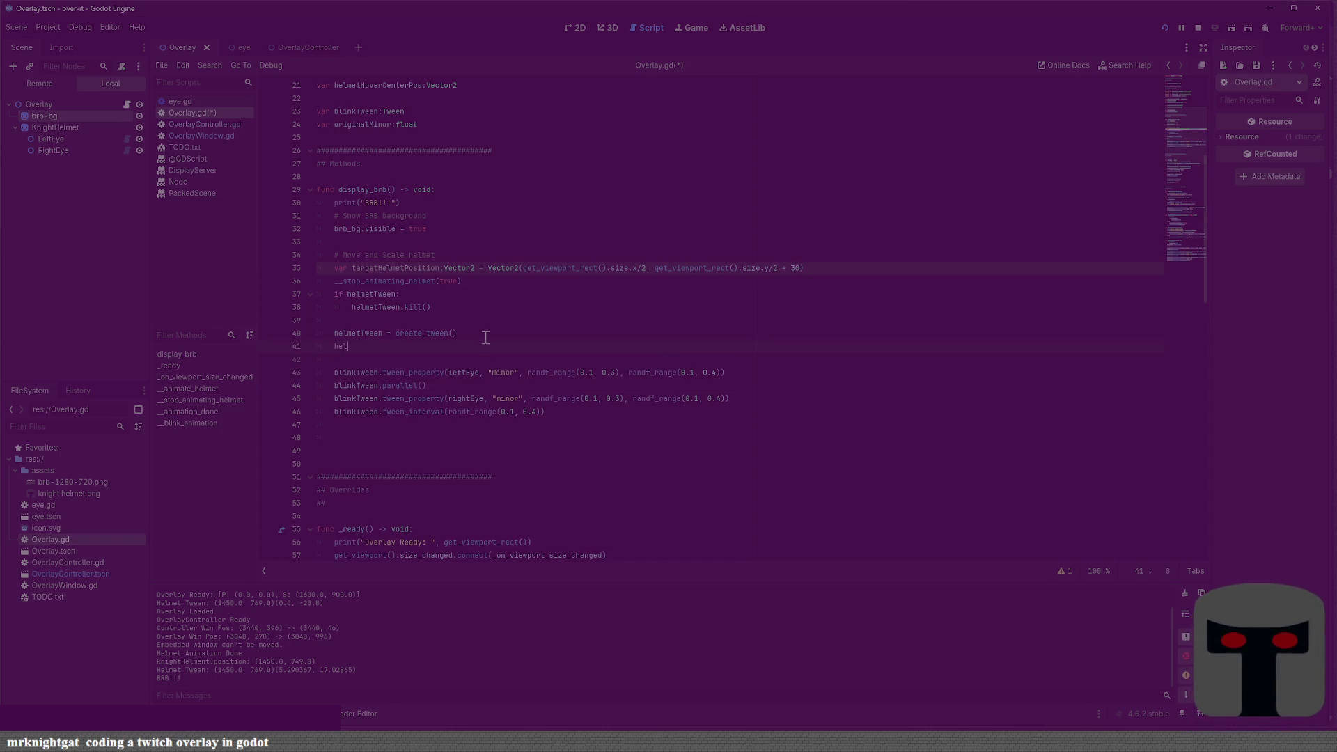
type("metTween ")
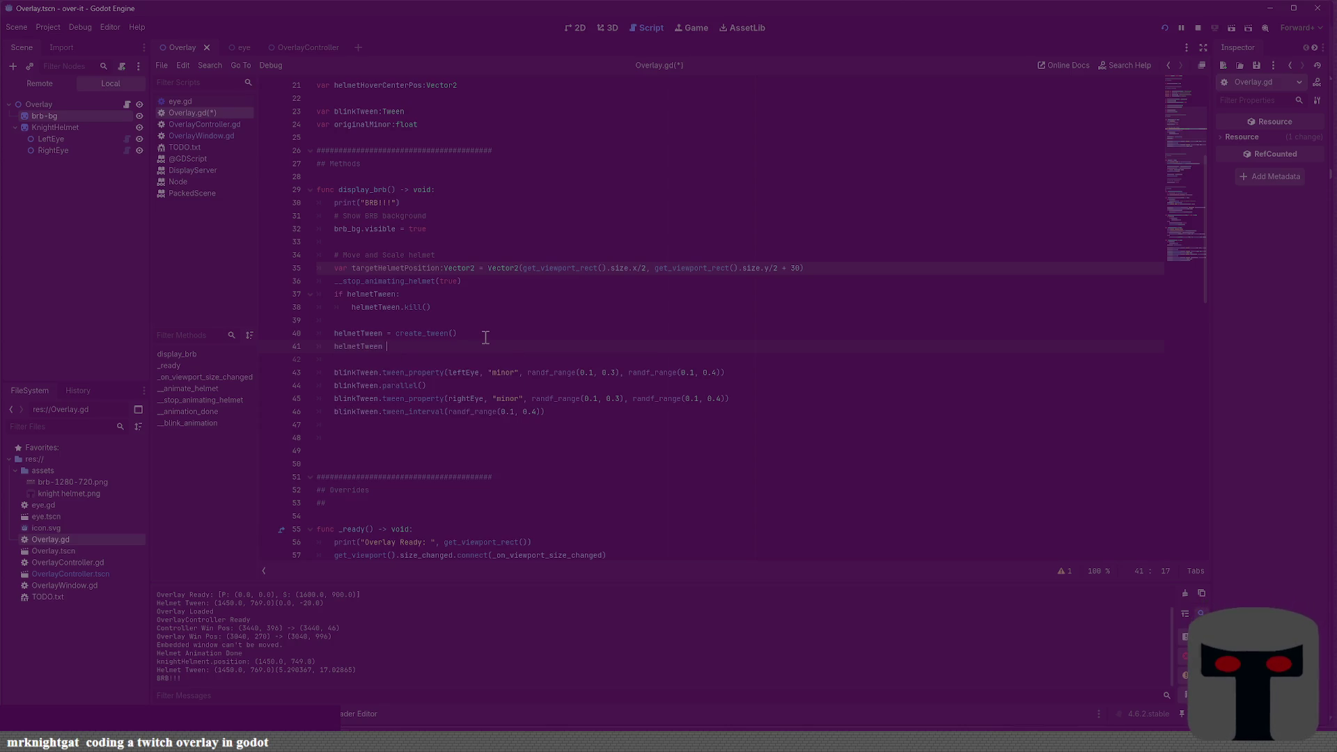
type("twee")
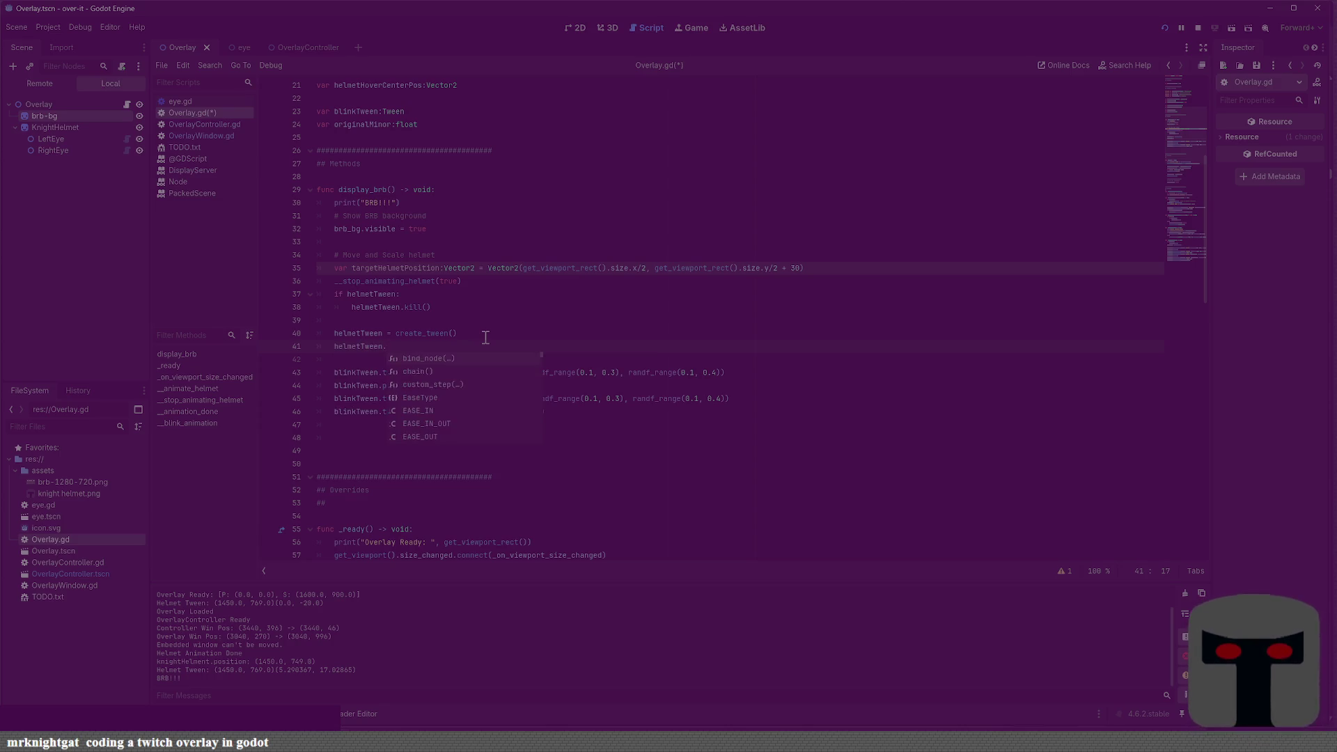
type("n_")
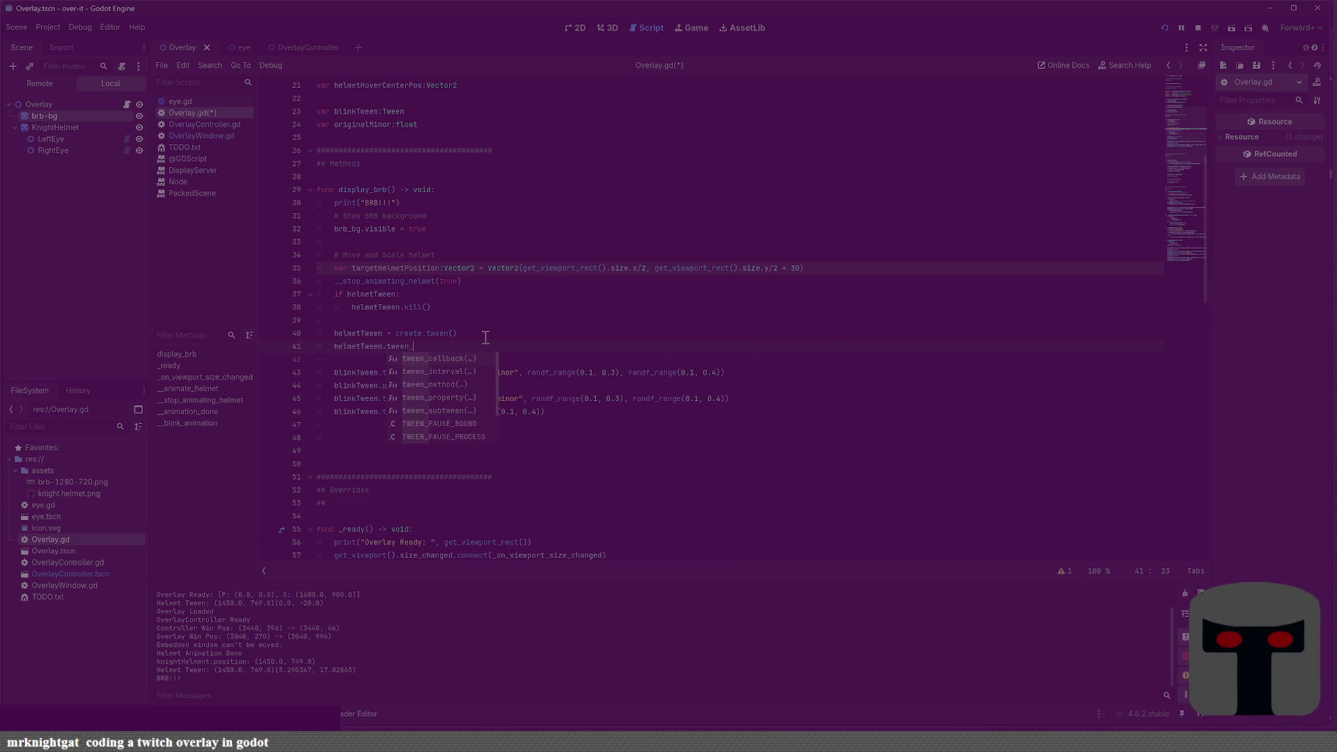
type("property(")
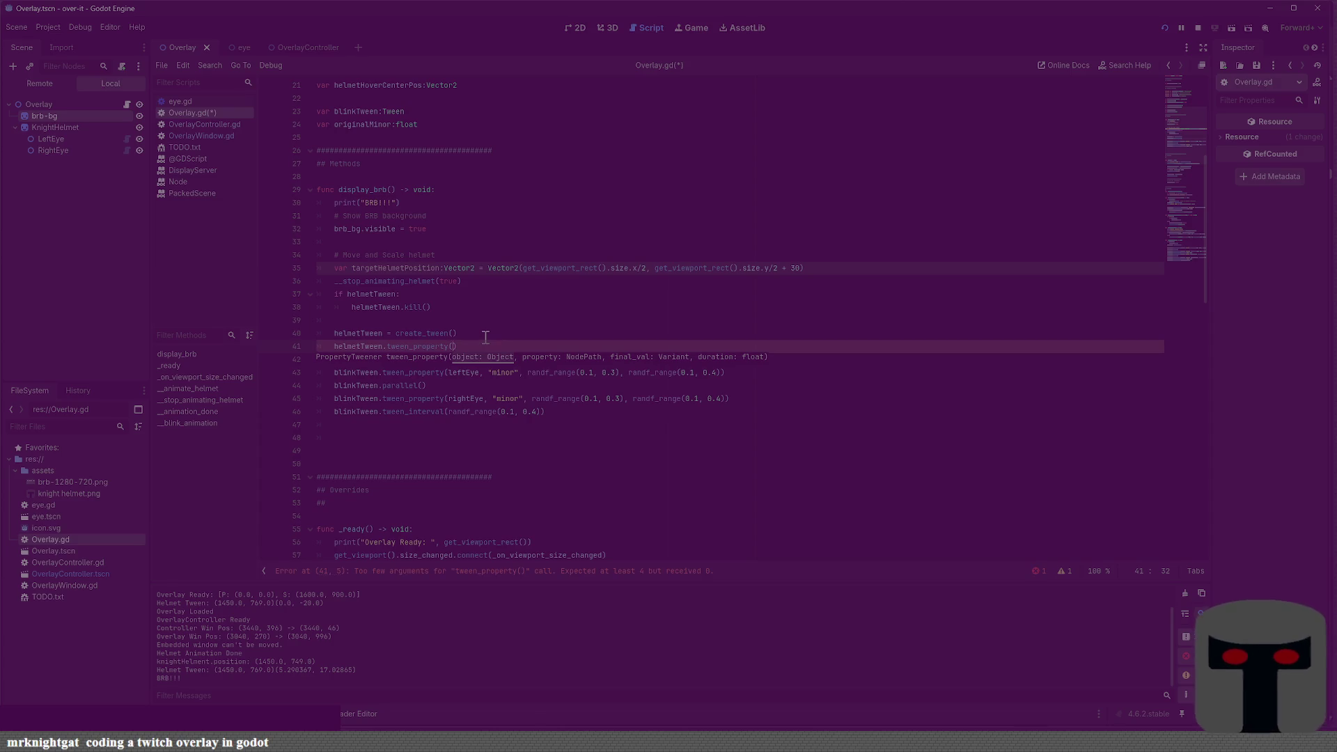
type("helmet")
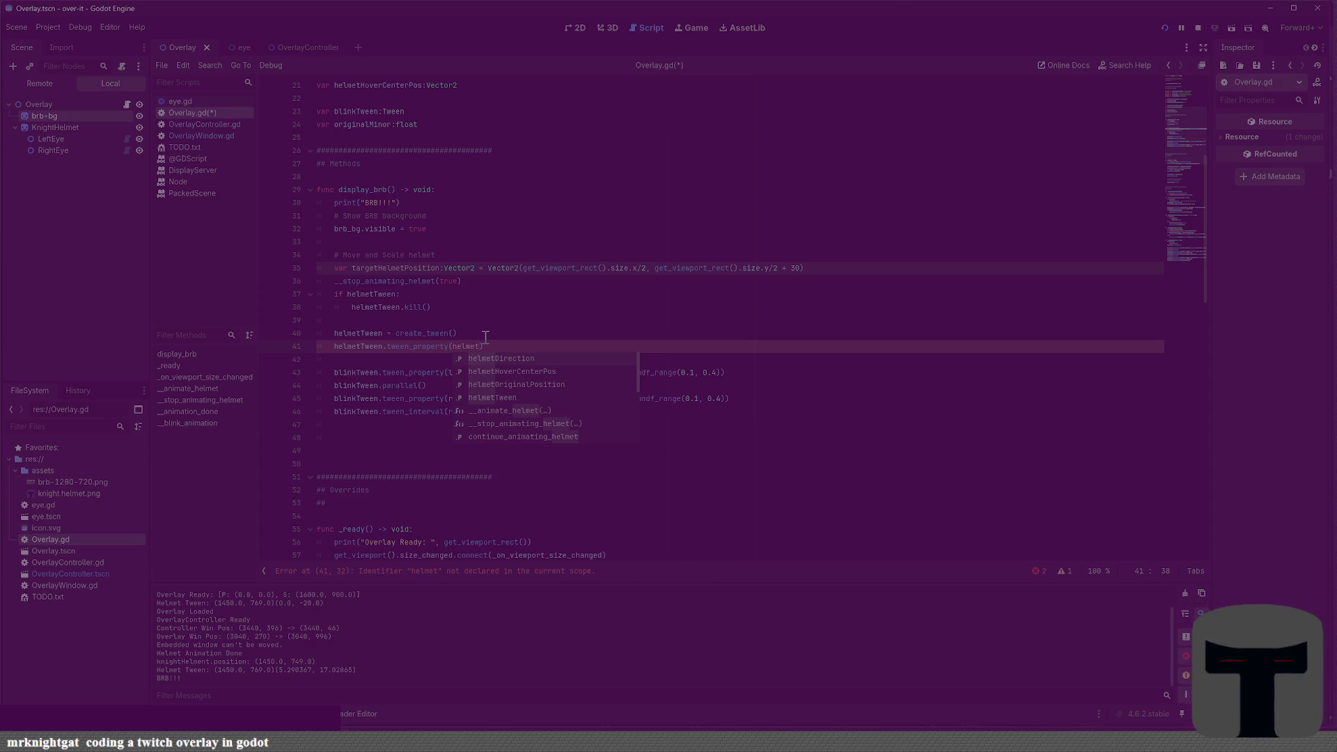
key("BackSpace")
key("BackSpace")
key("BackSpace")
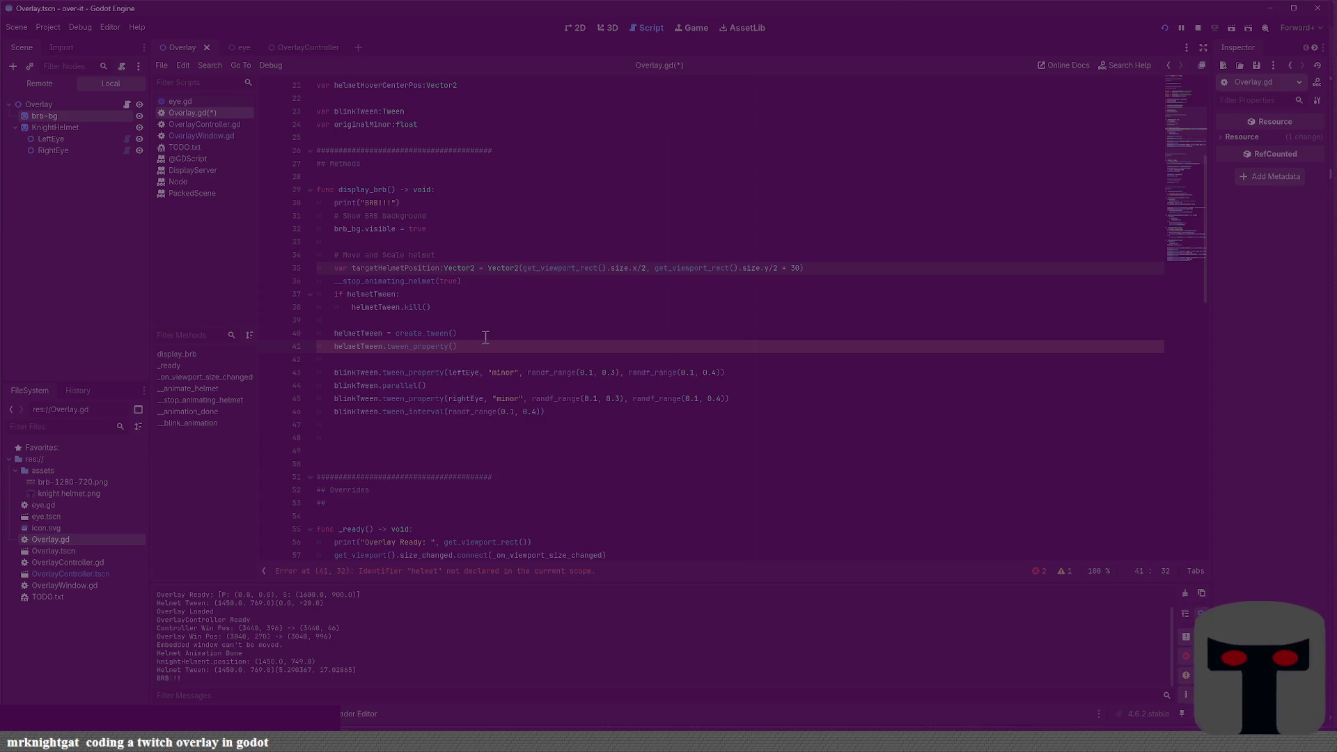
type("\"")
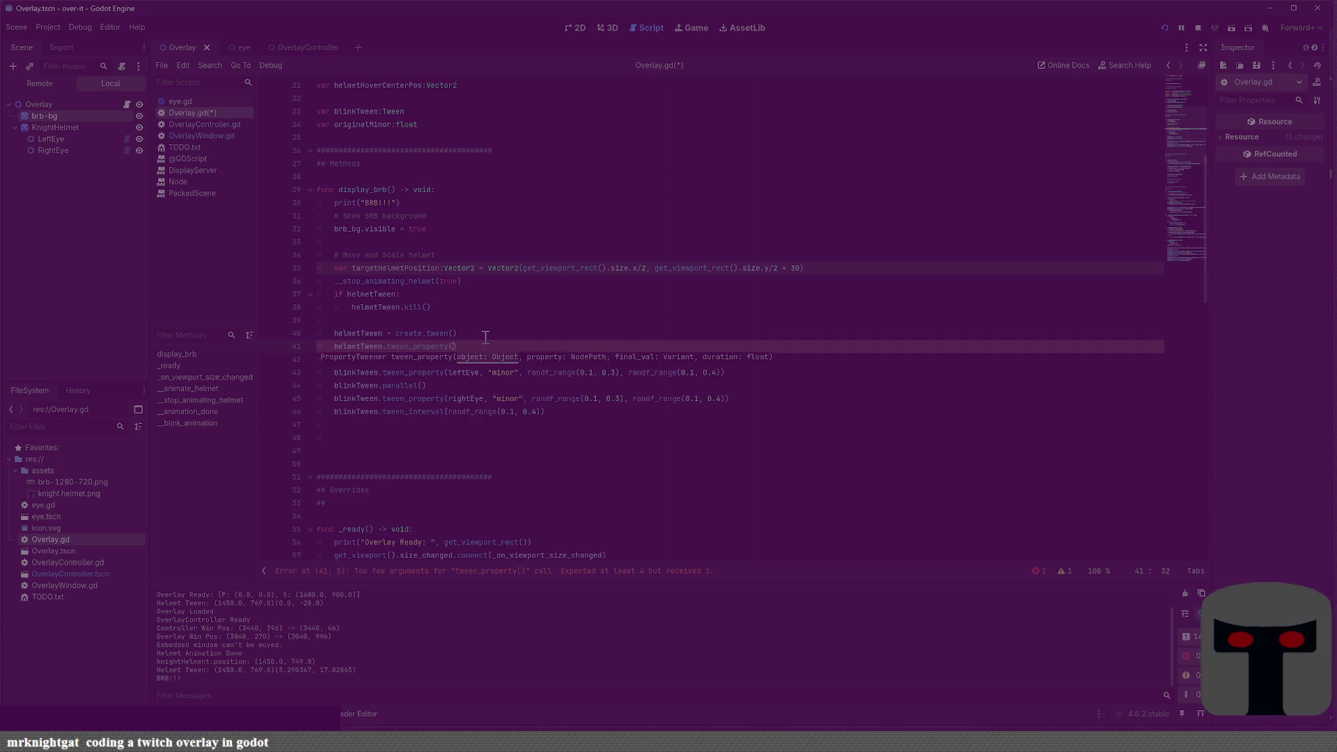
type("gith")
key("BackSpace")
key("BackSpace")
key("BackSpace")
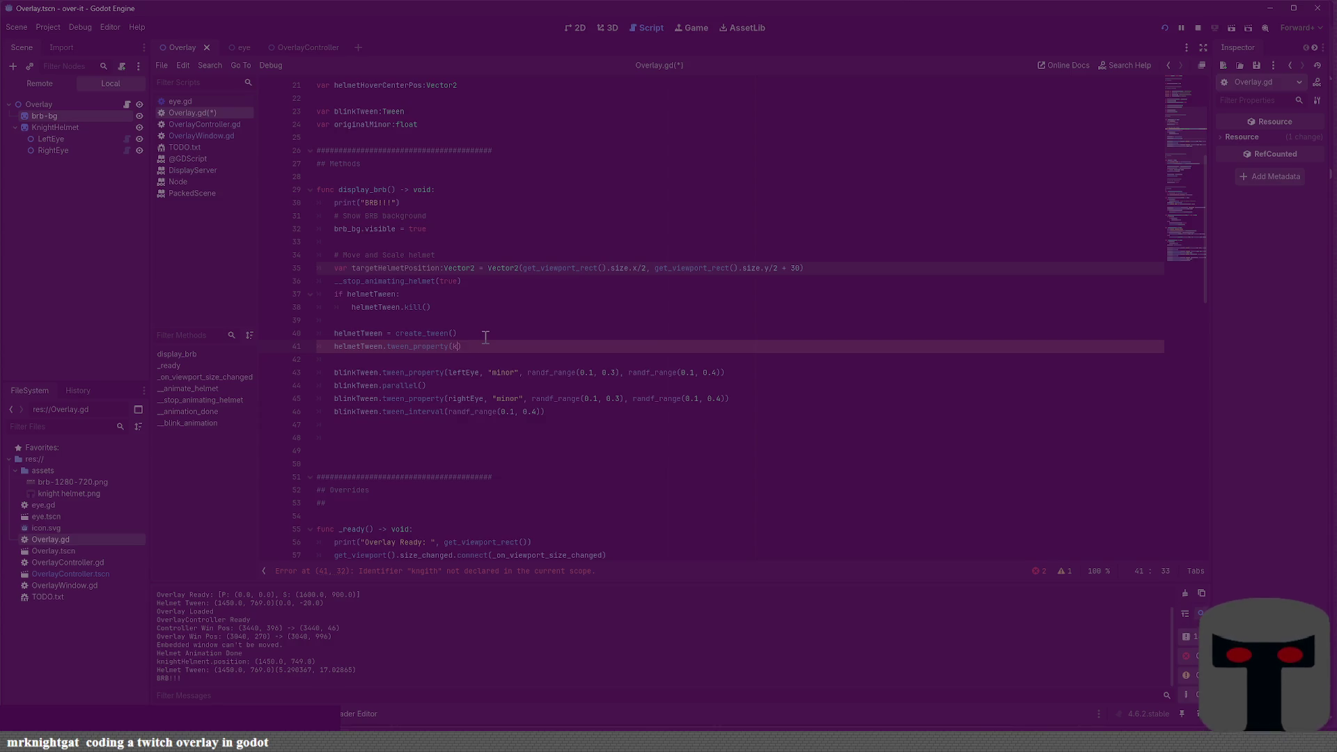
type("htHelmet")
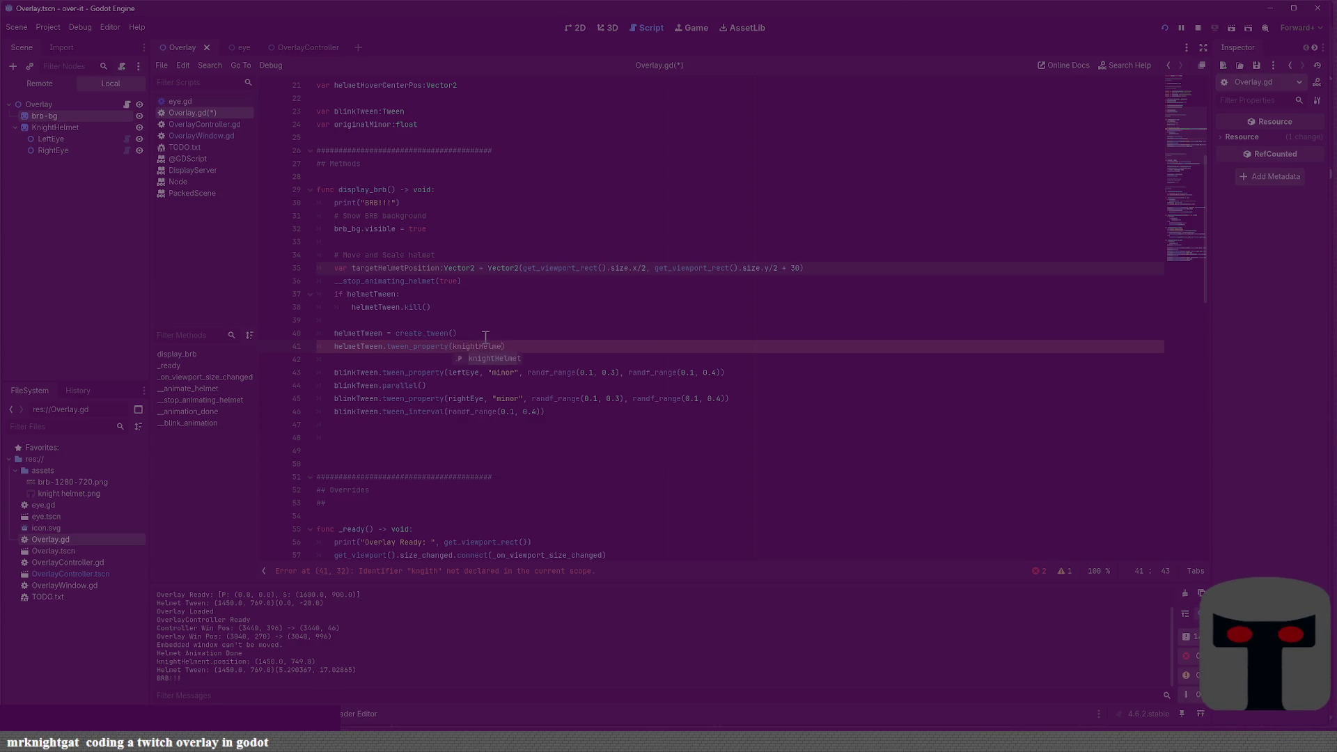
type(",")
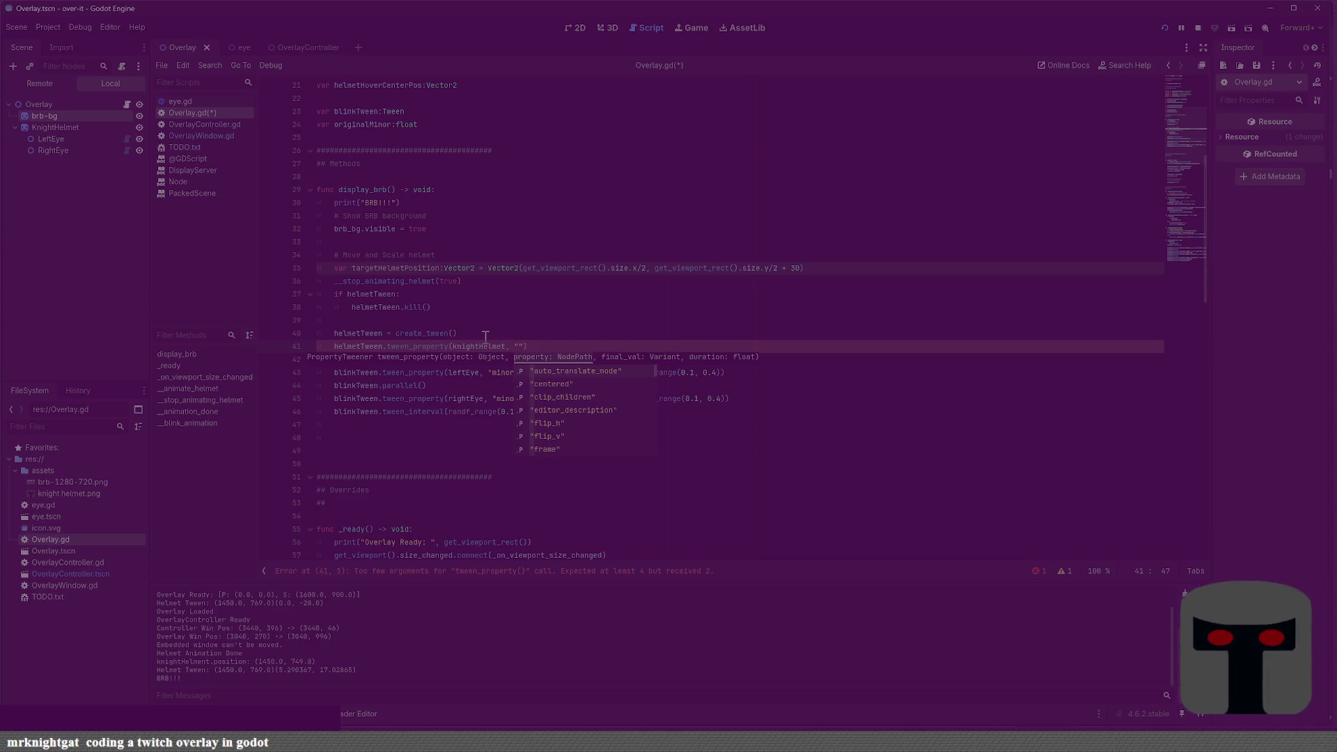
type("position")
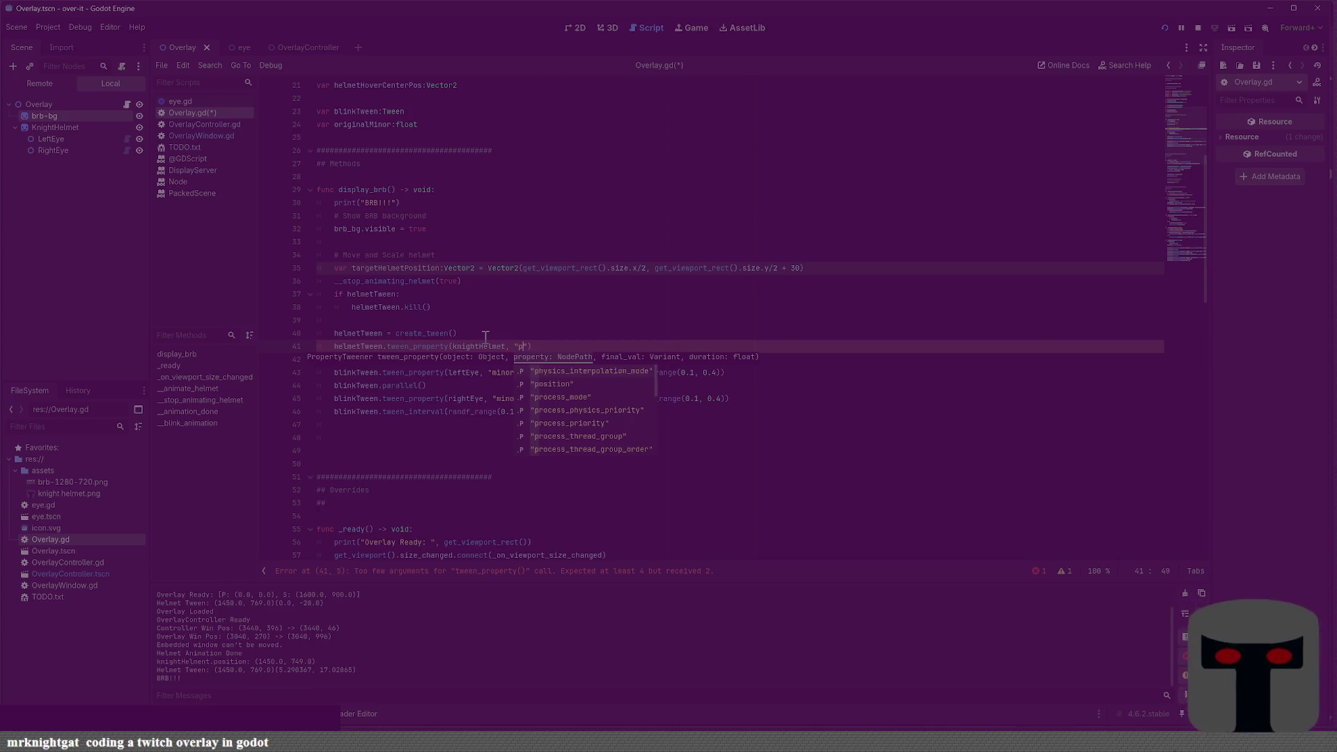
key("Return")
type(", ")
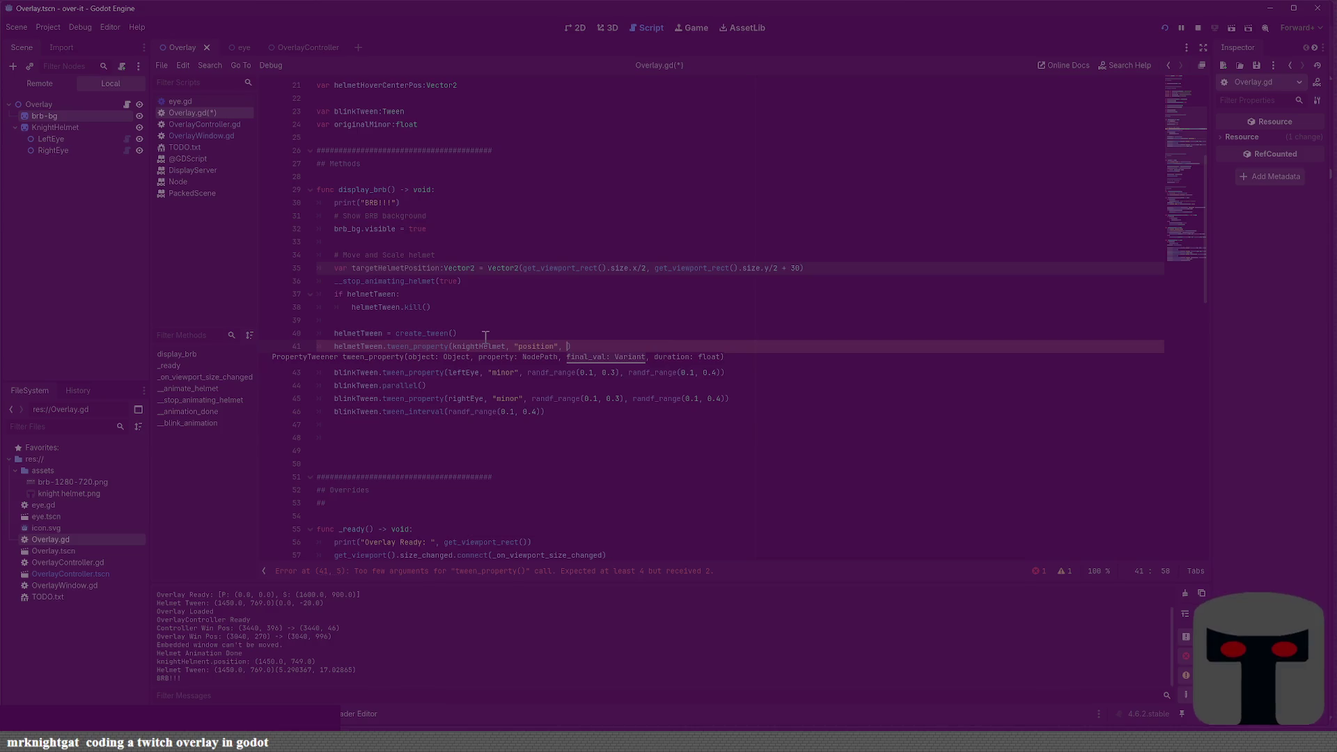
type("targetHelem")
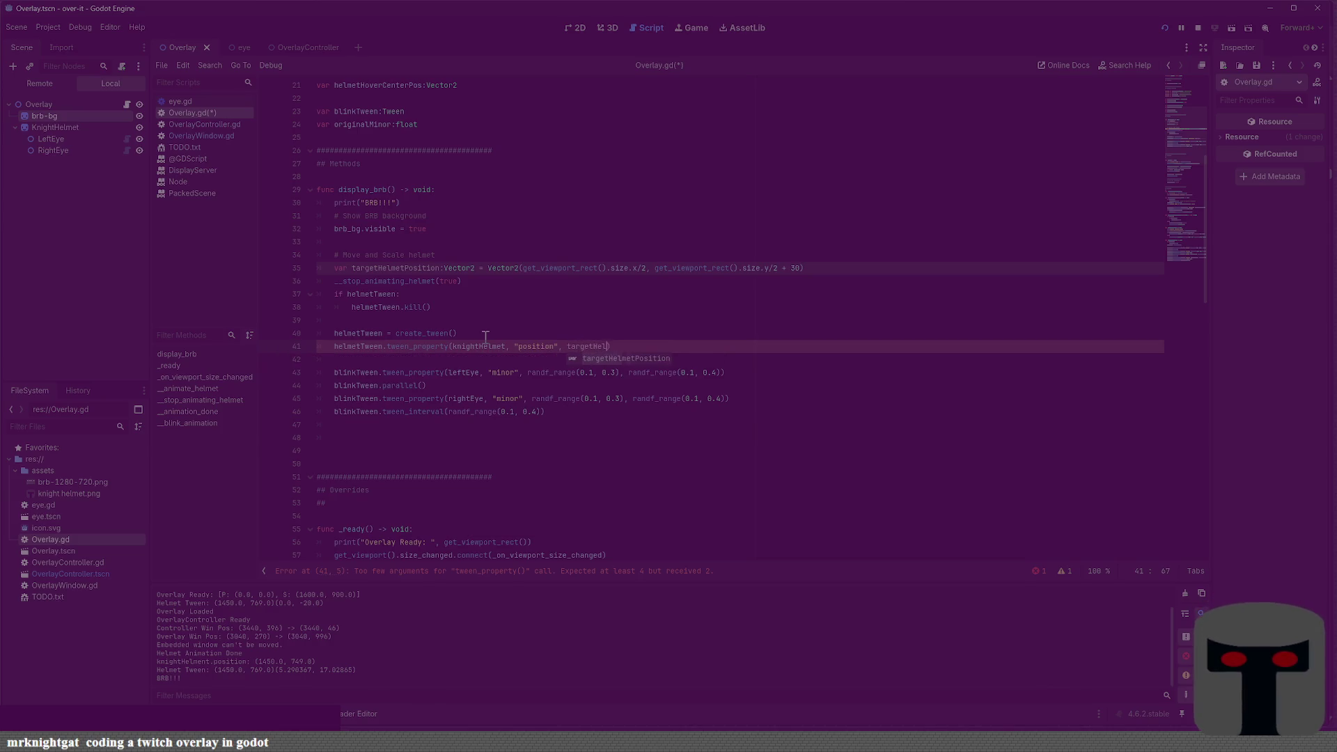
key("BackSpace")
key("BackSpace")
type("metPos")
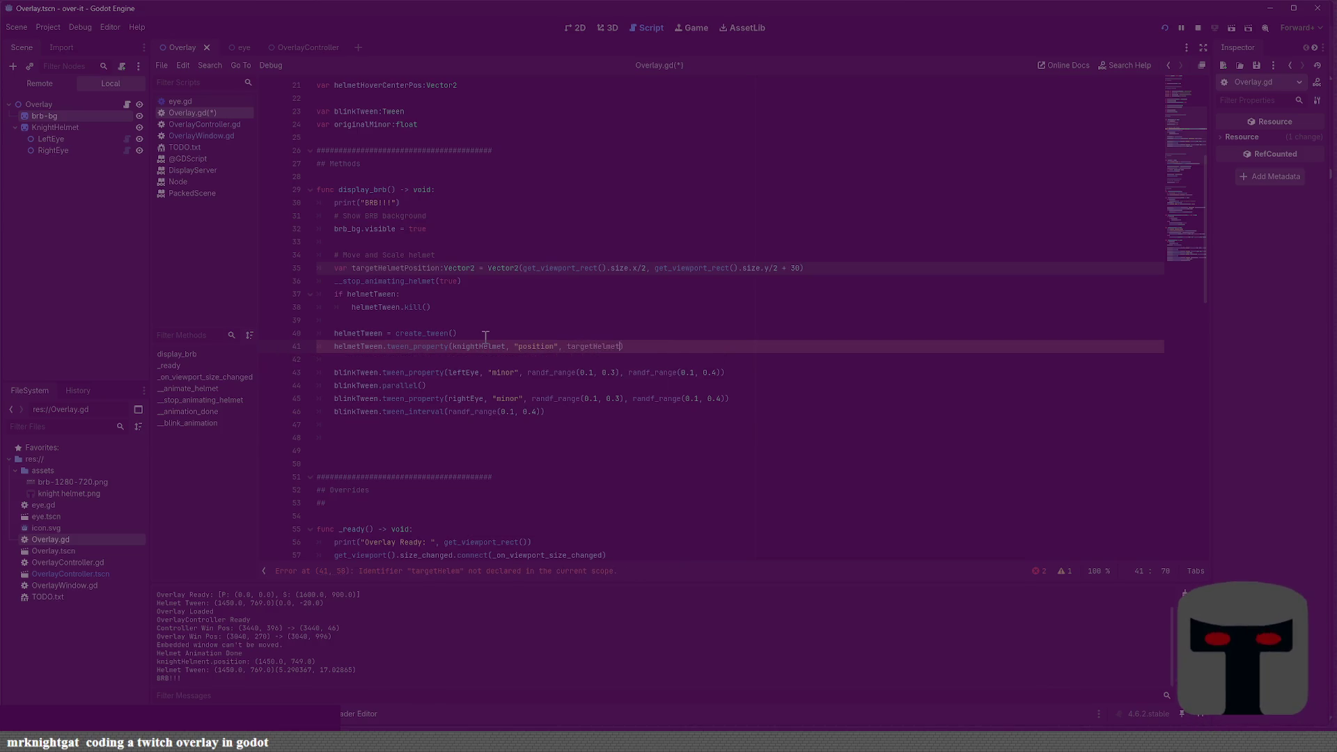
type("ition")
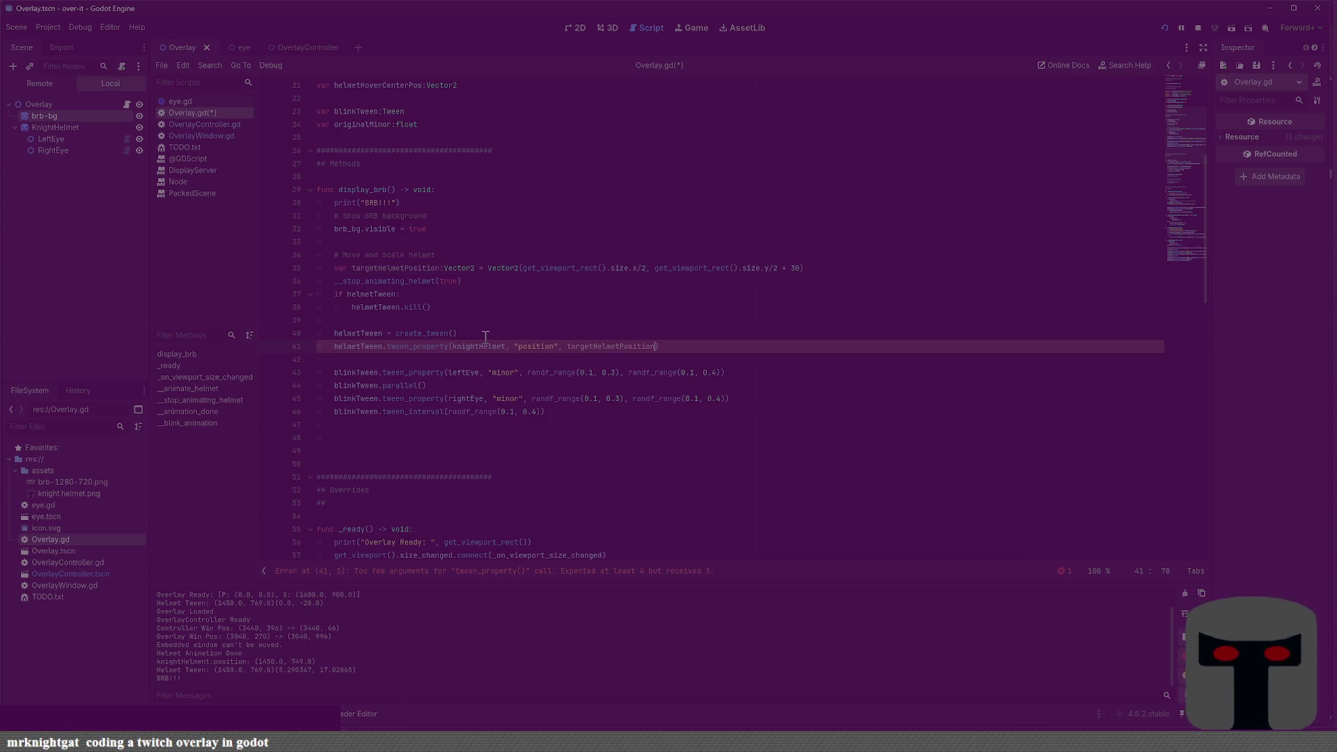
key("ctrl+s")
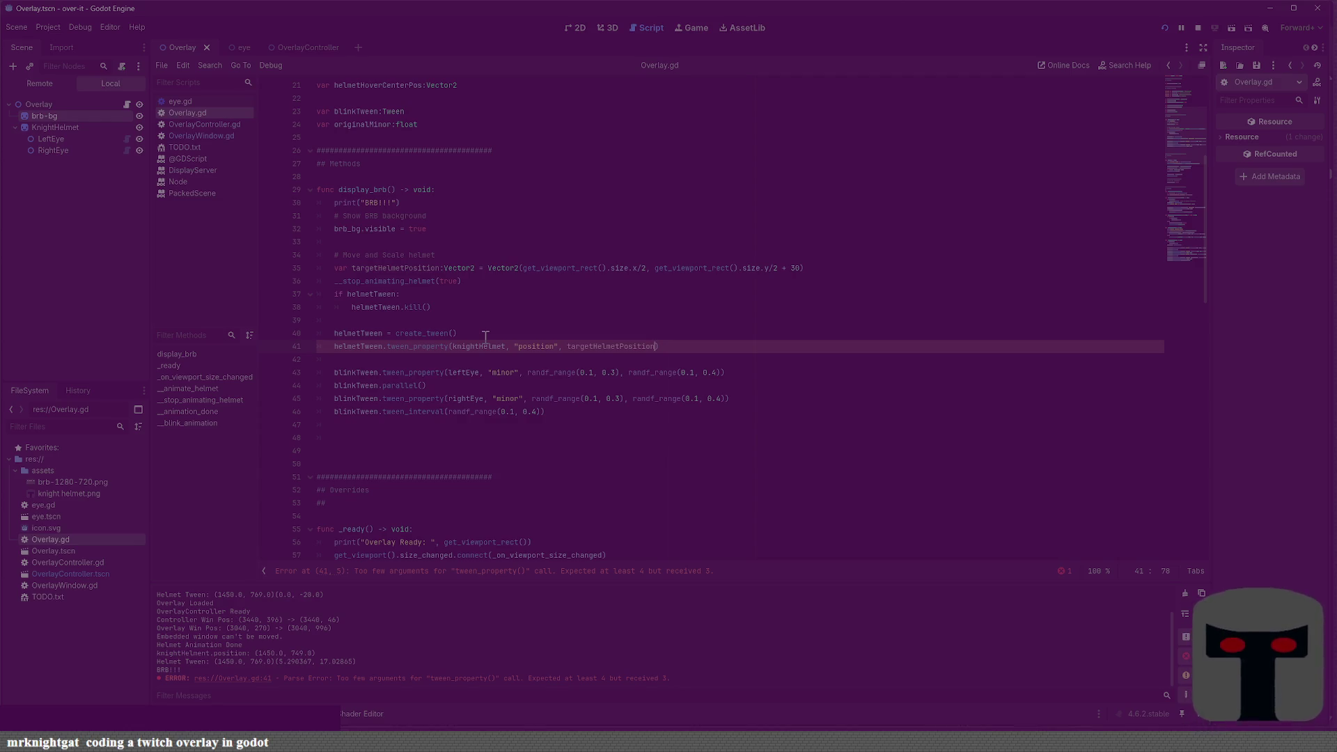
Give the helmet position tween a 0.5-second duration and save
type(", randf_range(")
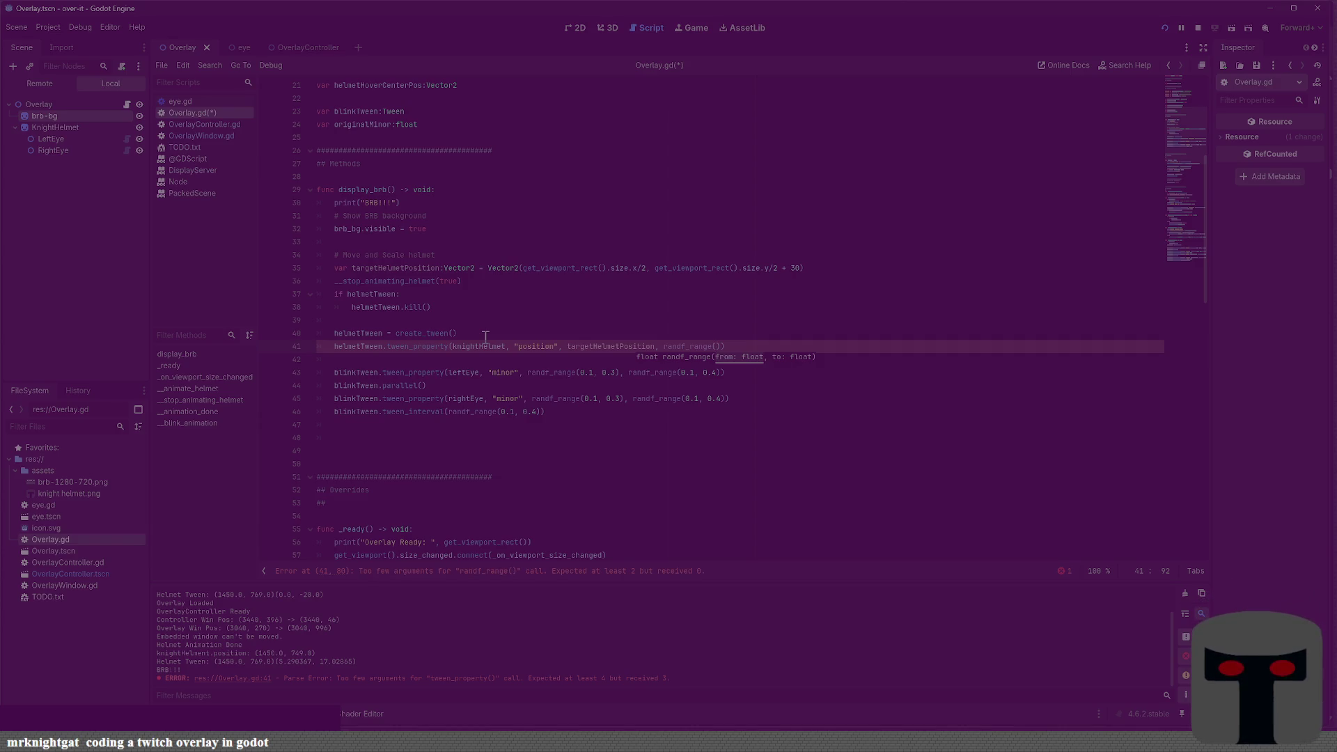
type("0")
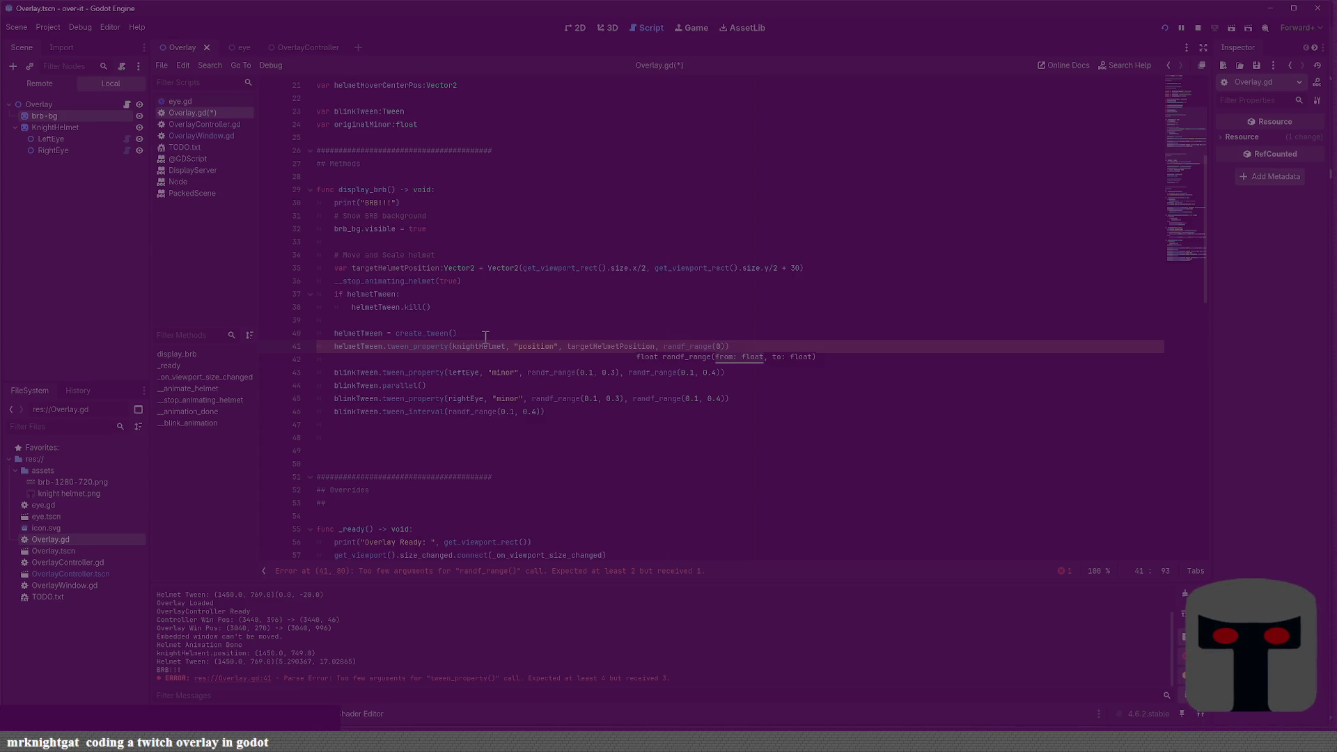
key("BackSpace")
key("BackSpace")
key("BackSpace")
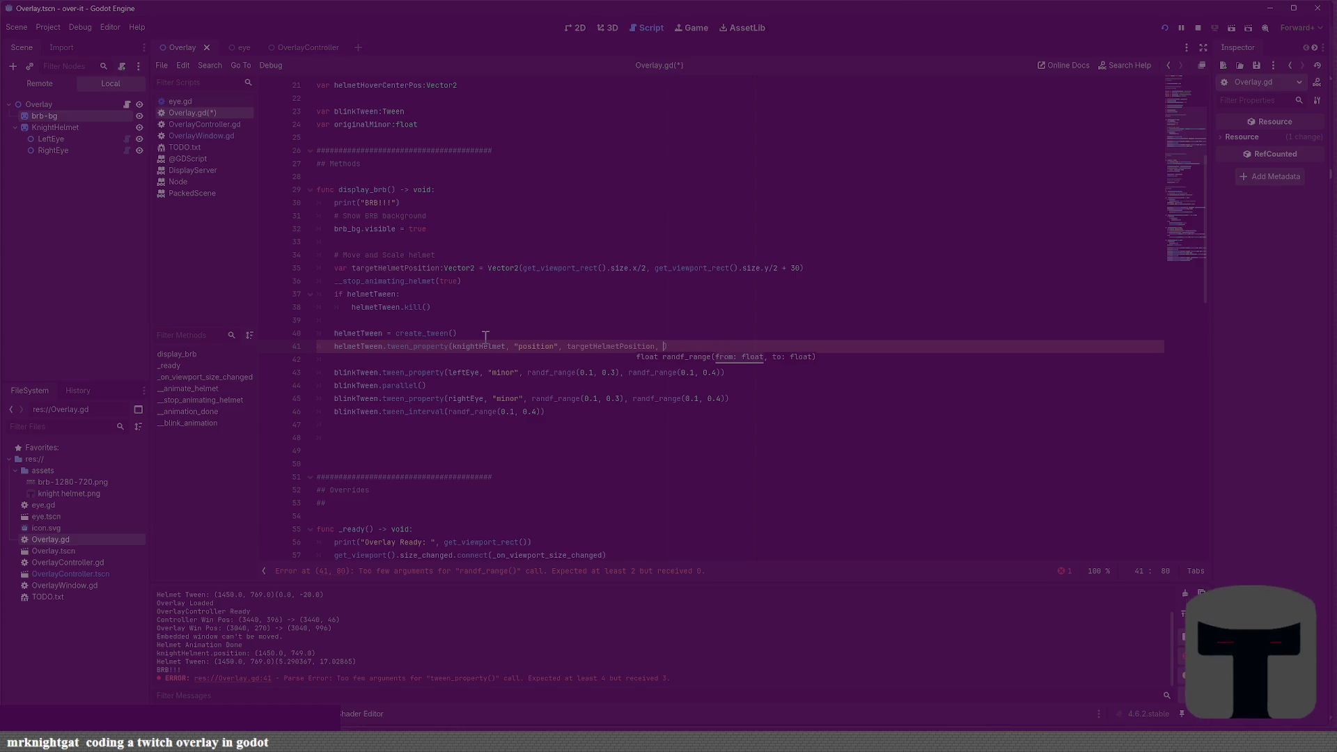
type("0.5)")
key("ctrl+s")
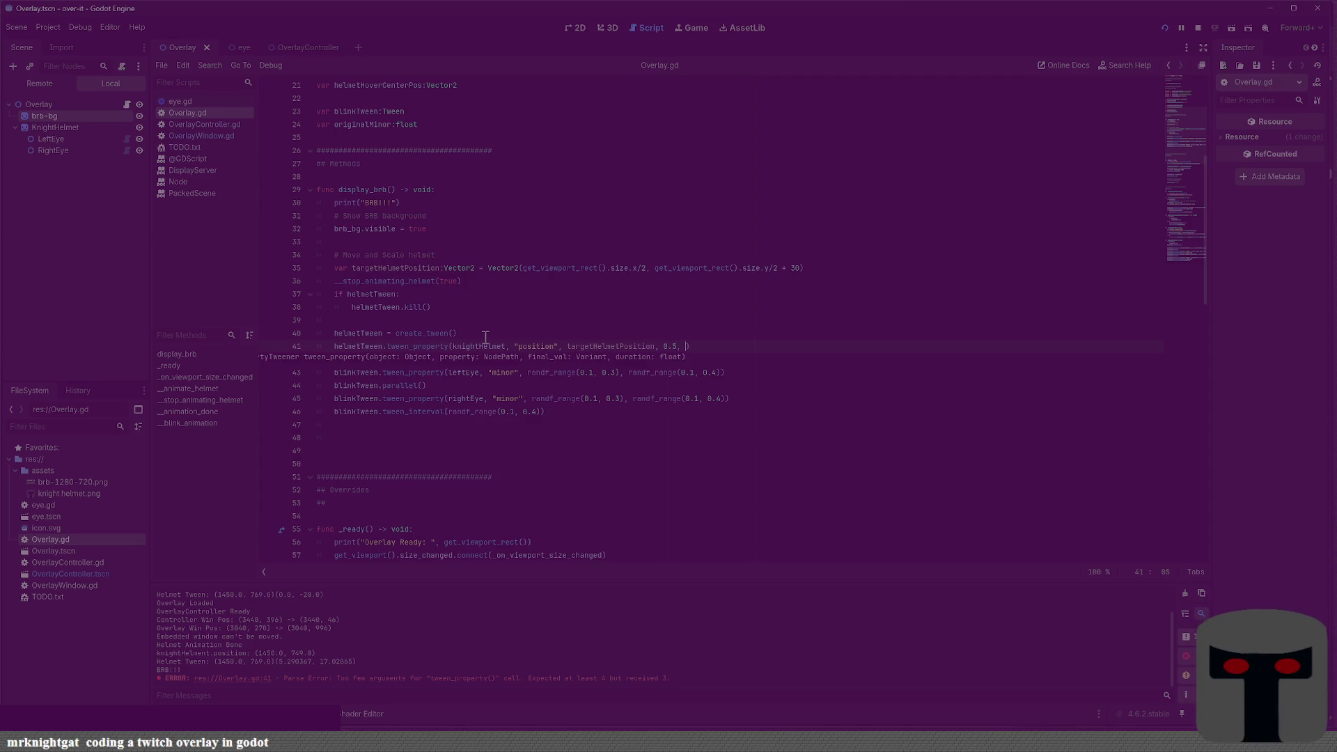
Append .set_ease(Tween.EASE_IN) to the position tween, save, and start a new line
key("BackSpace")
key("BackSpace")
type(").")
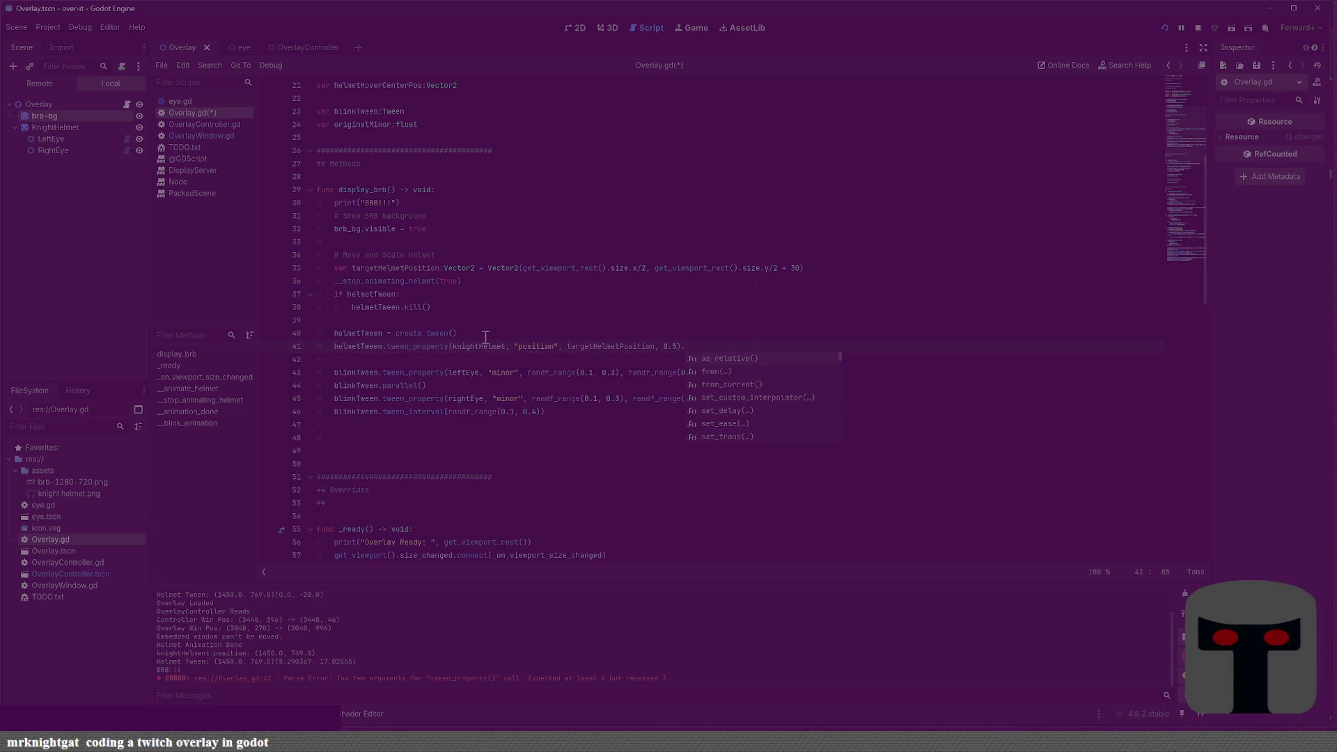
type("set")
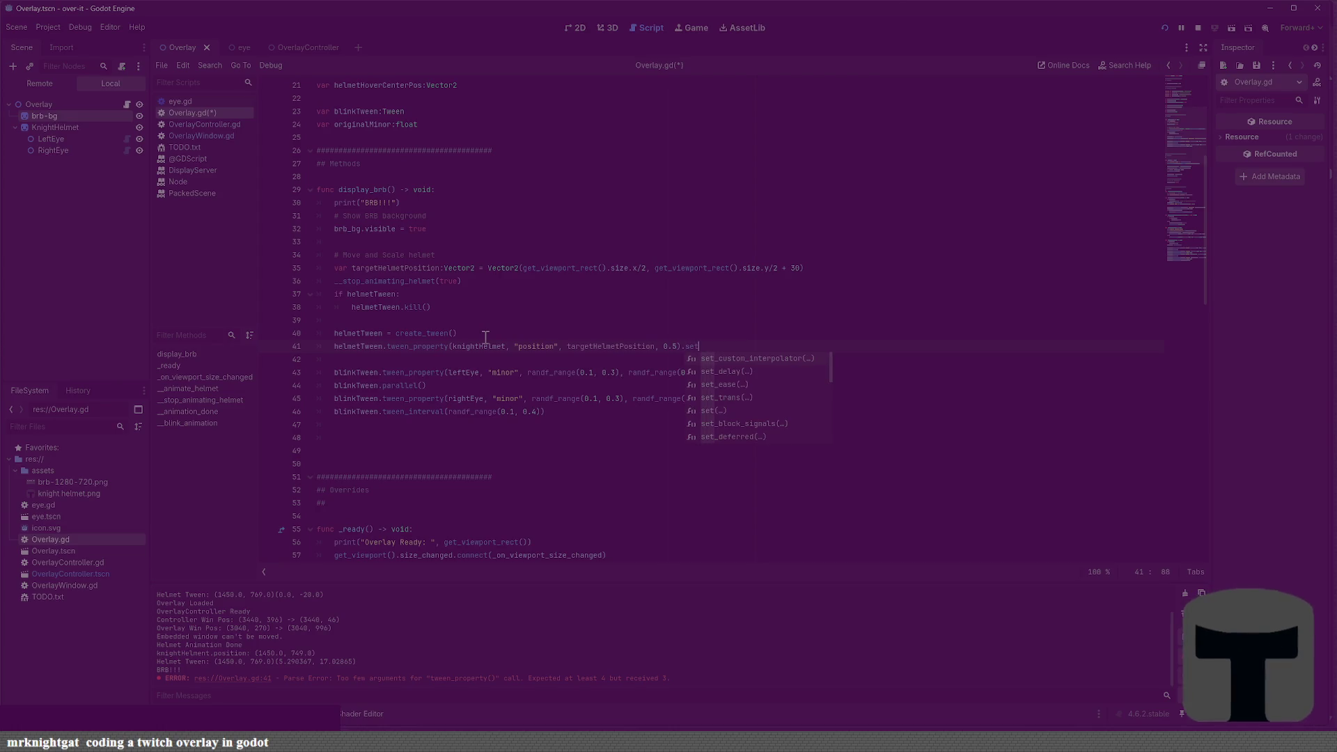
type("_east")
key("BackSpace")
key("Return")
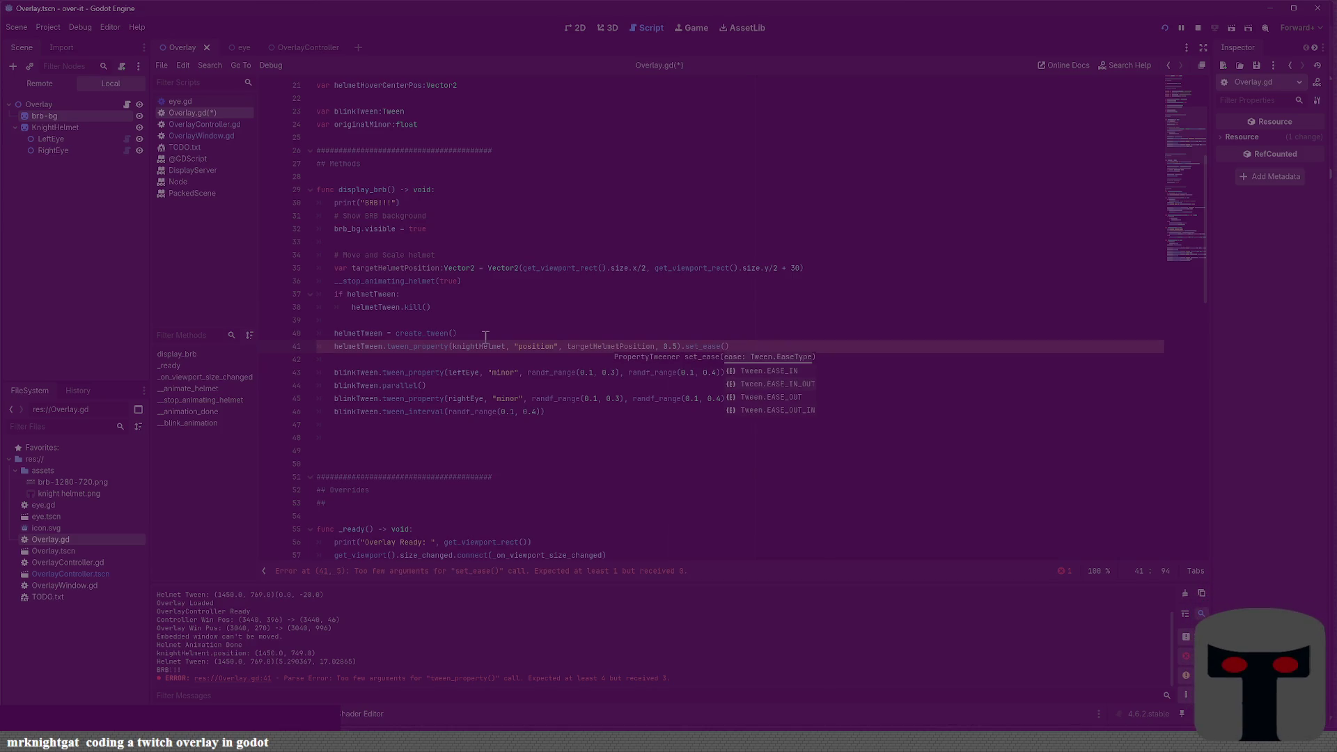
key("Down")
key("Return")
key("BackSpace")
key("BackSpace")
key("BackSpace")
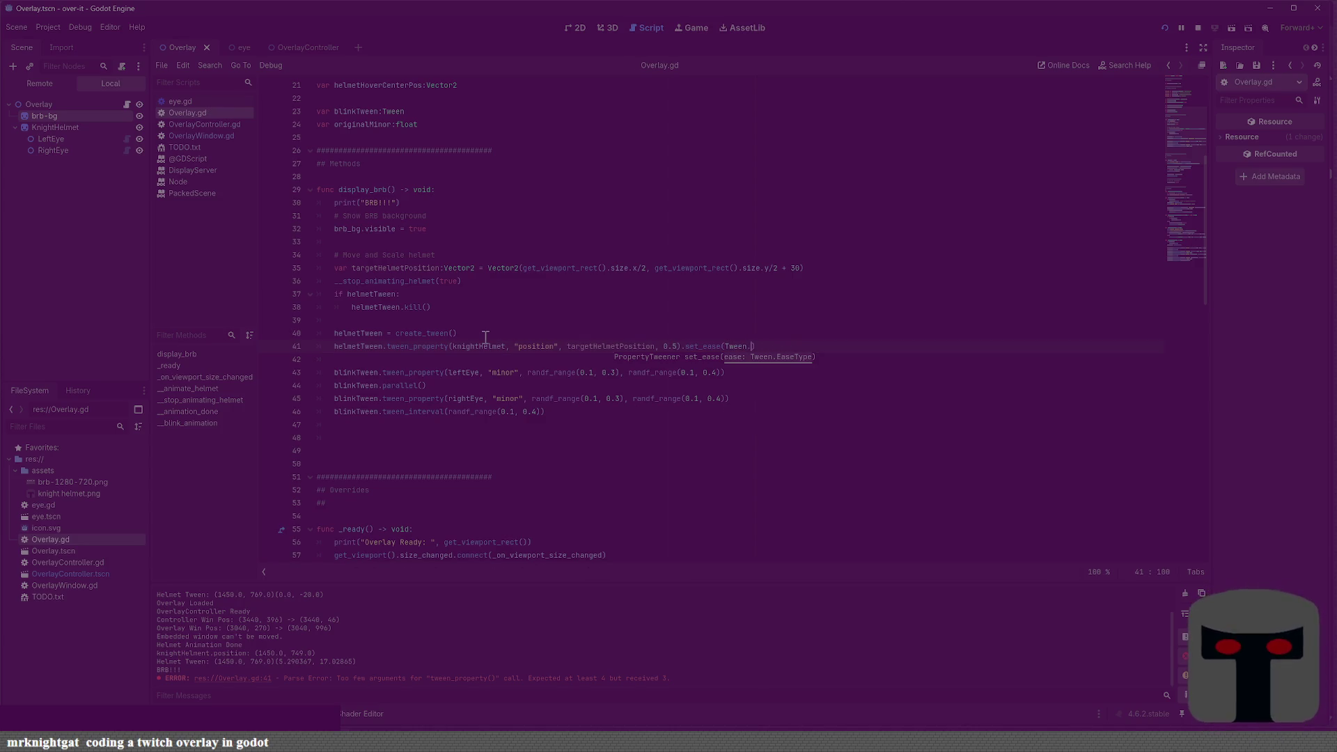
key("Down")
key("Down")
key("Return")
key("ctrl+s")
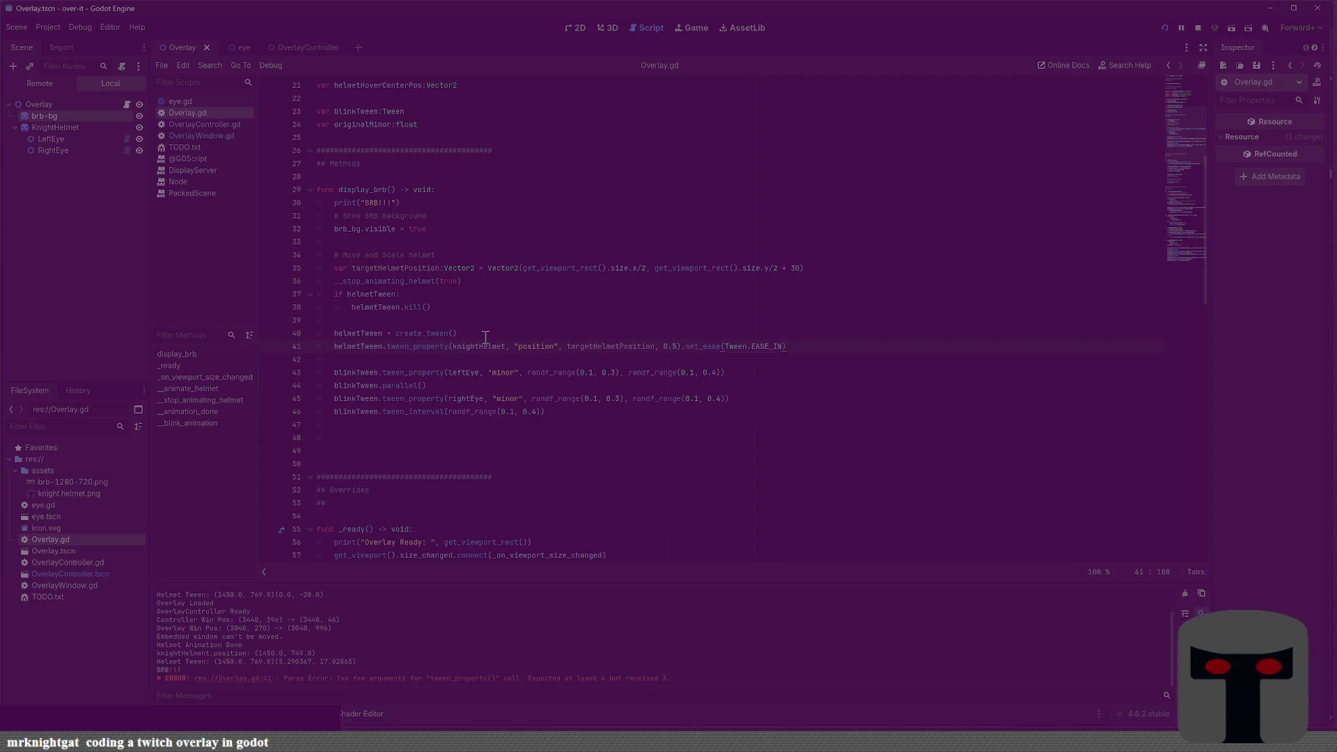
key("Return")
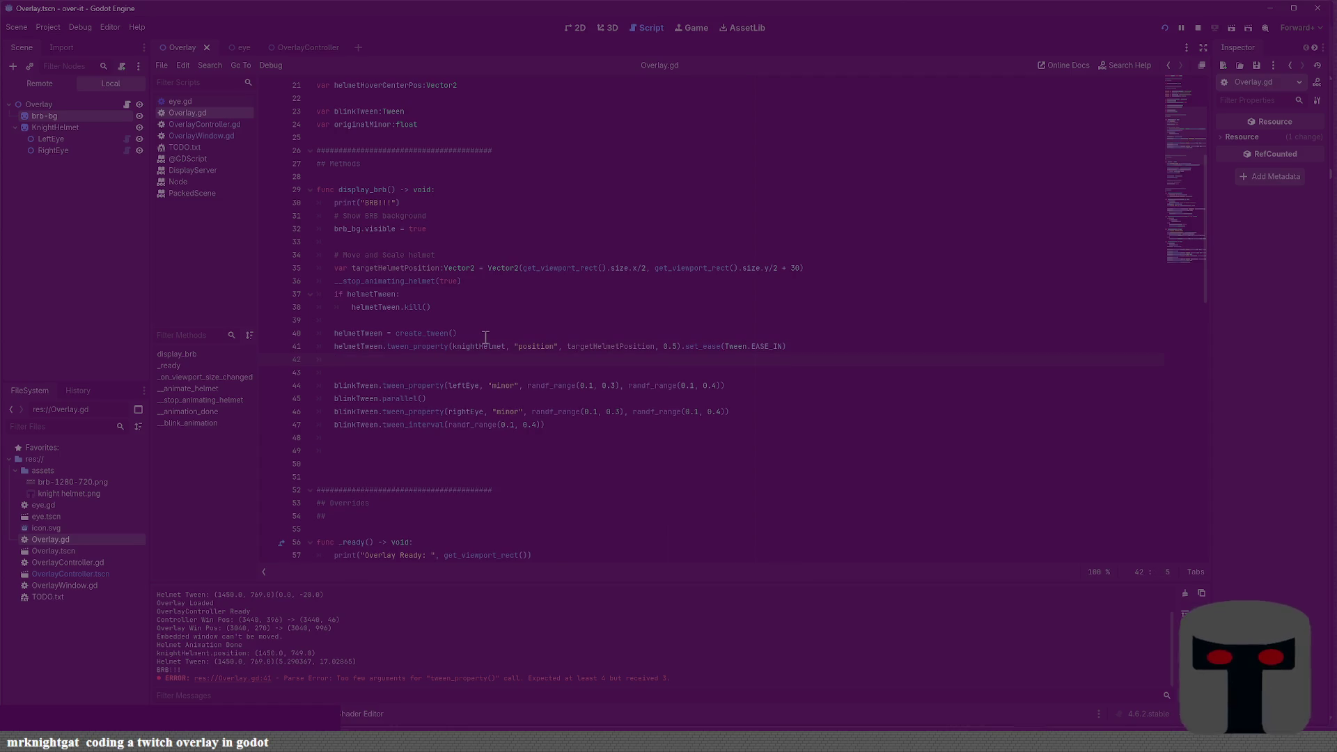
Add helmetTween.parallel() so the next helmet tween runs alongside the move, and save
type("helment")
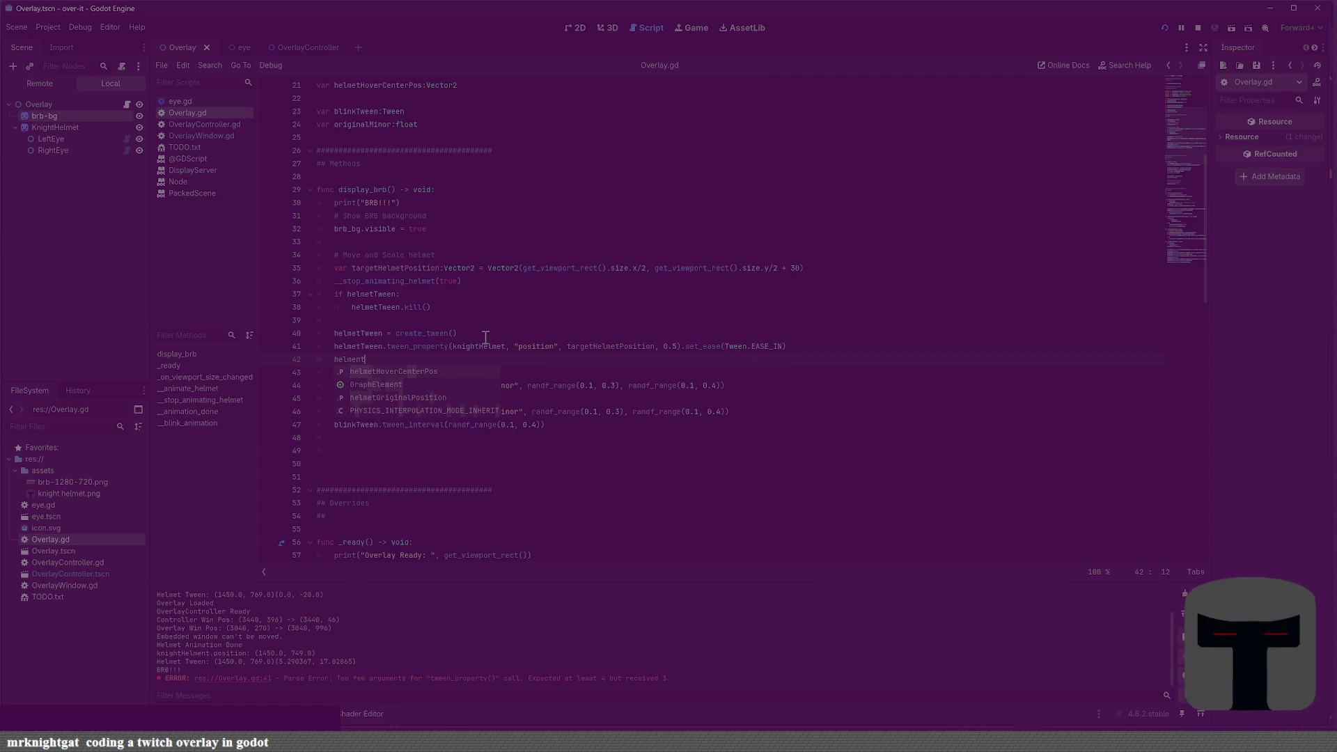
key("BackSpace")
key("BackSpace")
key("BackSpace")
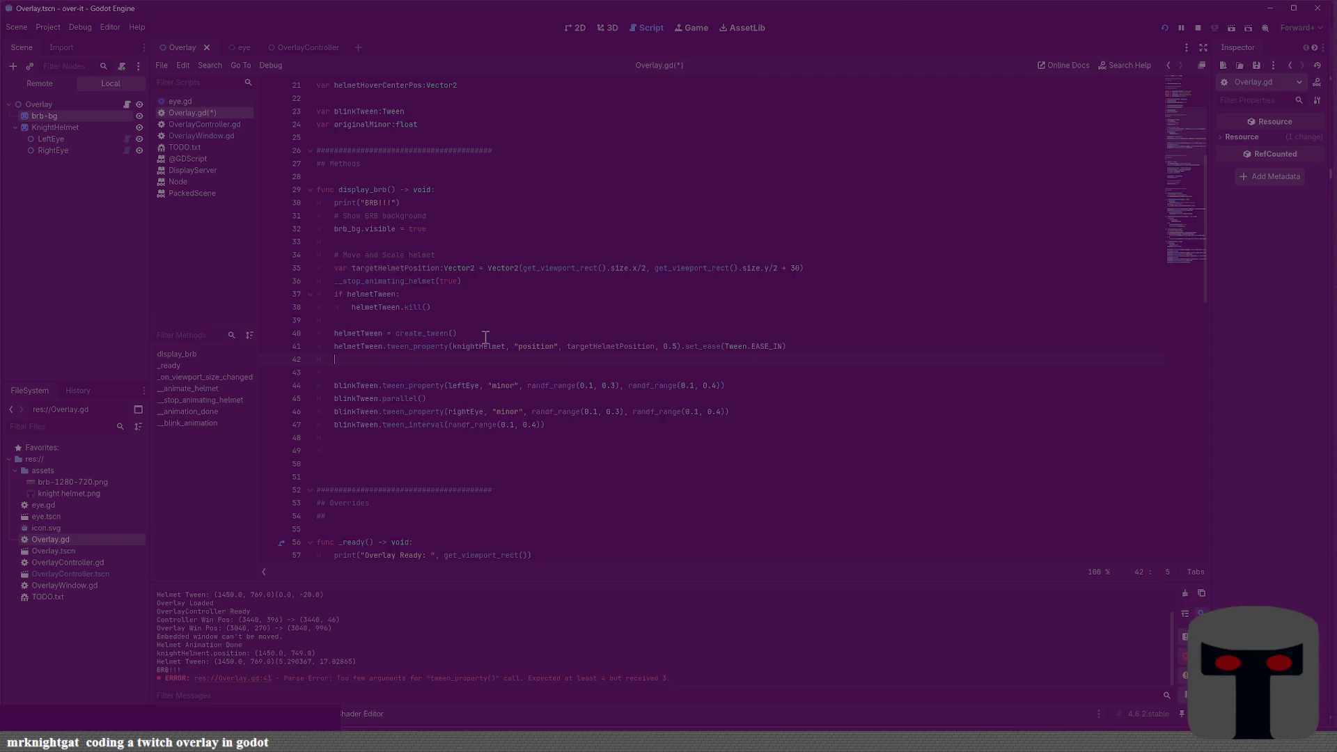
type("helmetTwee")
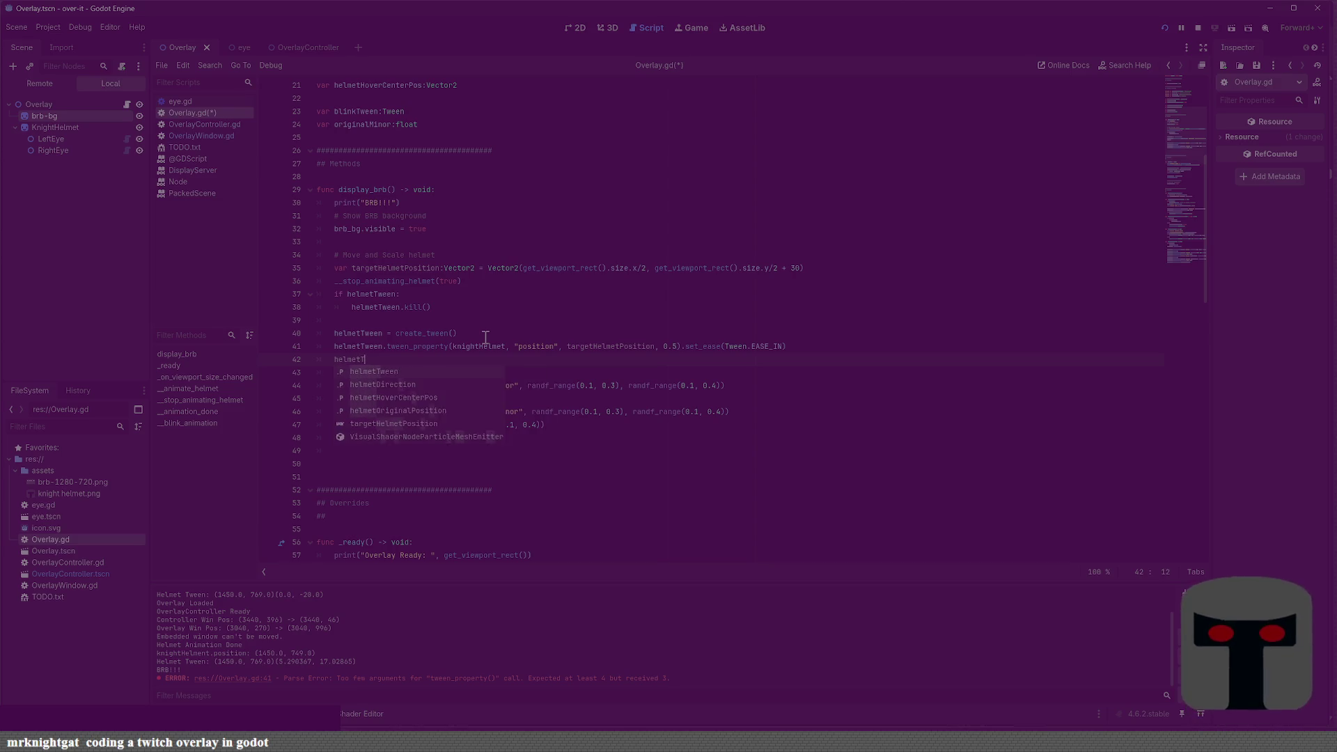
type("n.para")
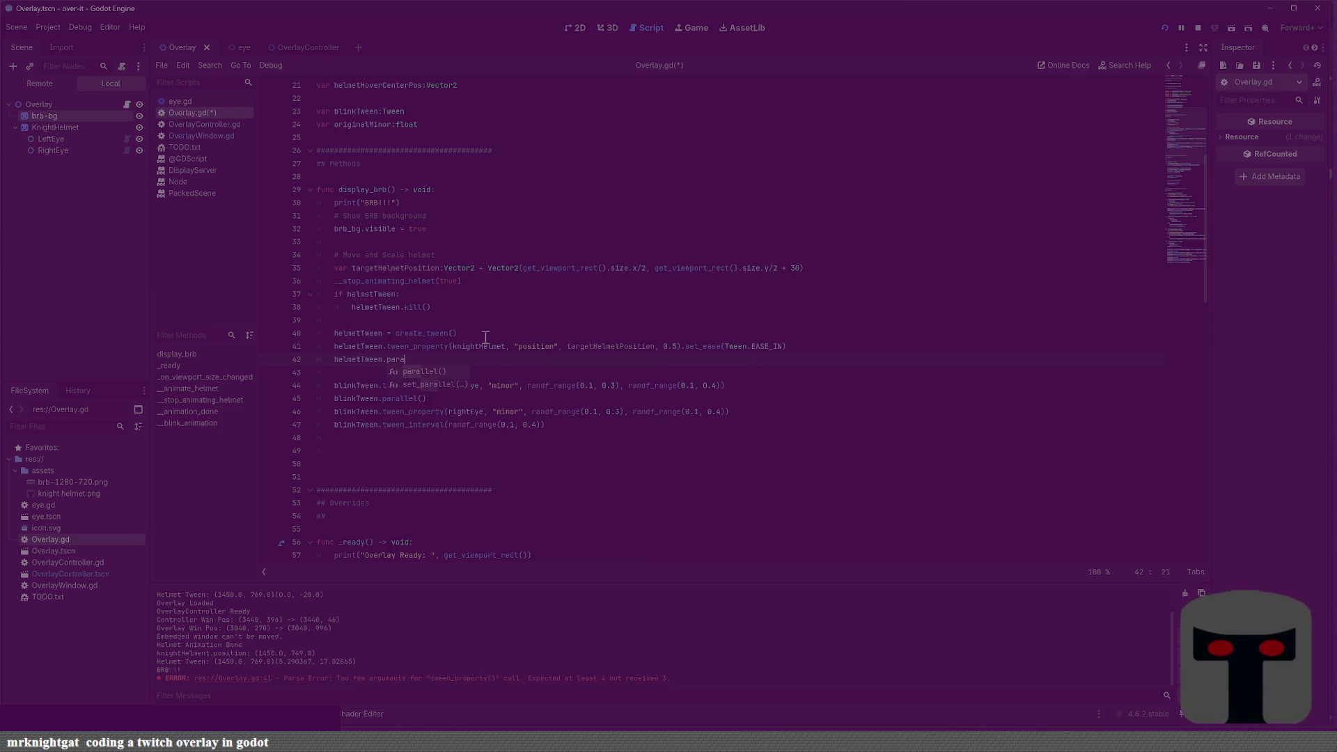
key("Return")
key("Return")
key("ctrl+s")
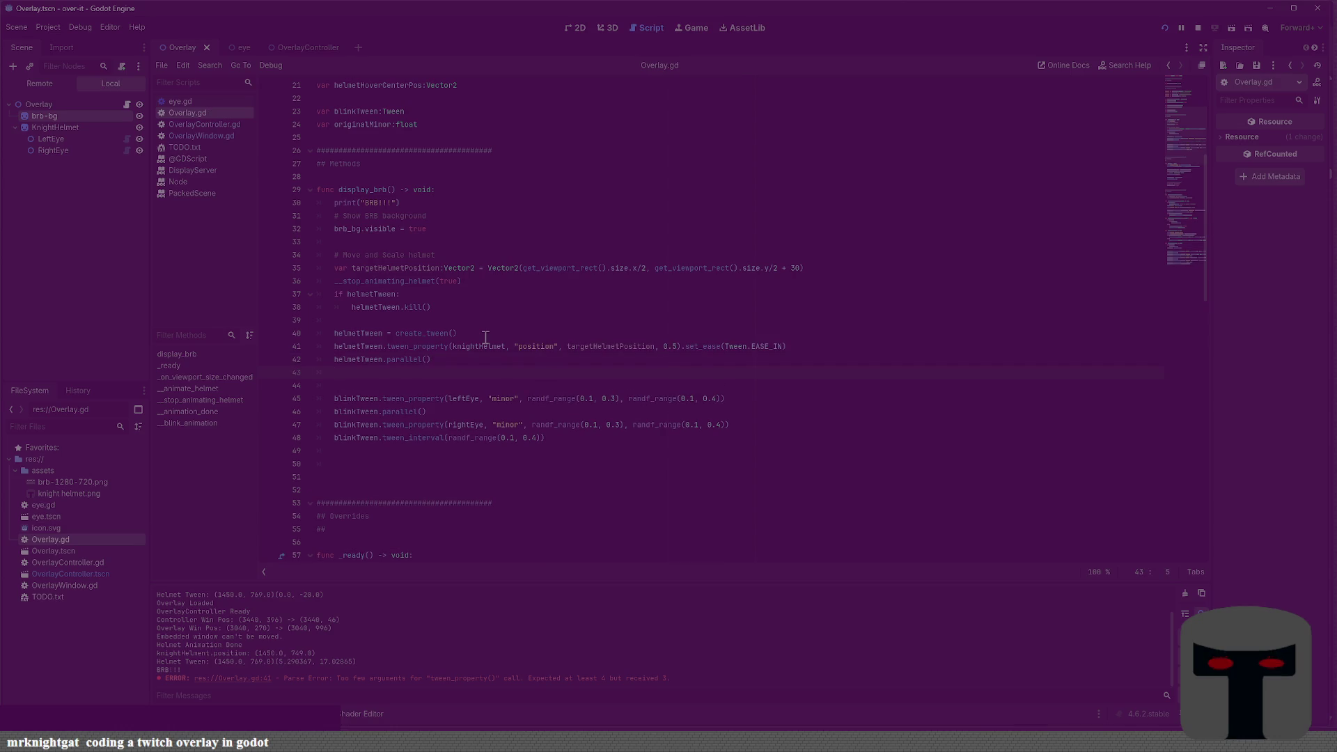
Begin a second helmetTween.tween_property(knightHelmet, "scale", ...) call on line 43
type("helmetT")
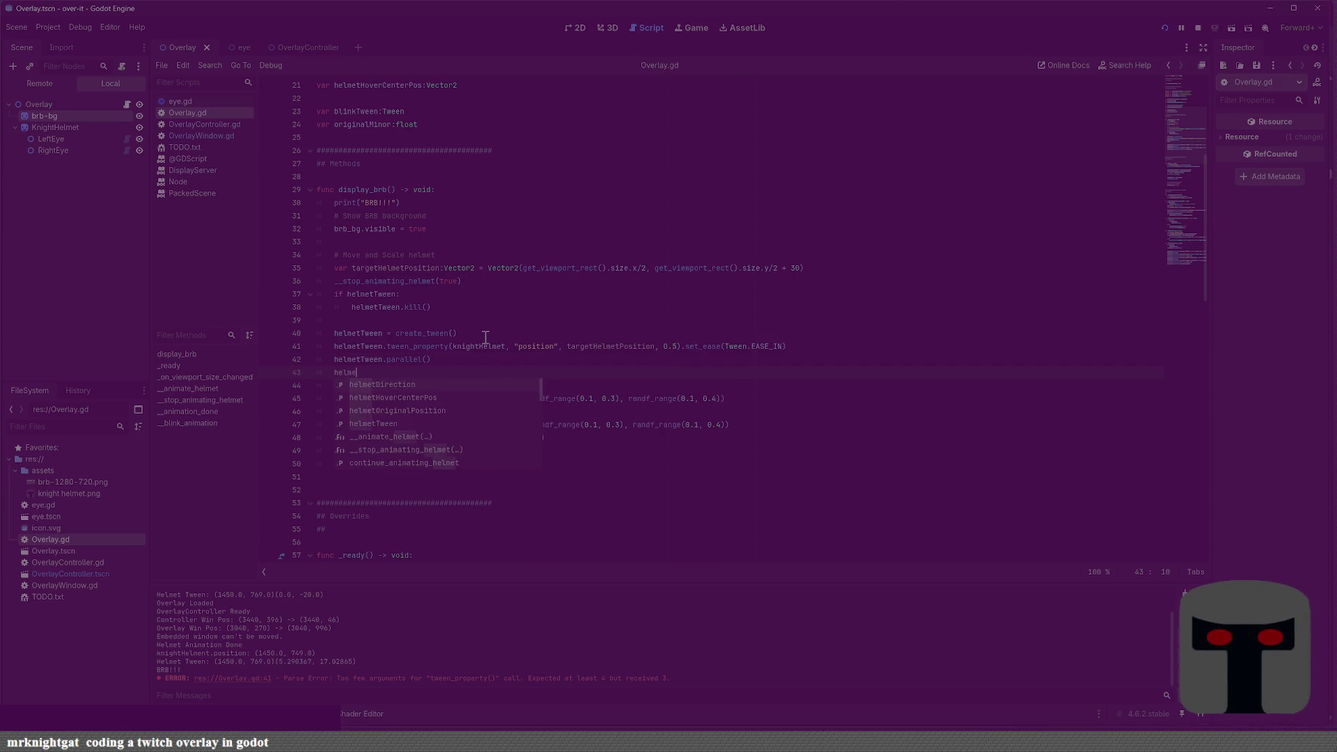
type("ween.")
type("twee")
type("n_property")
type("(knightHle")
type("me")
key("BackSpace")
key("BackSpace")
key("BackSpace")
type("element")
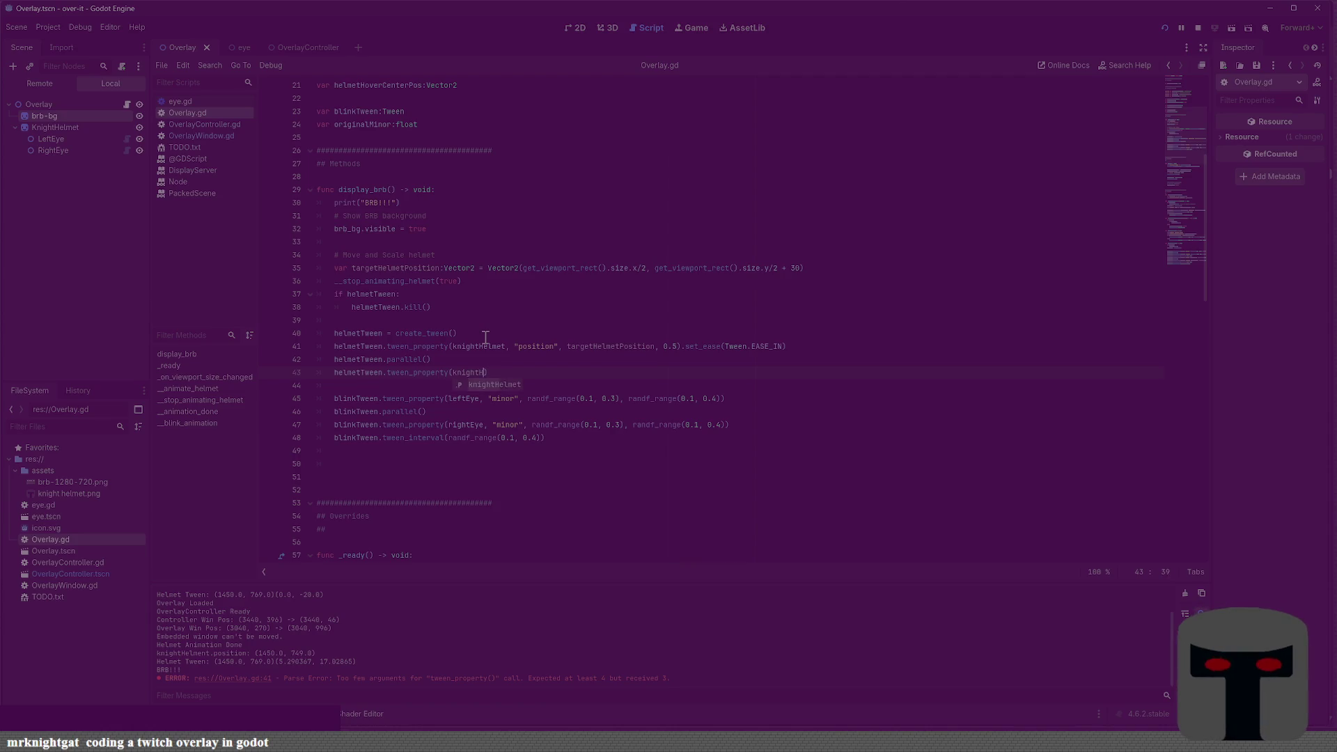
key("BackSpace")
key("BackSpace")
key("BackSpace")
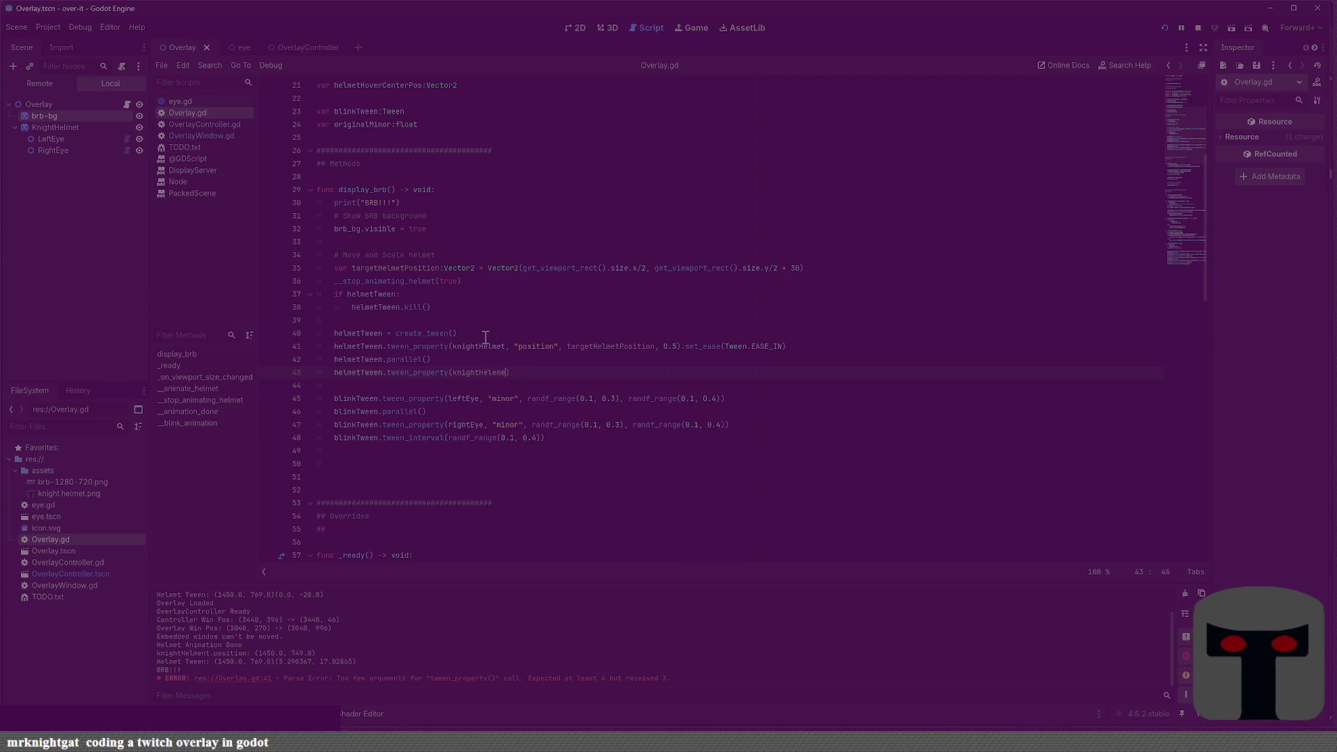
type("met")
type(", \"scla")
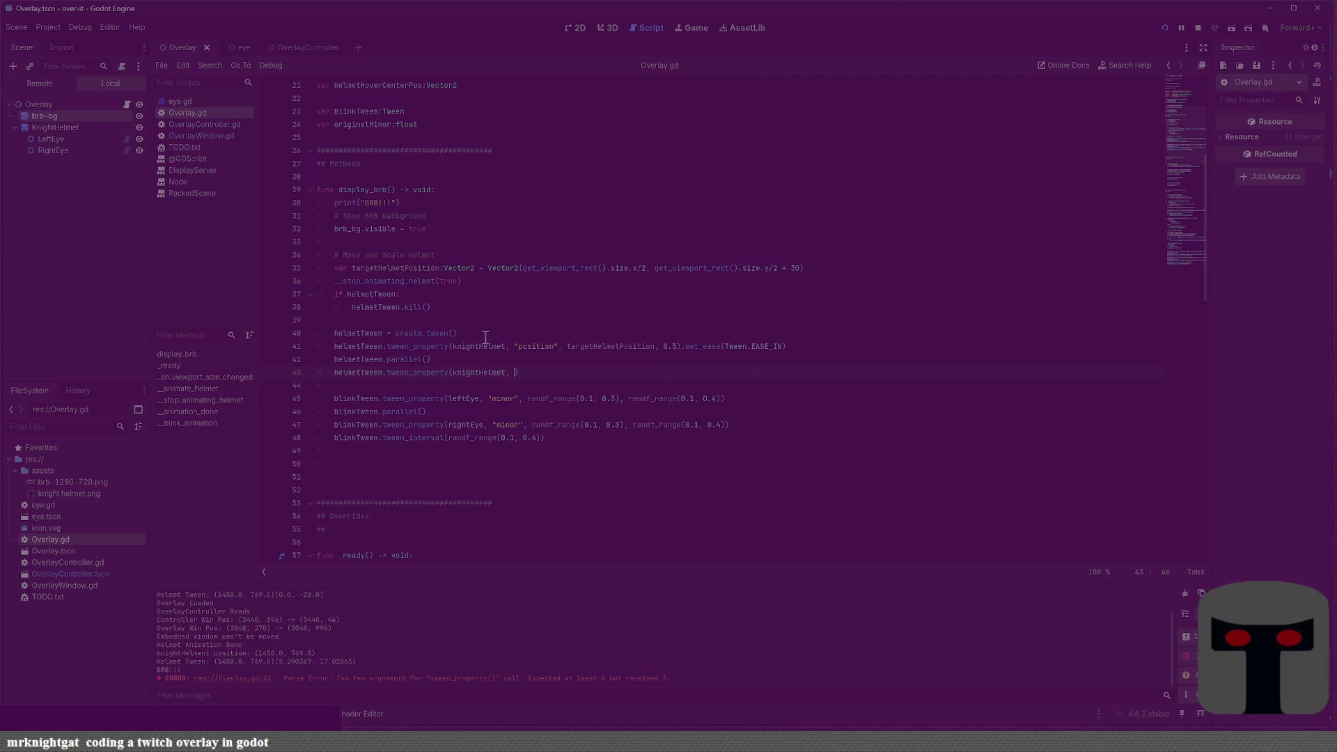
key("BackSpace")
key("BackSpace")
Finish the scale tween with Vector2(2.0, 2.0), 0.5 seconds and .set_ease(Tween.EASE_IN_OUT)
type("ale\", ")
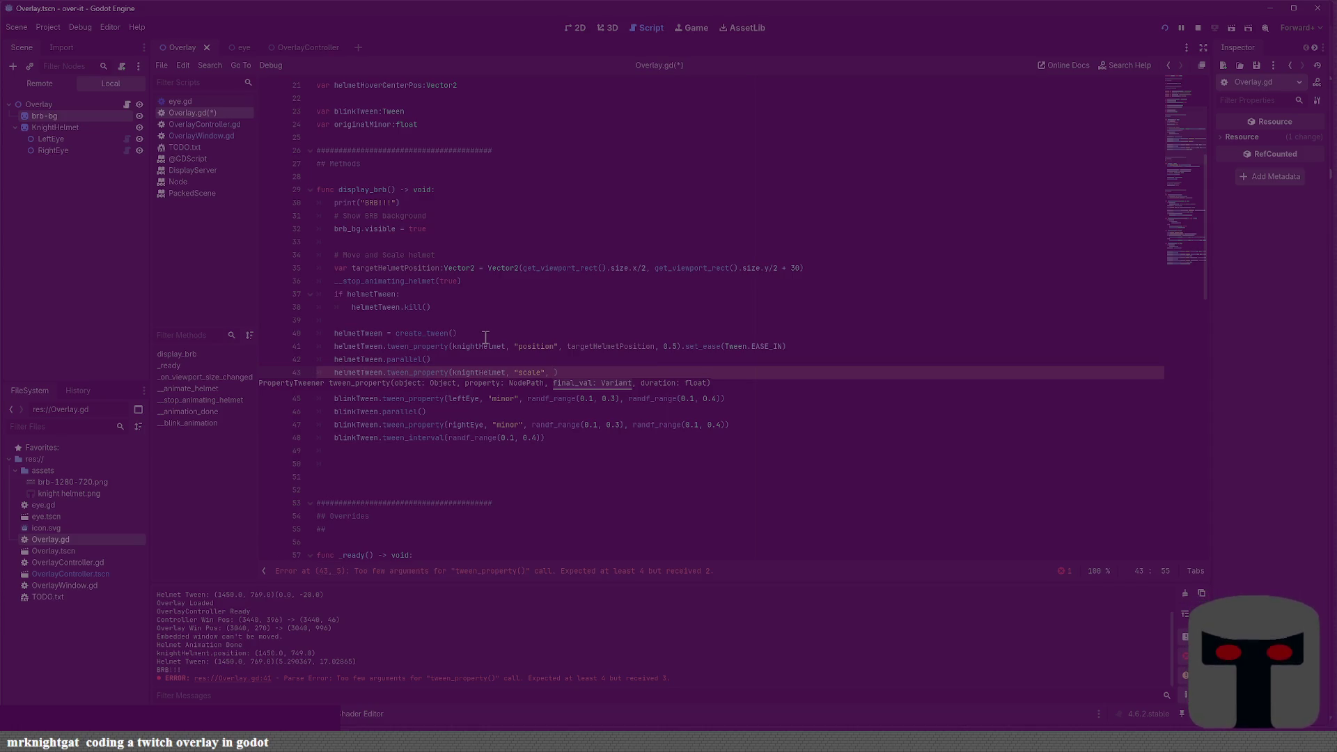
type("Vector")
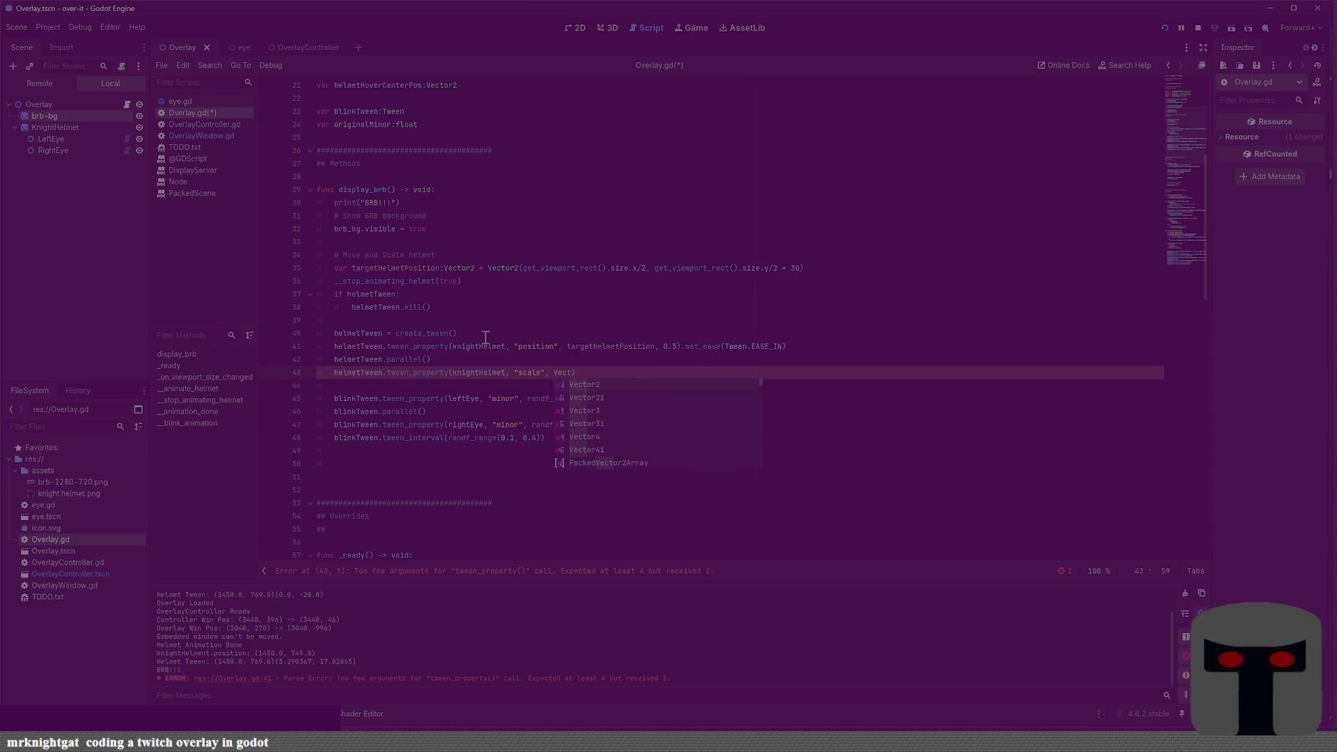
type("2(2.0,")
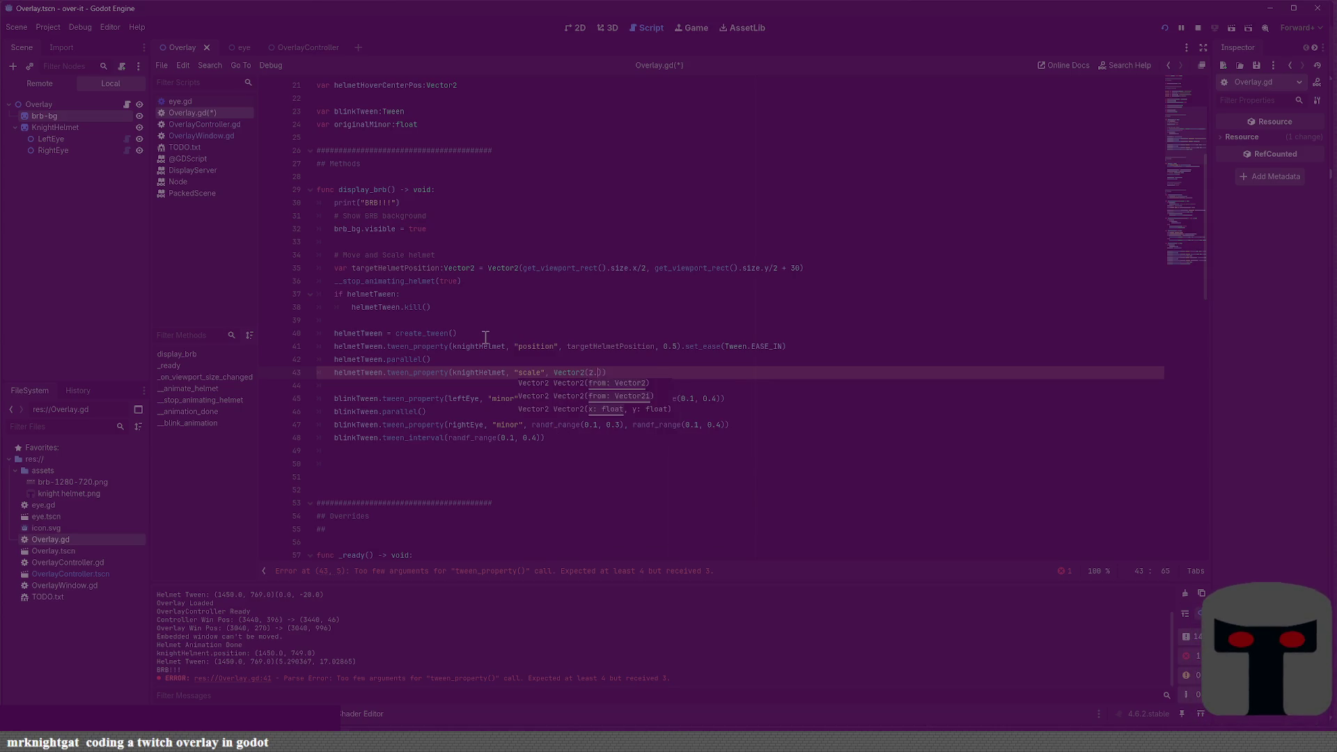
type(" 2.0)")
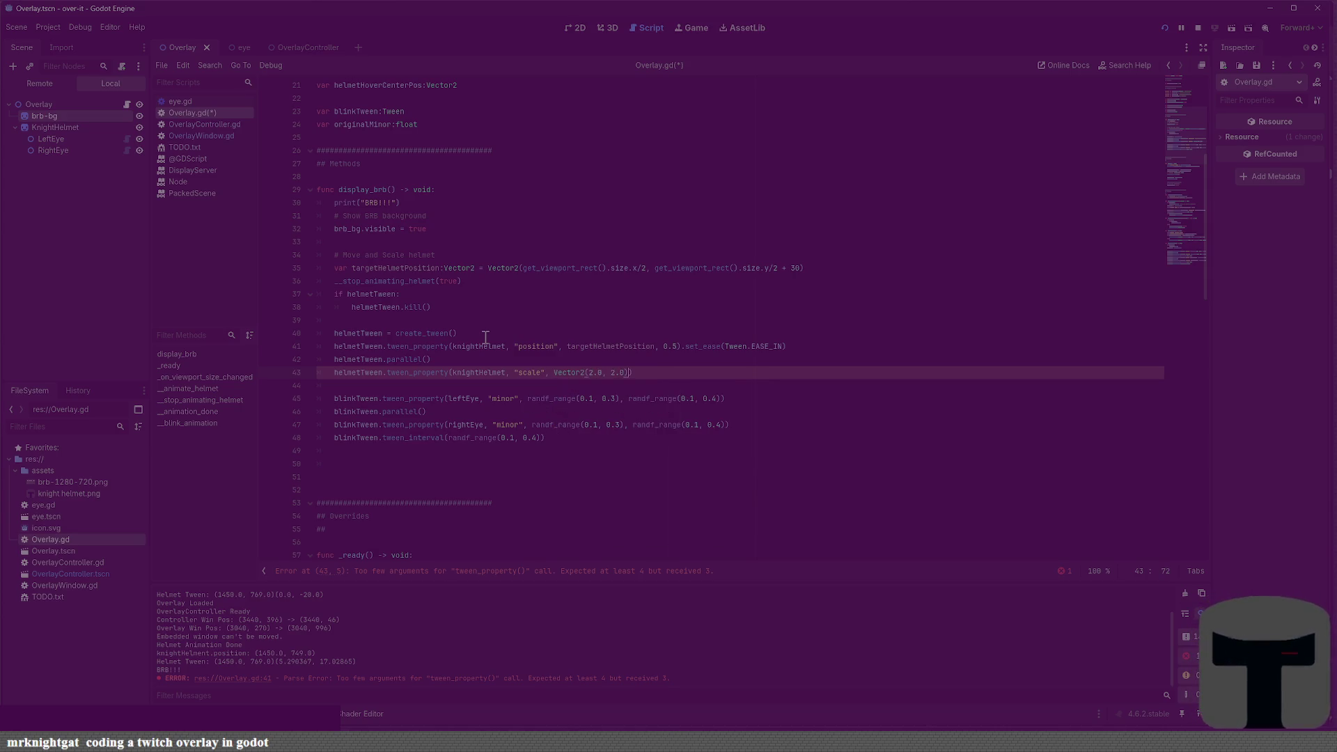
type(", 0.5)")
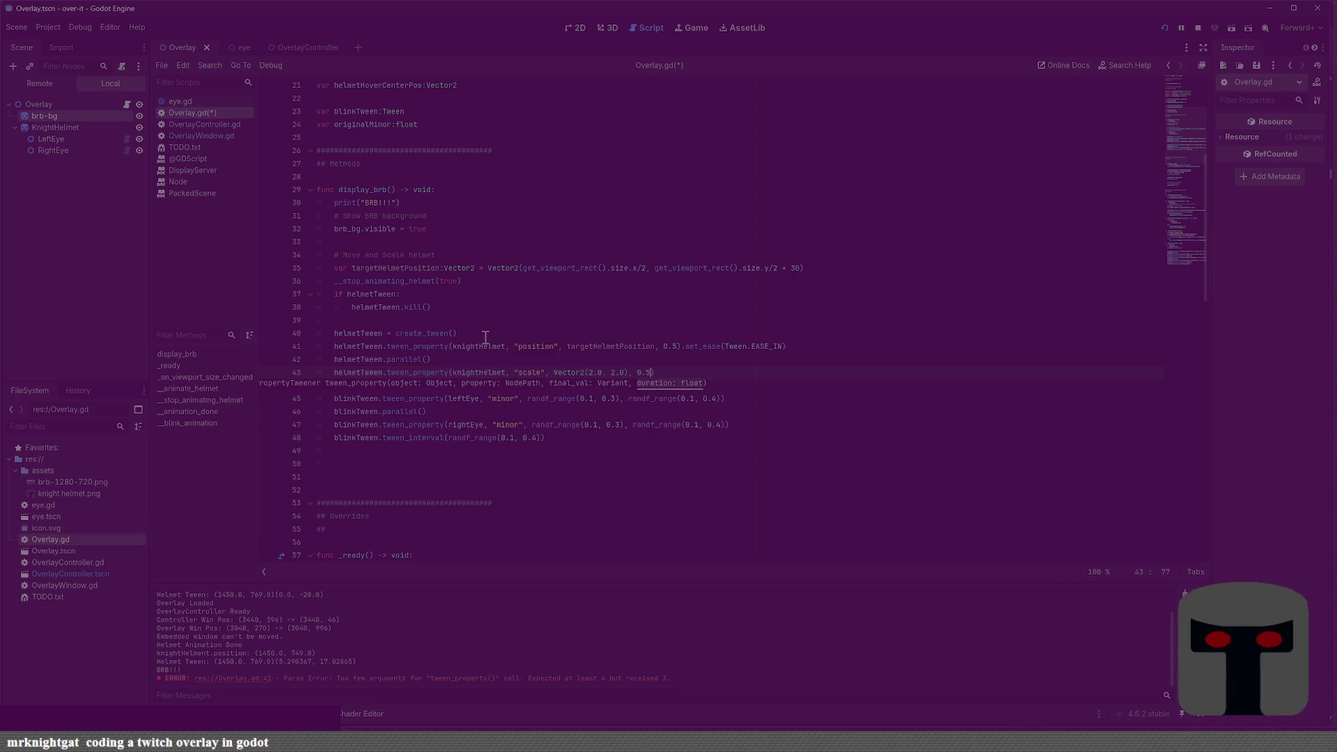
type(".set_east()")
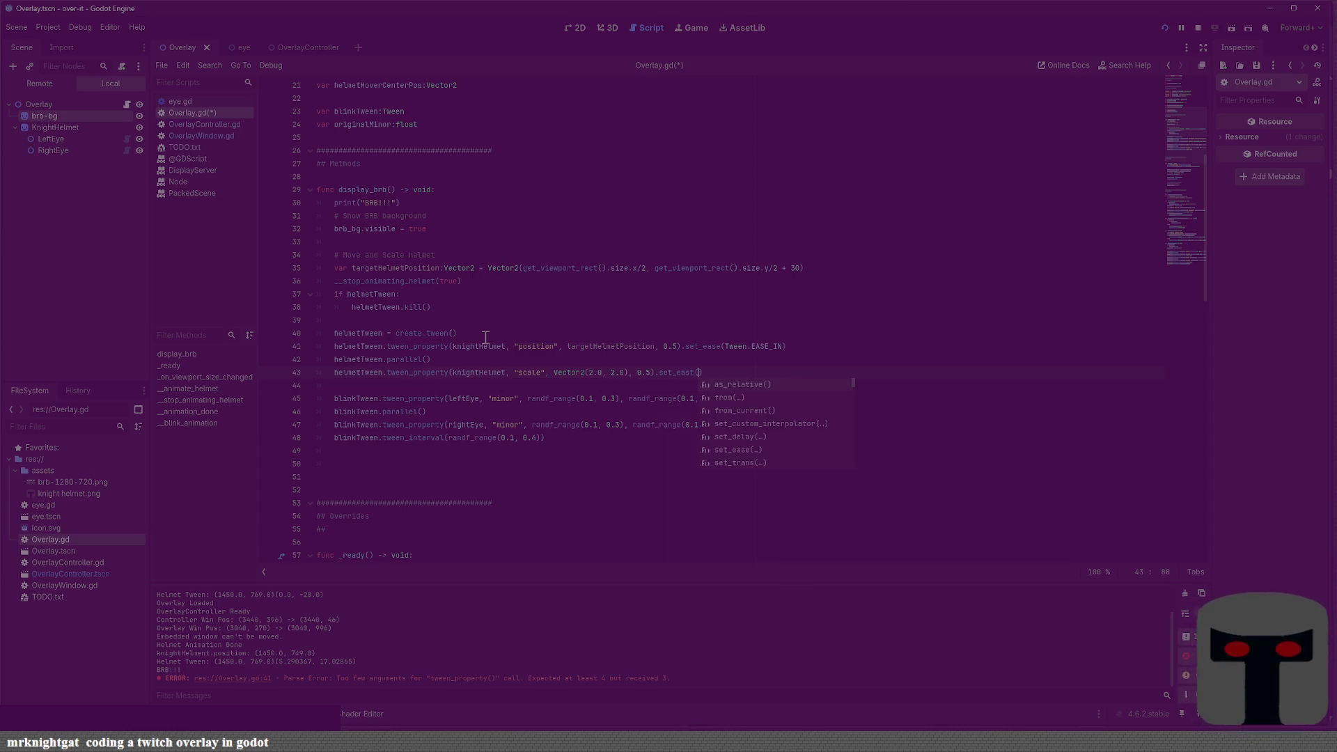
key("Return")
type("e(Tw")
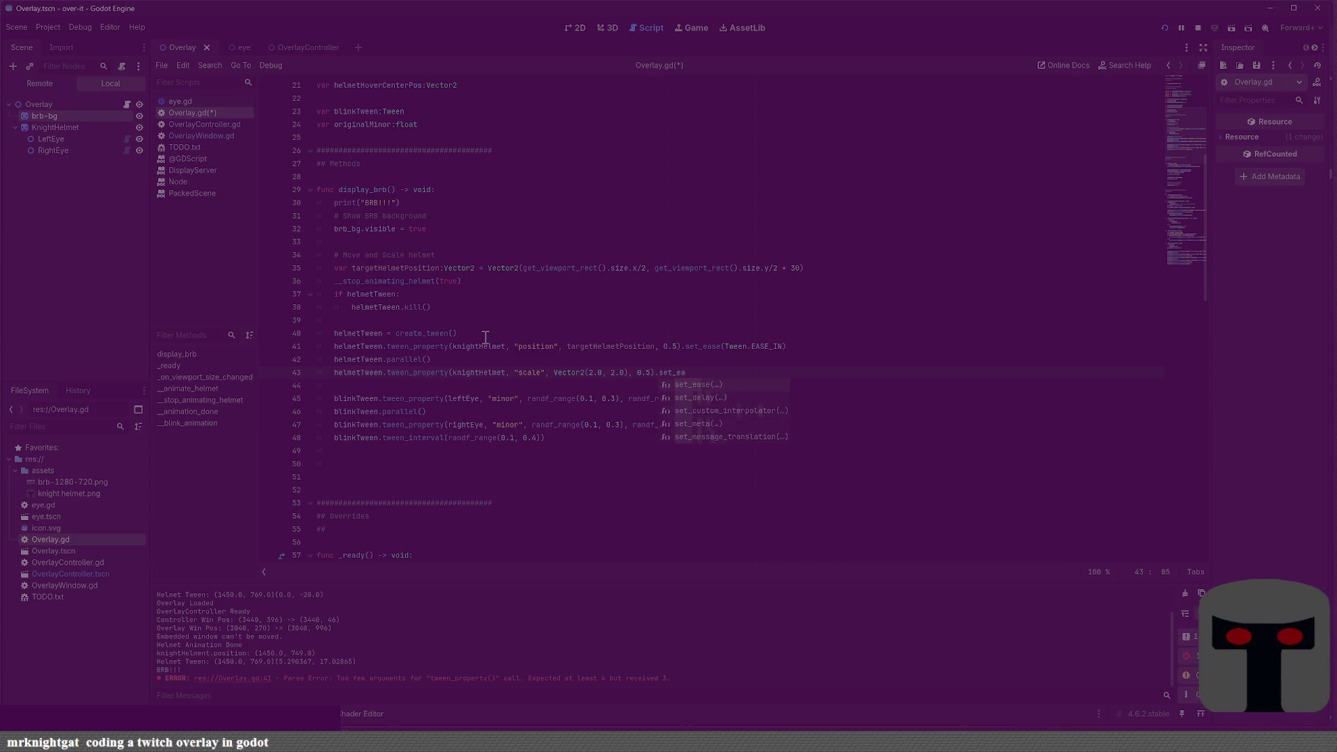
type("ee")
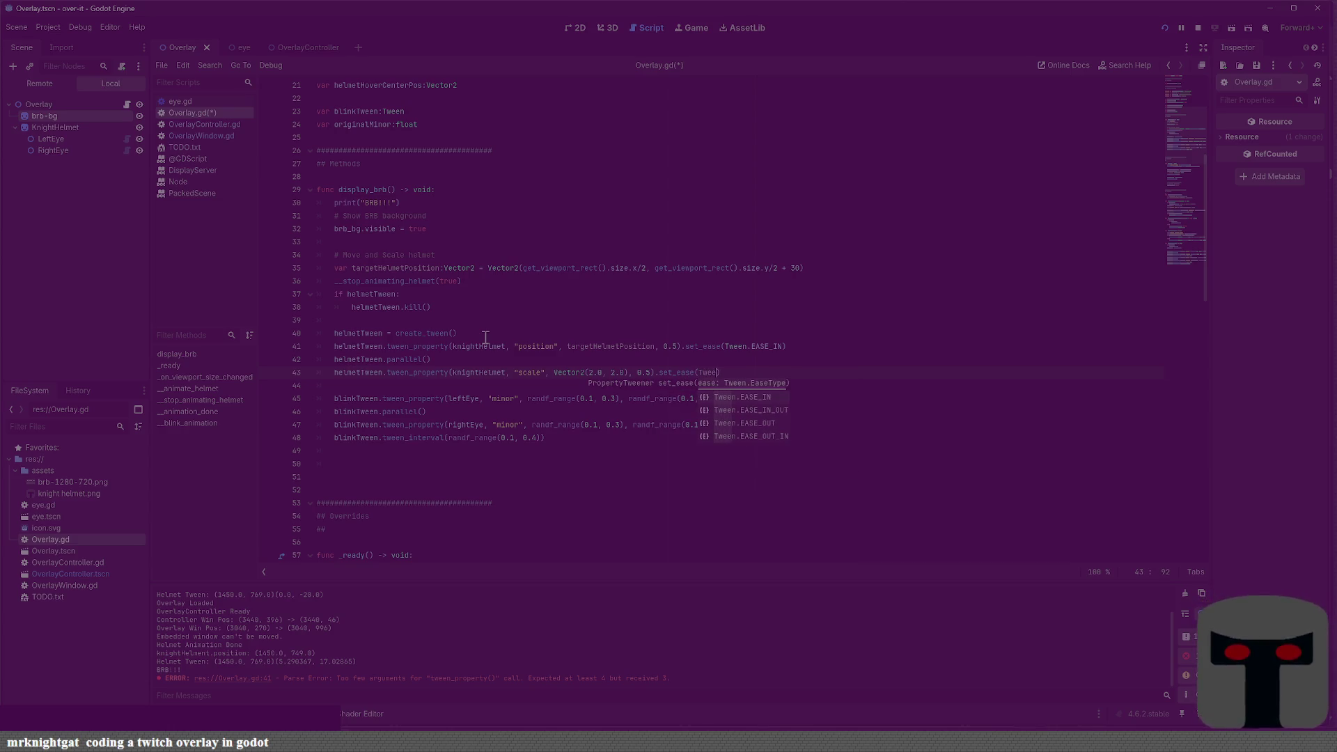
key("BackSpace")
key("BackSpace")
key("BackSpace")
type("ween.Eas")
key("Return")
key("ctrl+s")
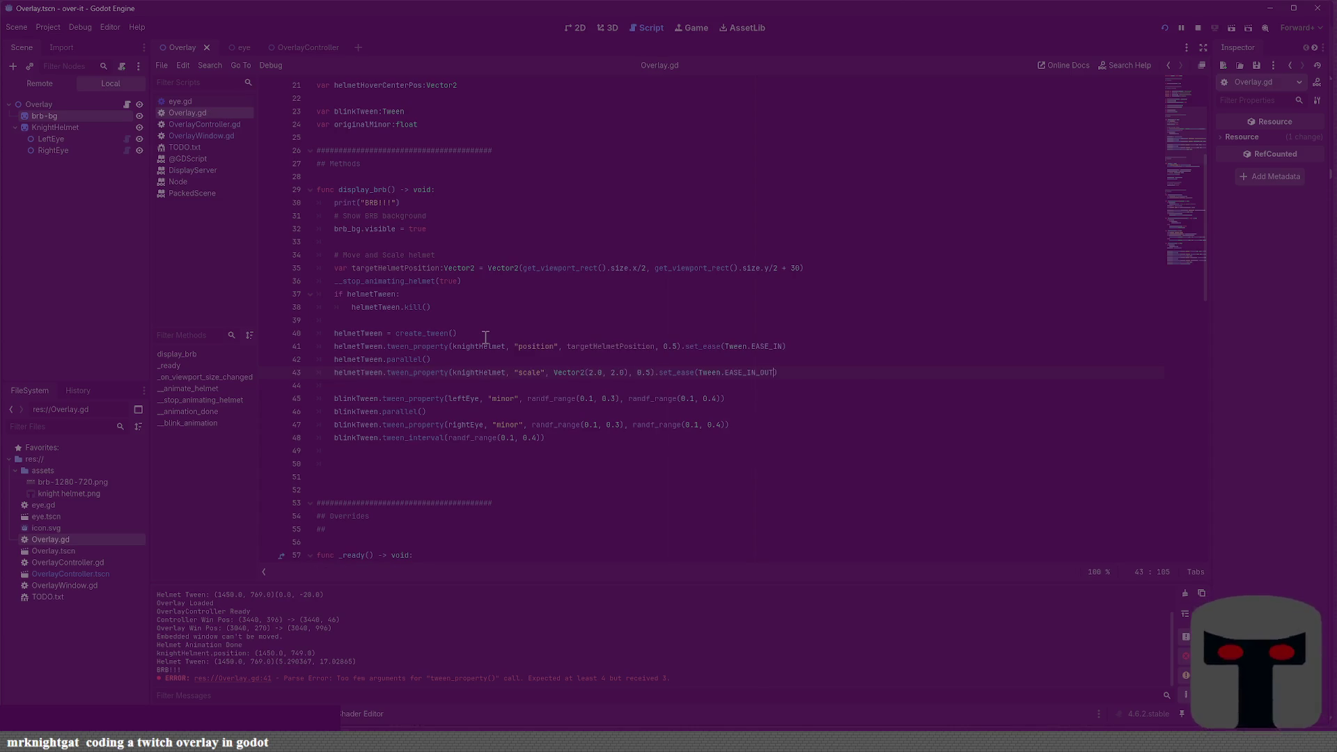
key("BackSpace")
key("BackSpace")
key("BackSpace")
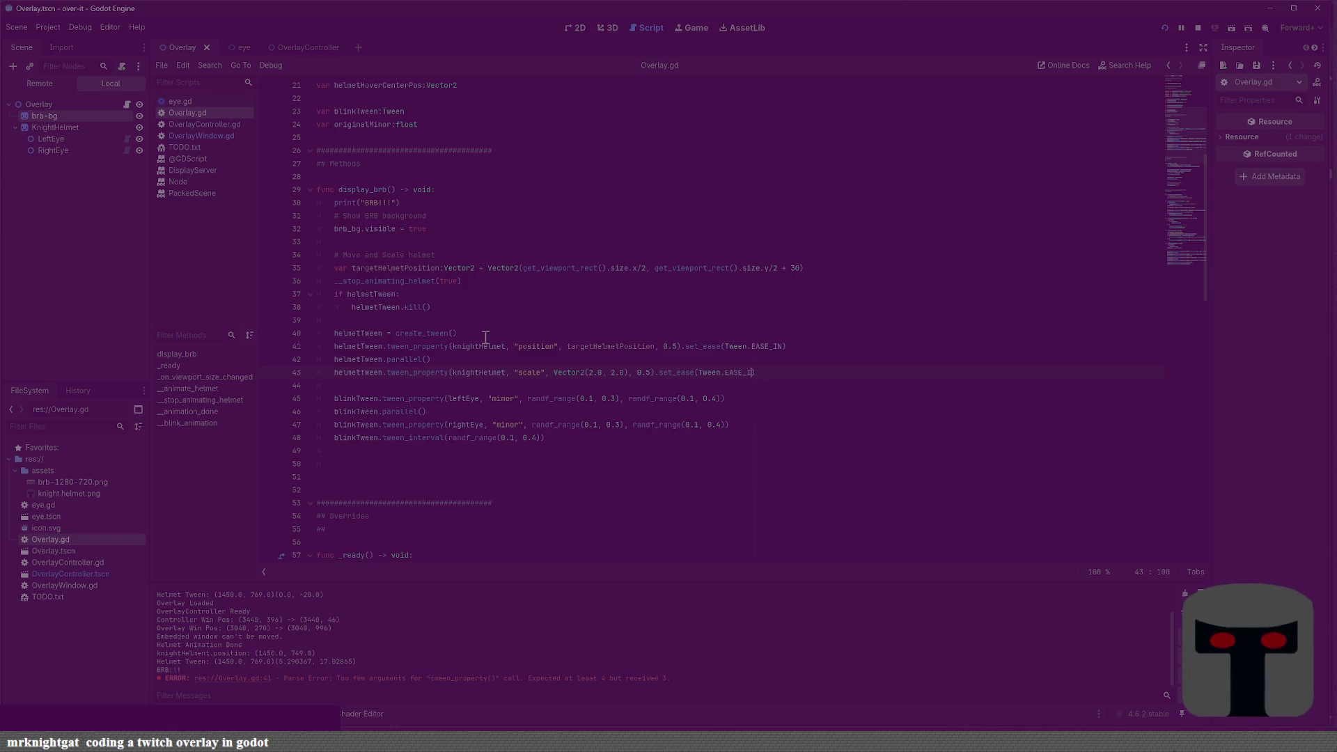
type("SE")
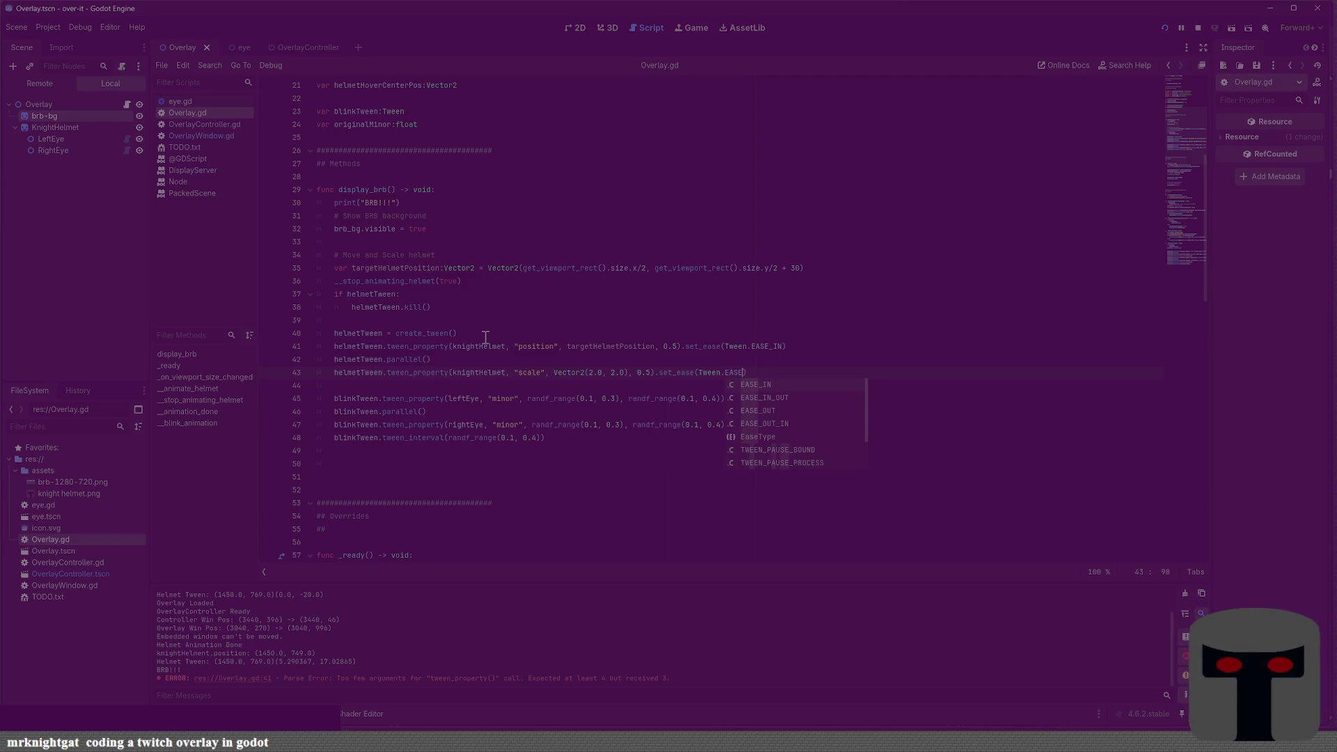
key("Down")
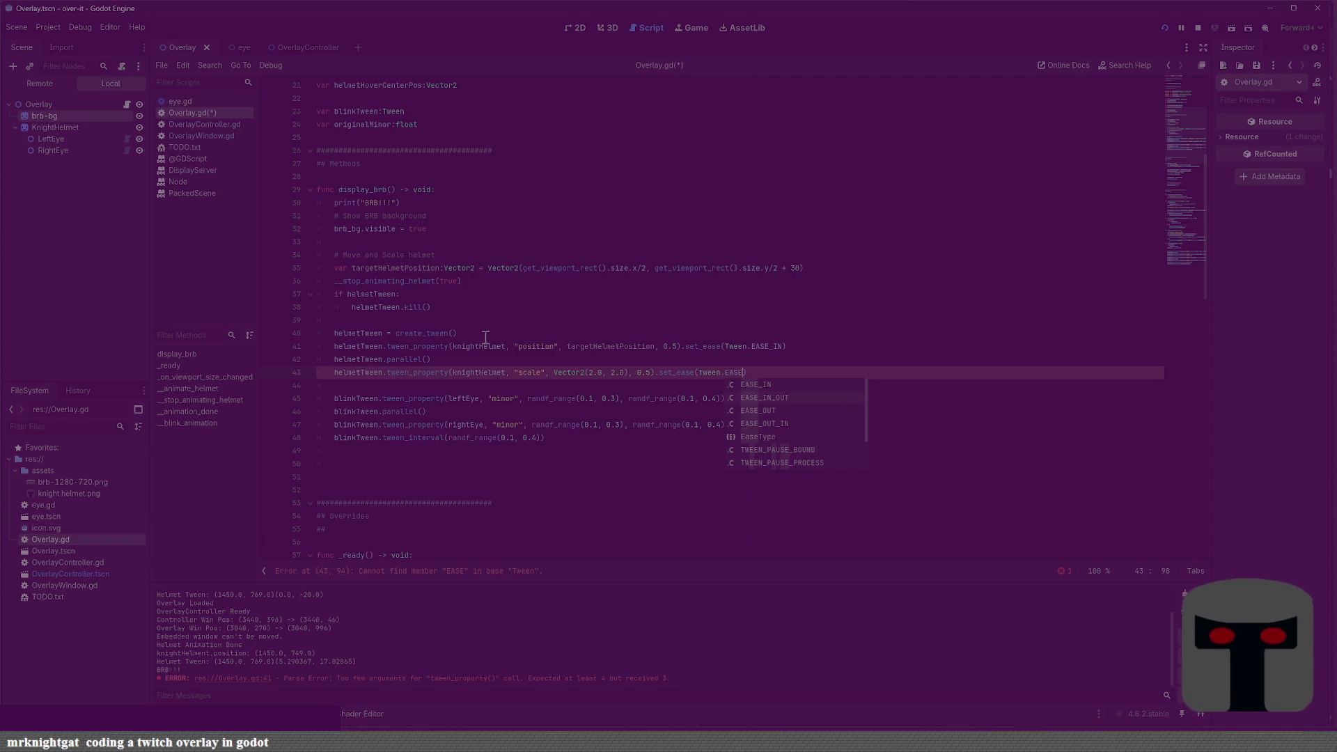
key("Return")
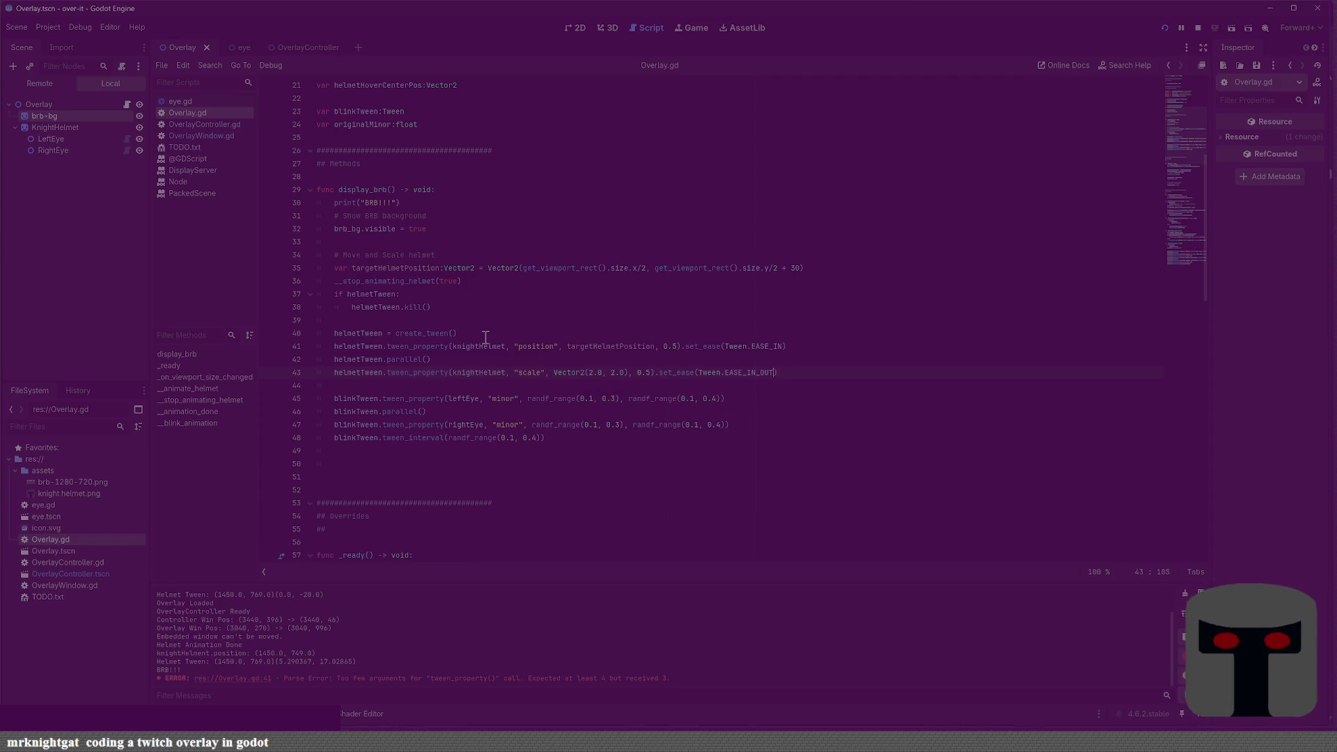
Start a new helmetTween. line and browse its method suggestions
key("Return")
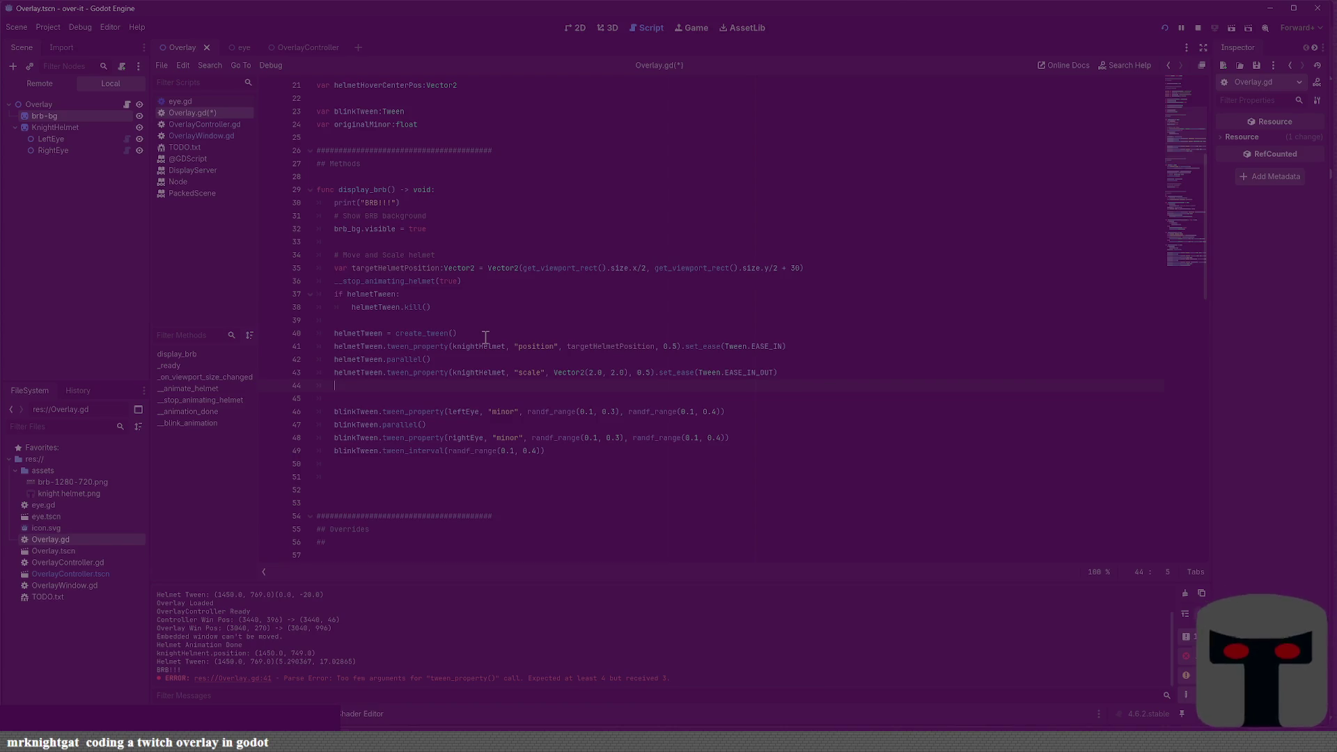
type("helmetT")
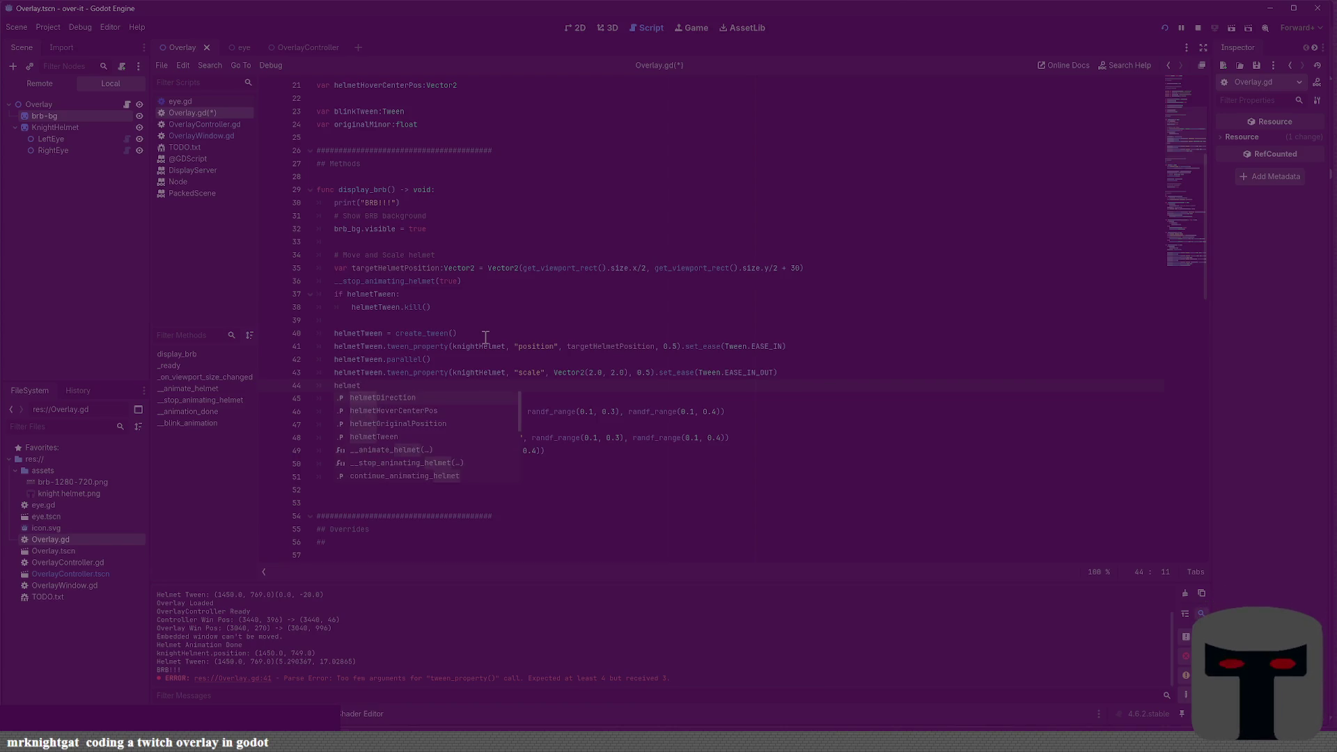
type("ween.")
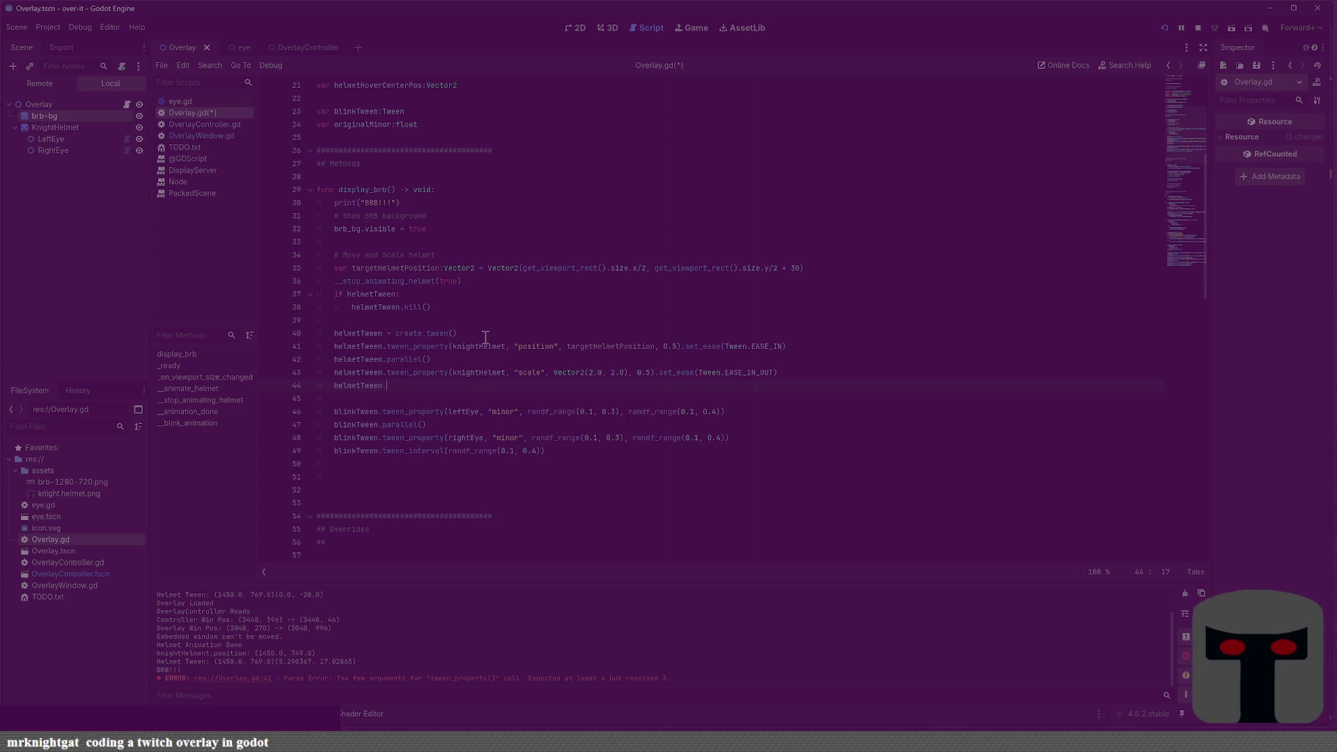
key("Down")
key("Down")
key("Down")
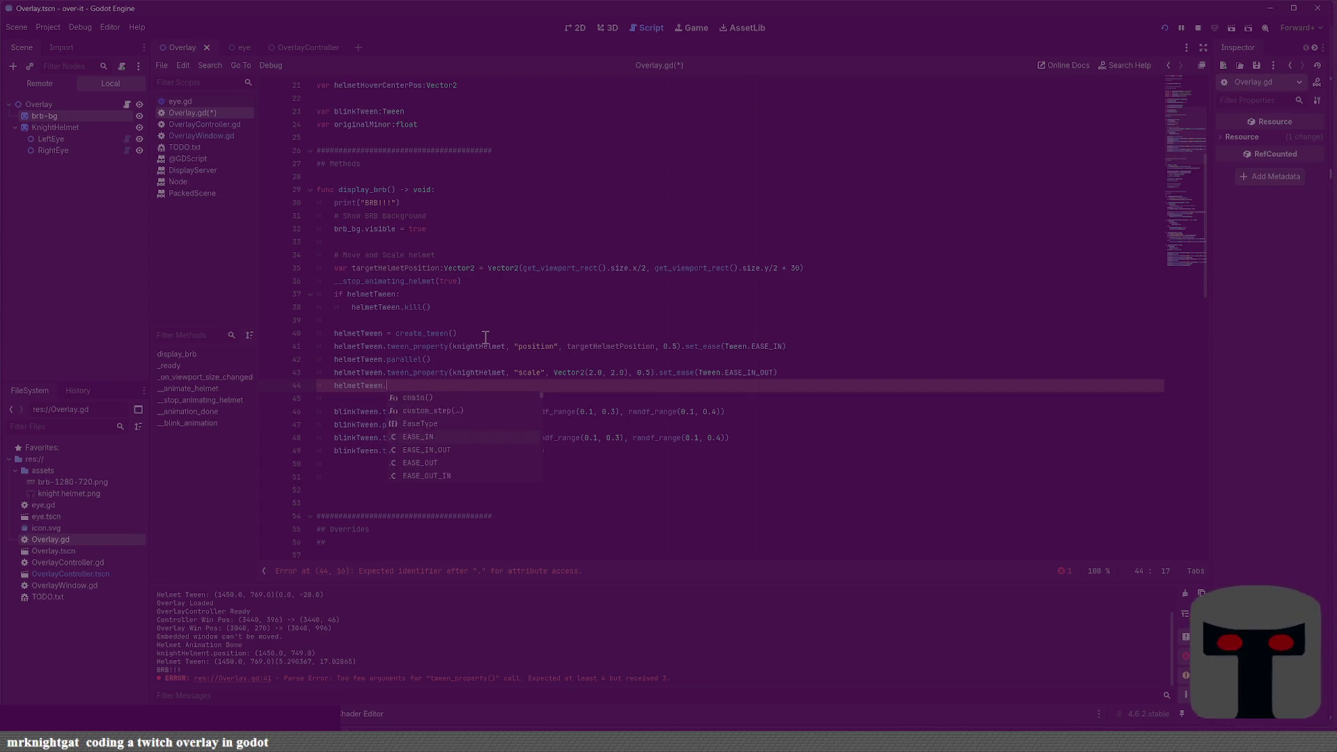
Dismiss the helmetTween method suggestions and scroll through the script to review it
key("Down")
key("Down")
key("Down")
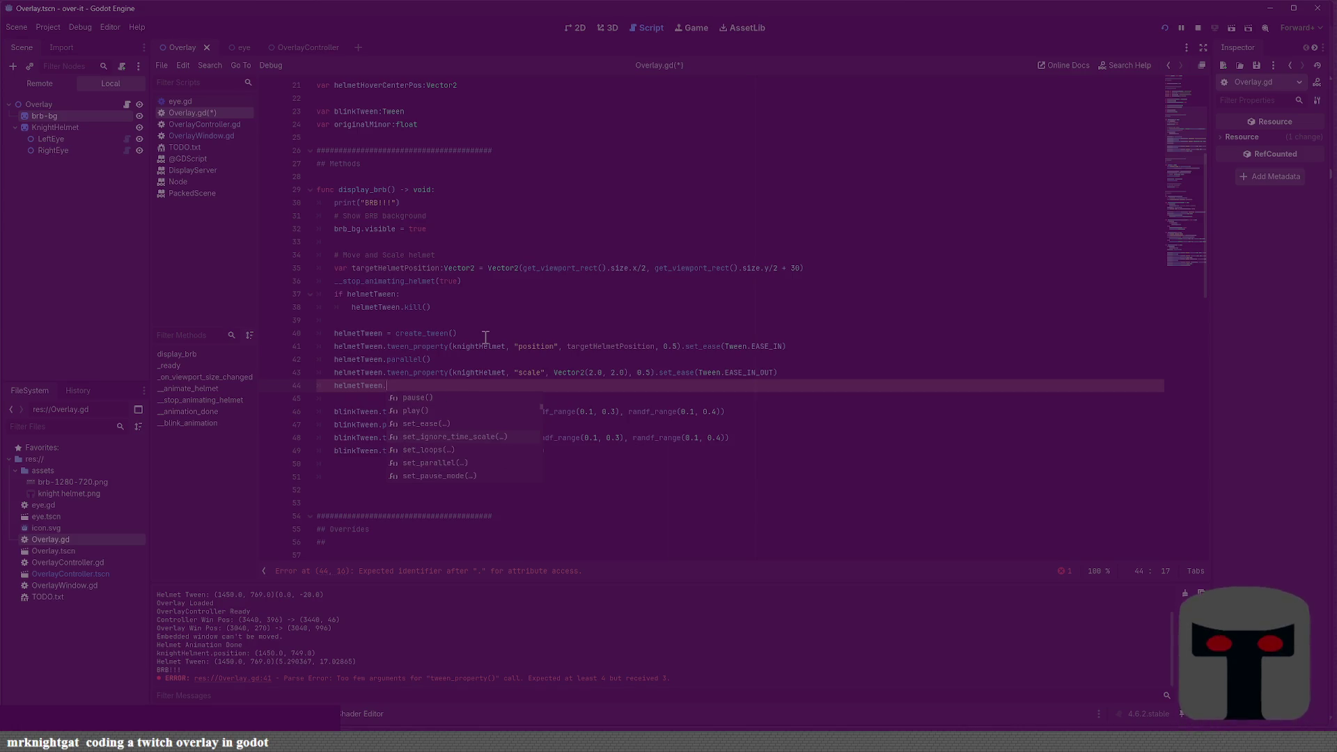
key("Down")
key("Down")
key("Down")
key("Down")
key("Down")
key("Down")
key("Down")
key("Down")
key("Down")
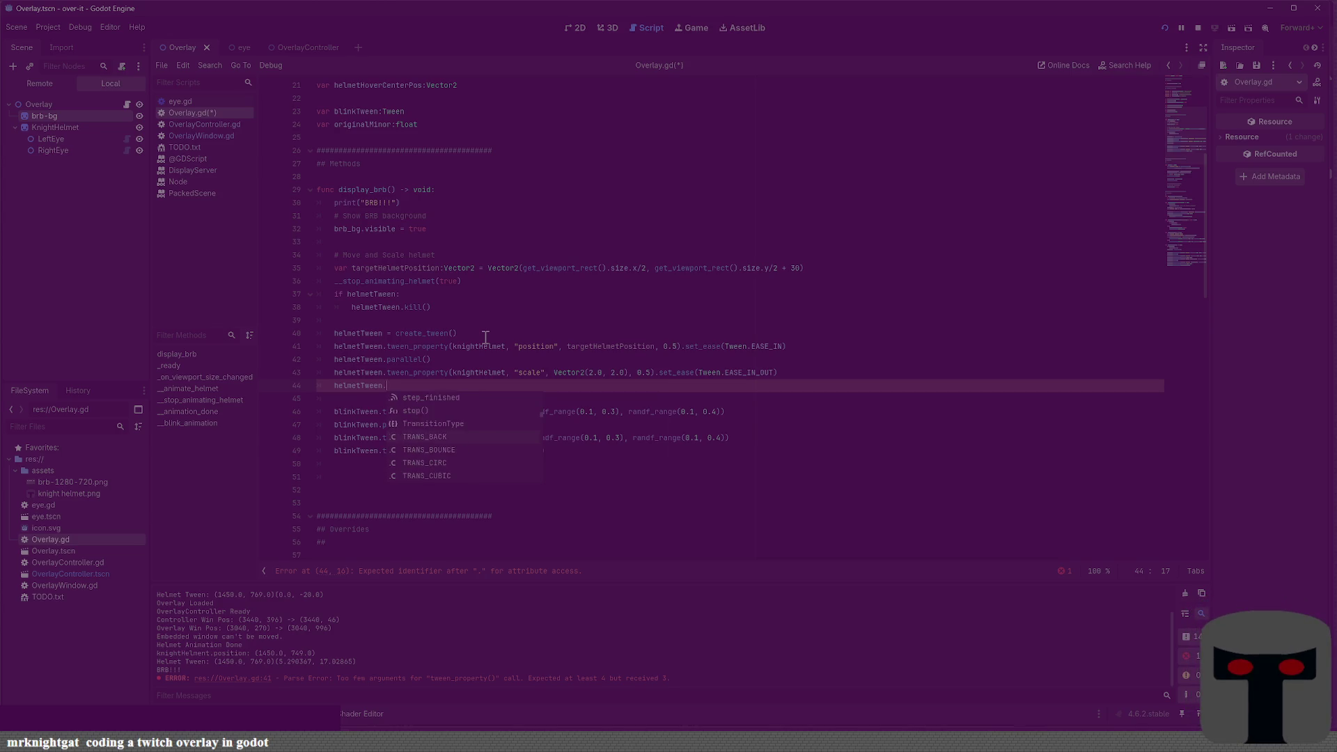
key("Escape")
scroll(485, 337, "down", 20)
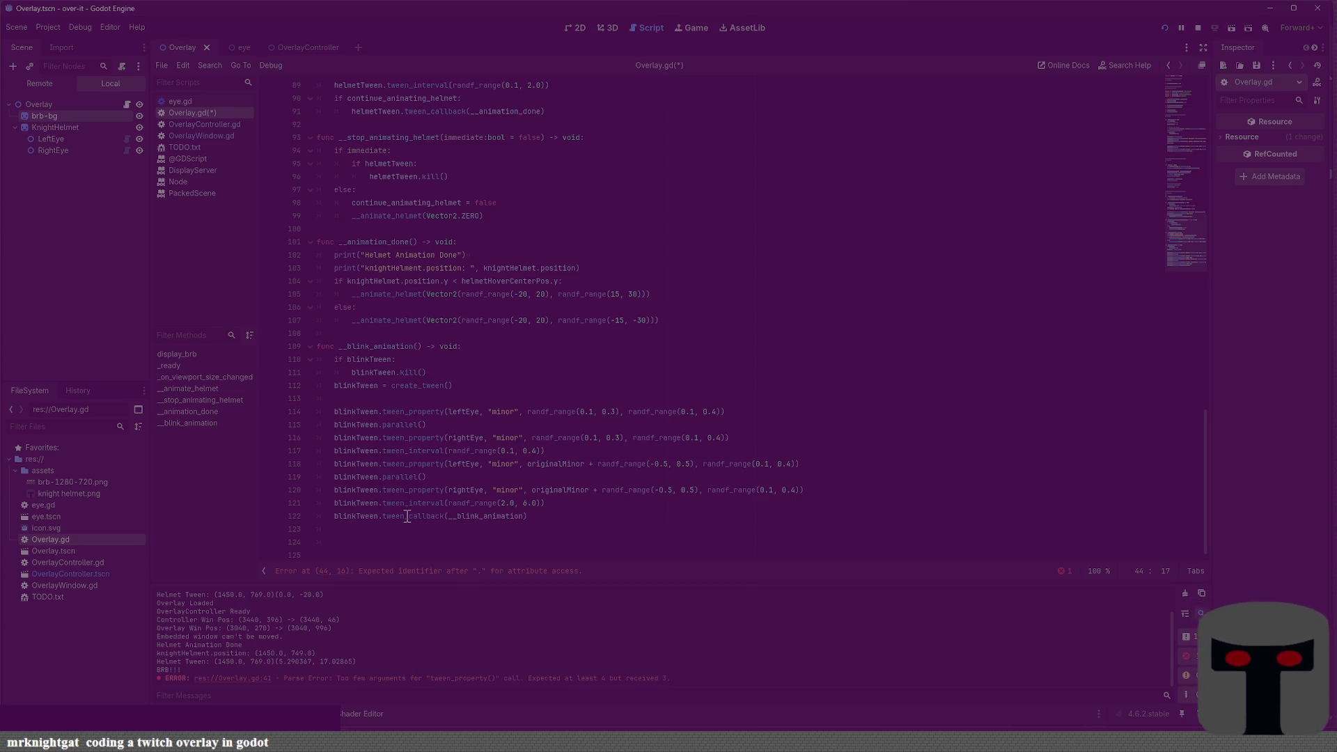
scroll(426, 516, "up", 2)
scroll(427, 516, "down", 1)
scroll(426, 516, "up", 17)
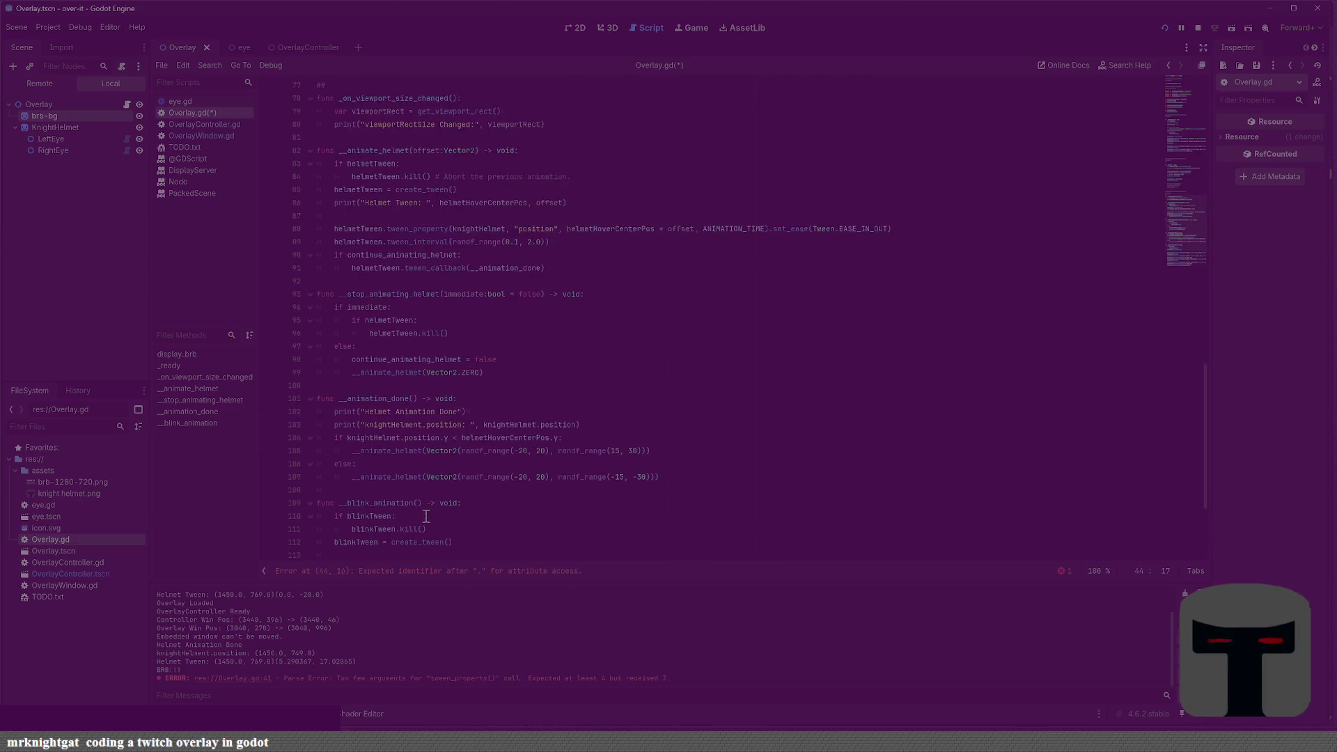
scroll(427, 519, "up", 3)
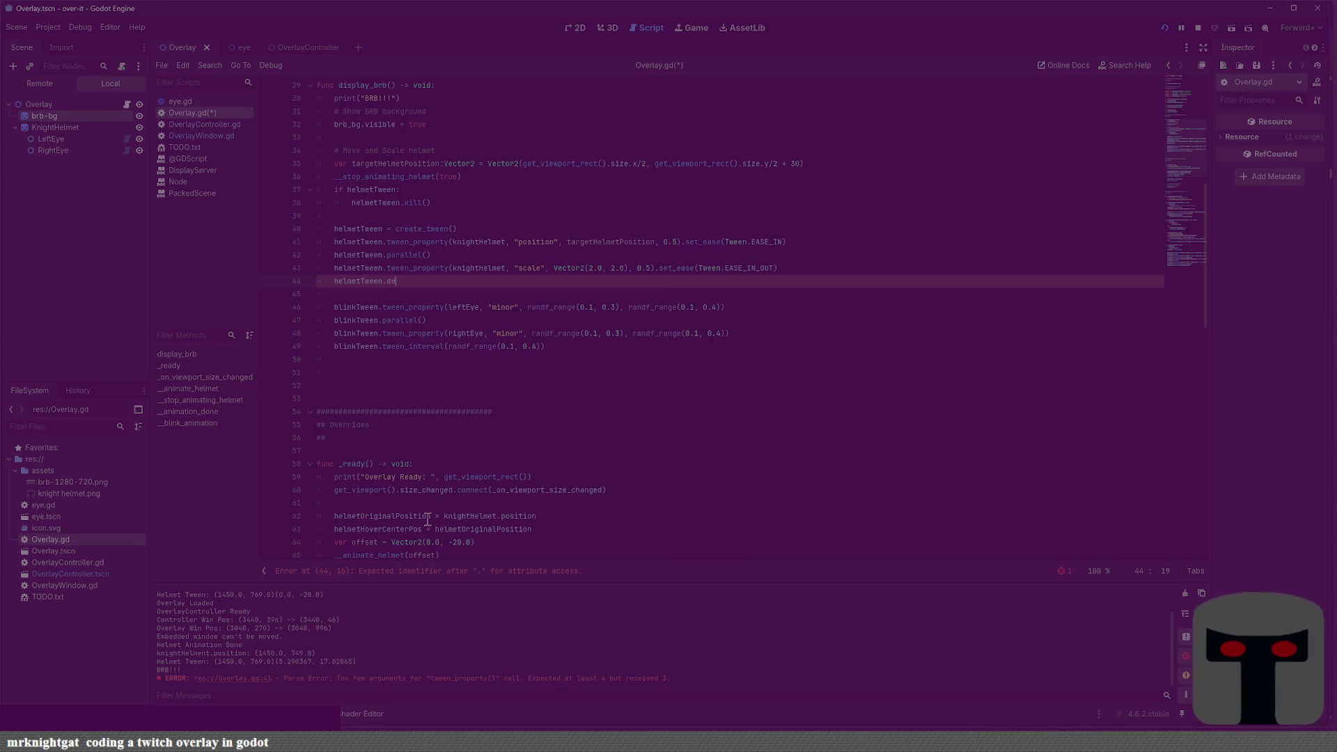
Complete line 44 as helmetTween.call_deferred() from the autocomplete list
type("f")
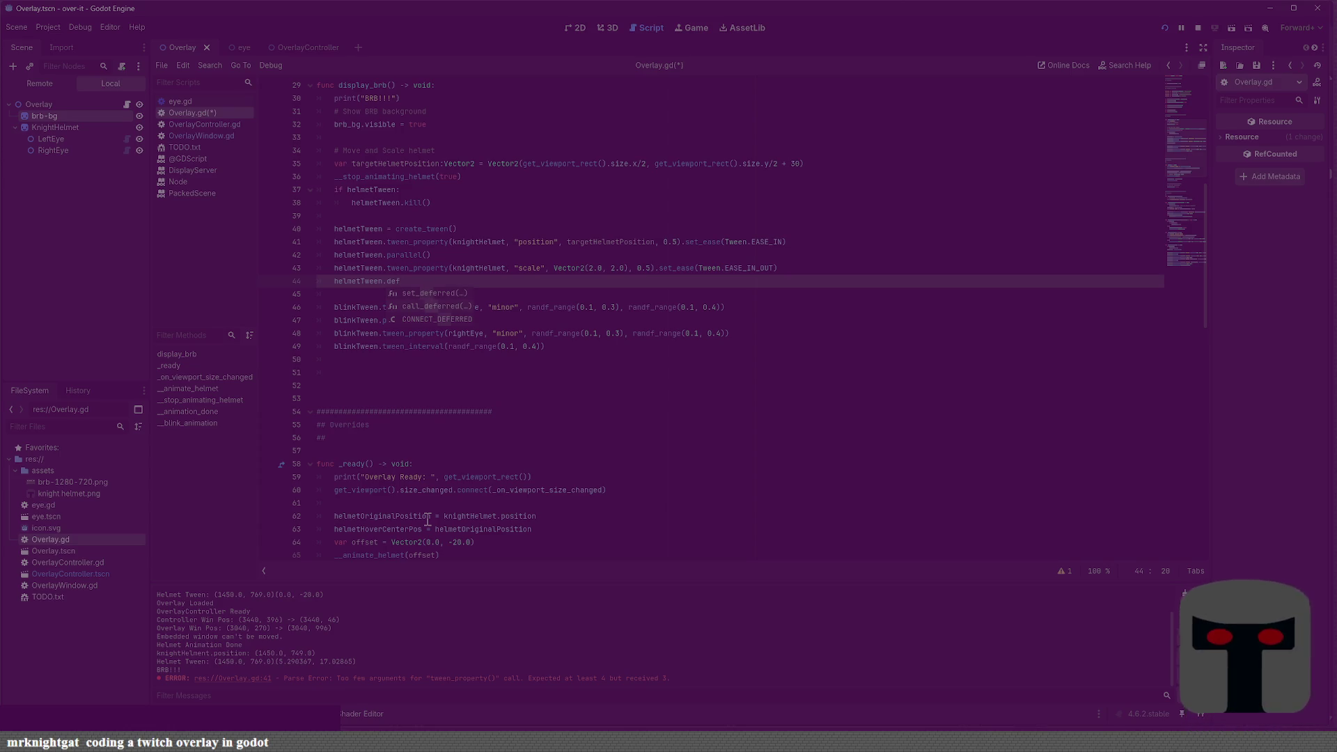
key("Down")
key("Return")
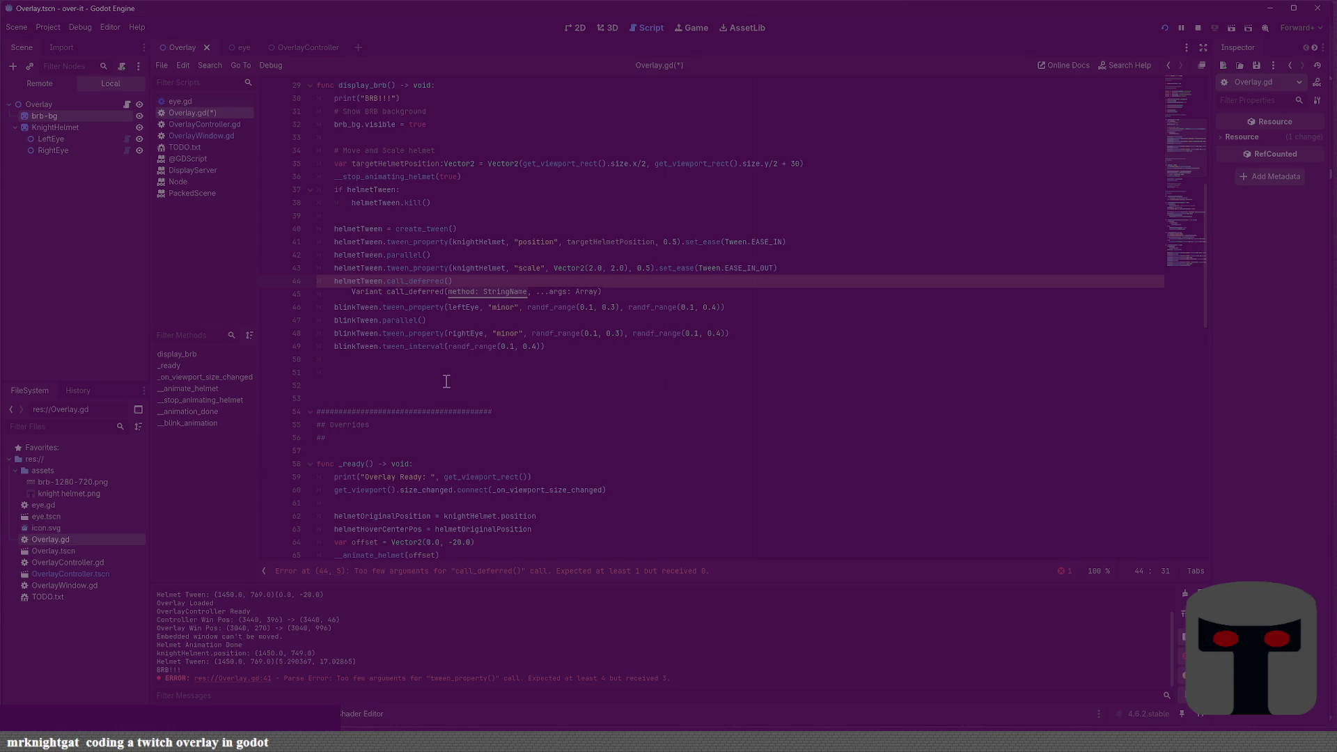
scroll(447, 381, "down", 15)
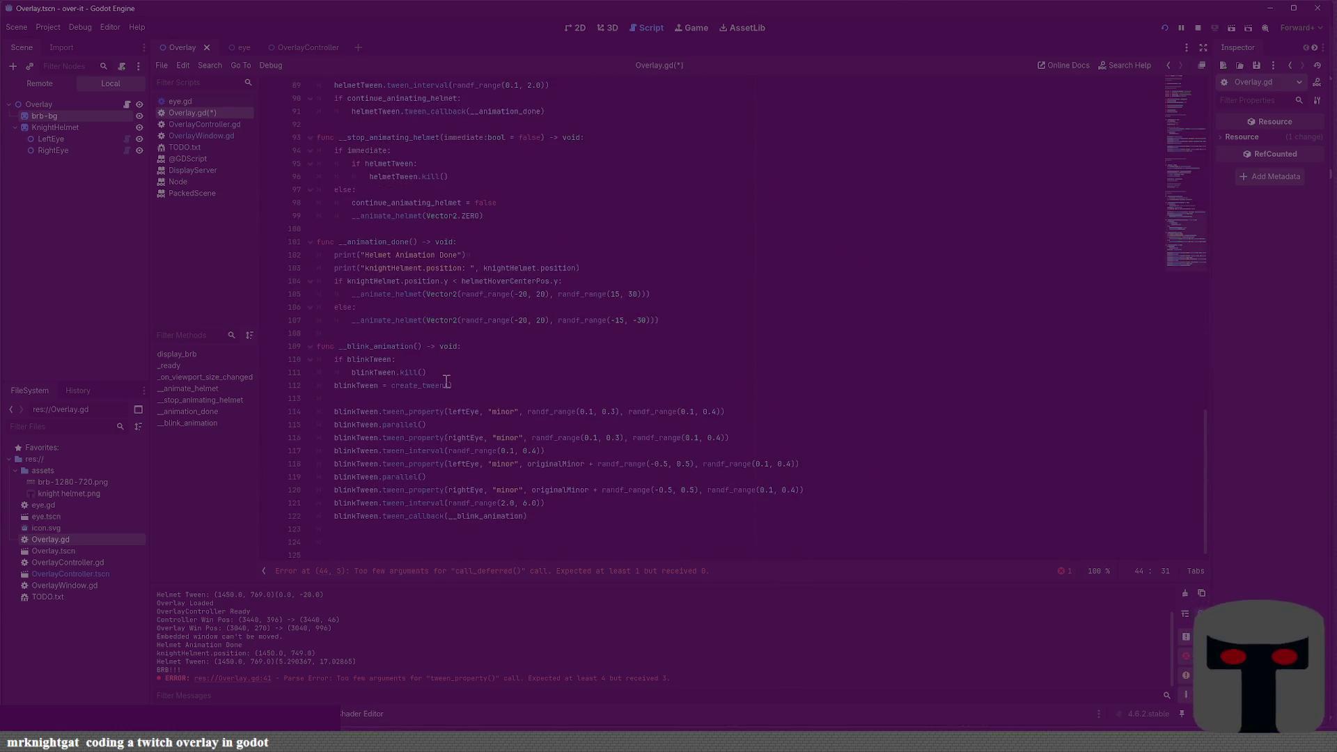
scroll(432, 506, "up", 8)
scroll(431, 506, "up", 8)
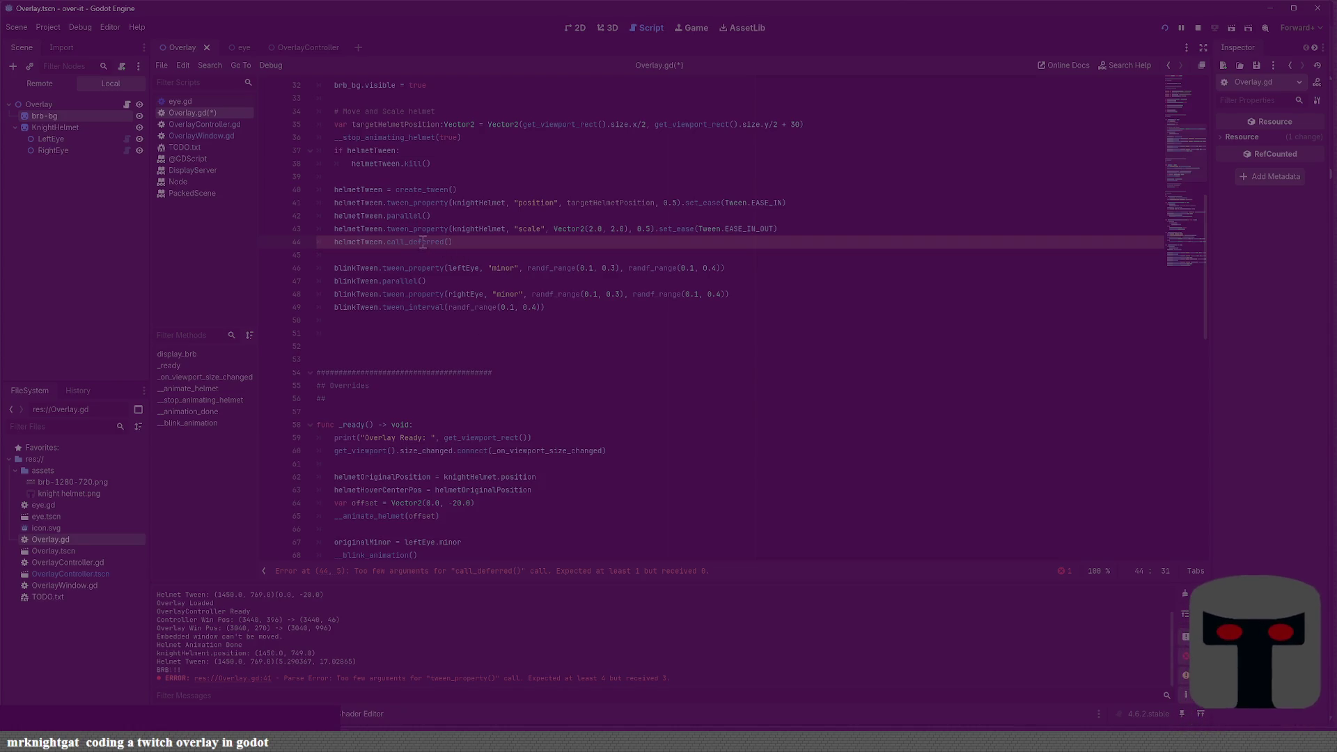
left_click(483, 243)
Replace line 44 with 'await helmetTween.finished', save, and open line 45
key("shift+Home")
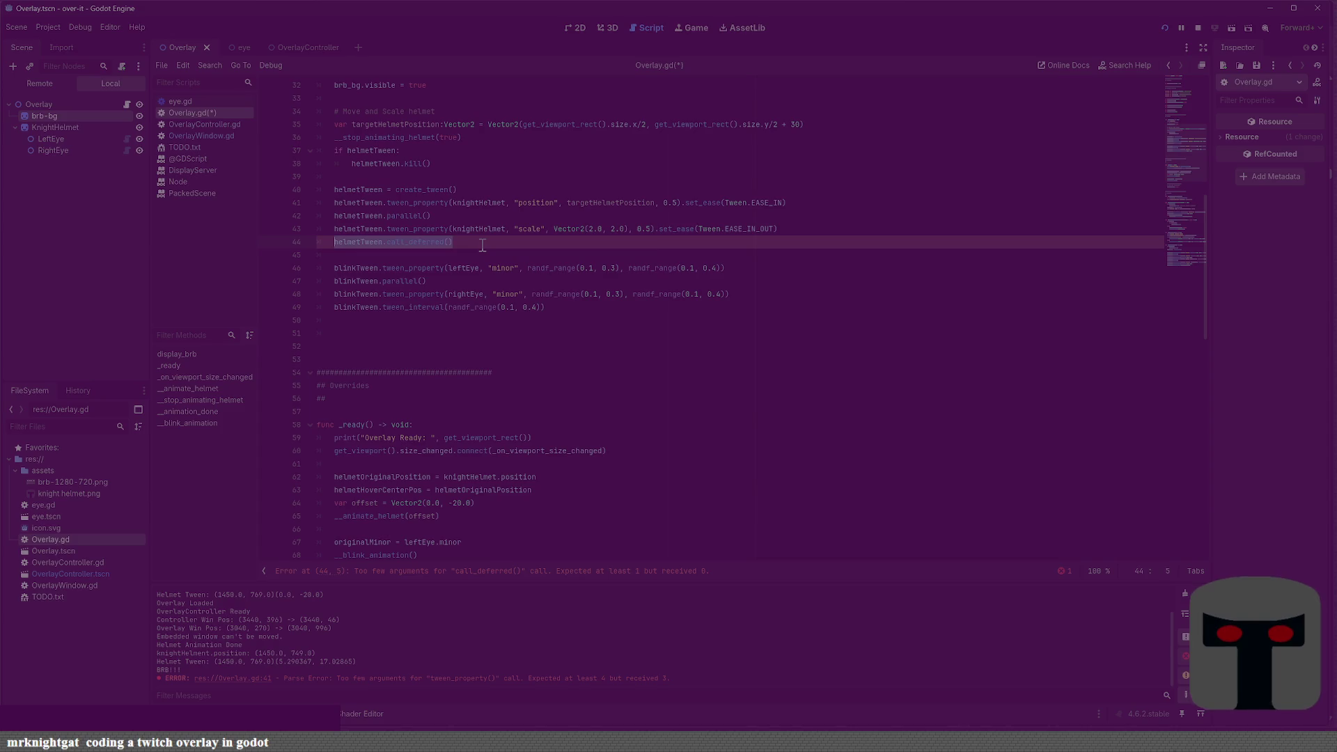
type("await")
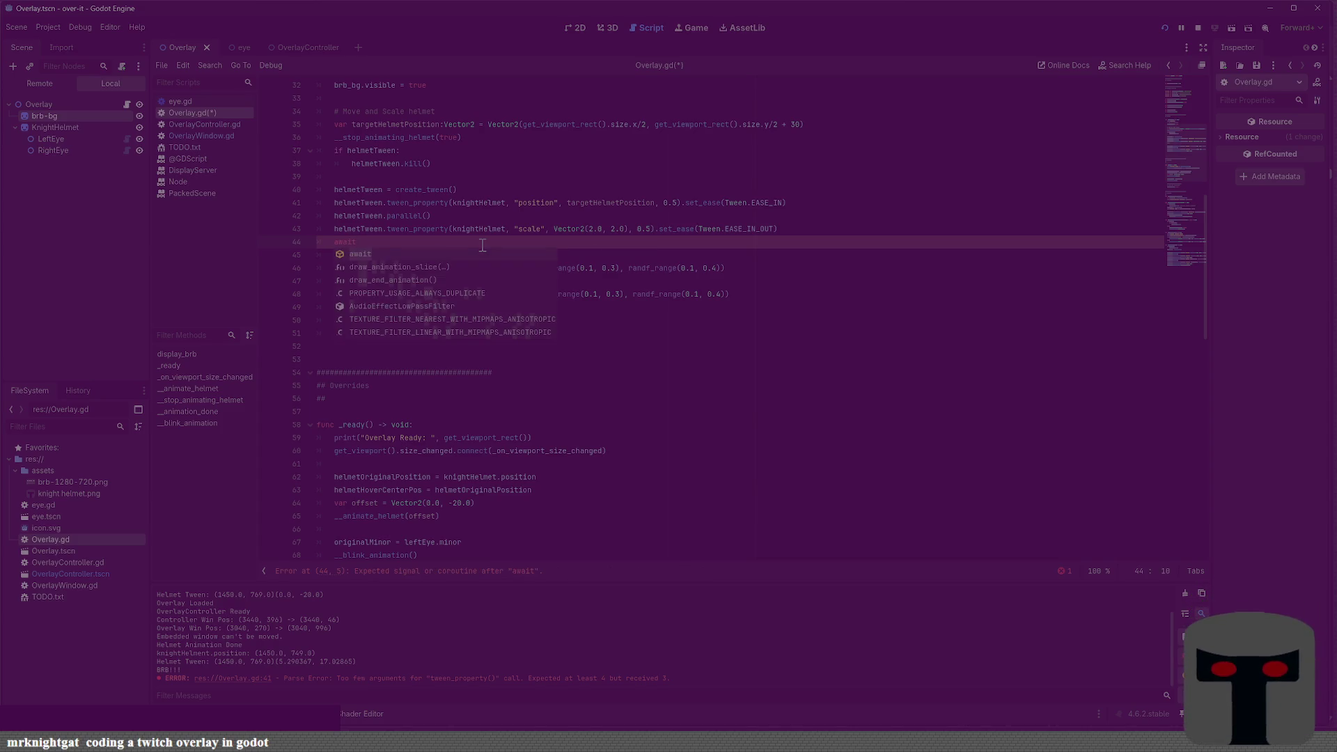
type(" helmet")
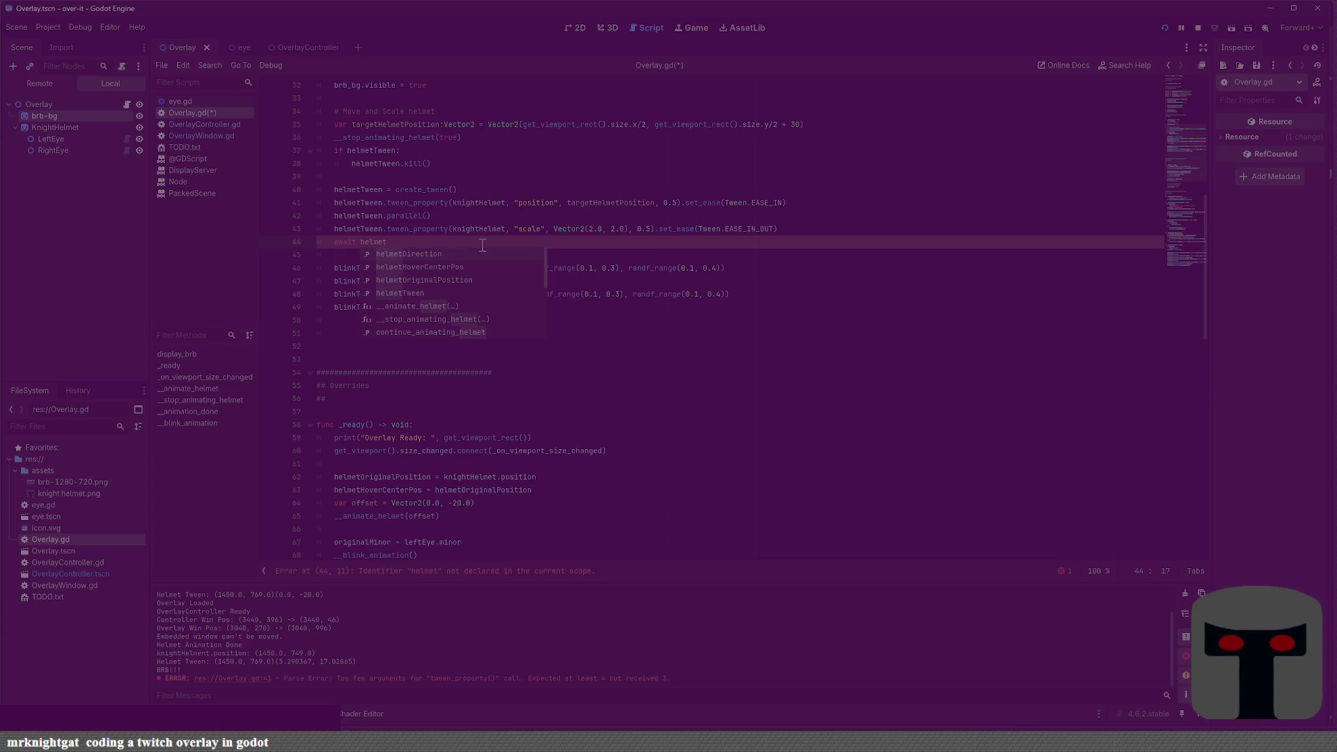
type("Tween.")
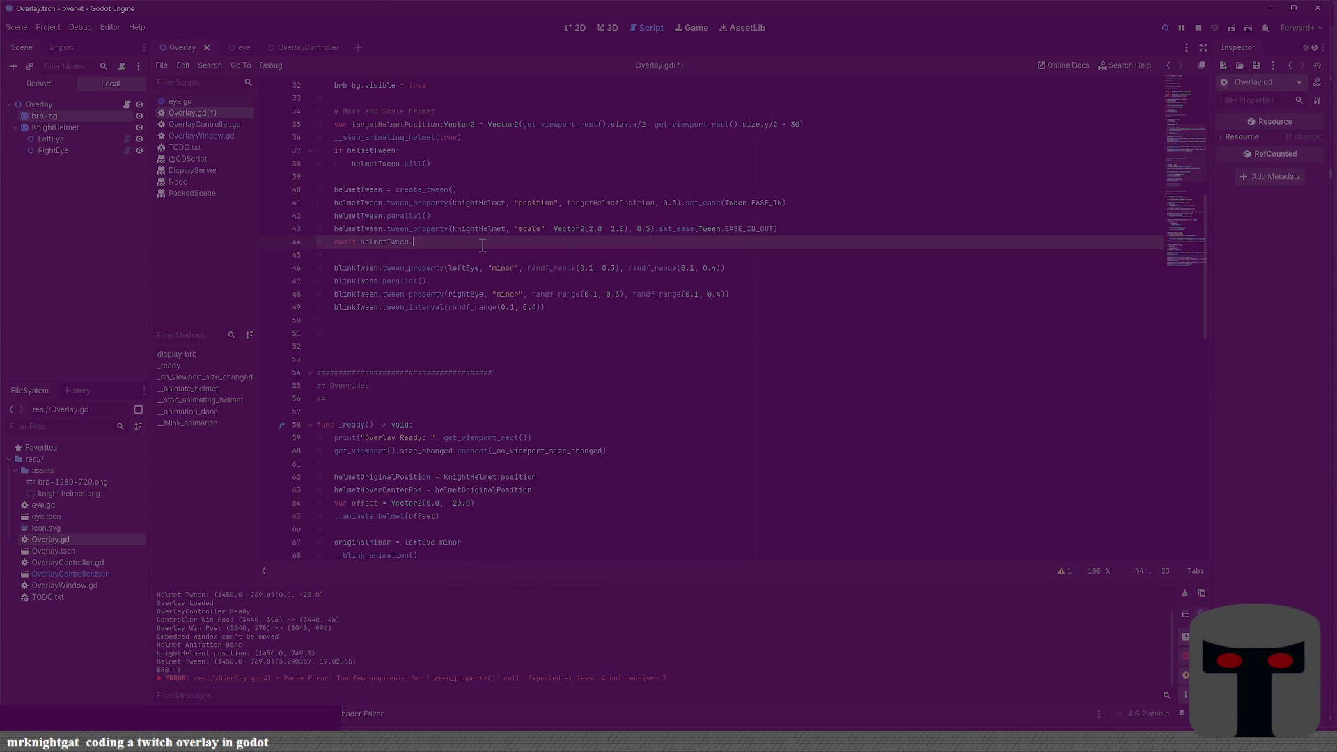
key("Down")
key("Down")
key("Down")
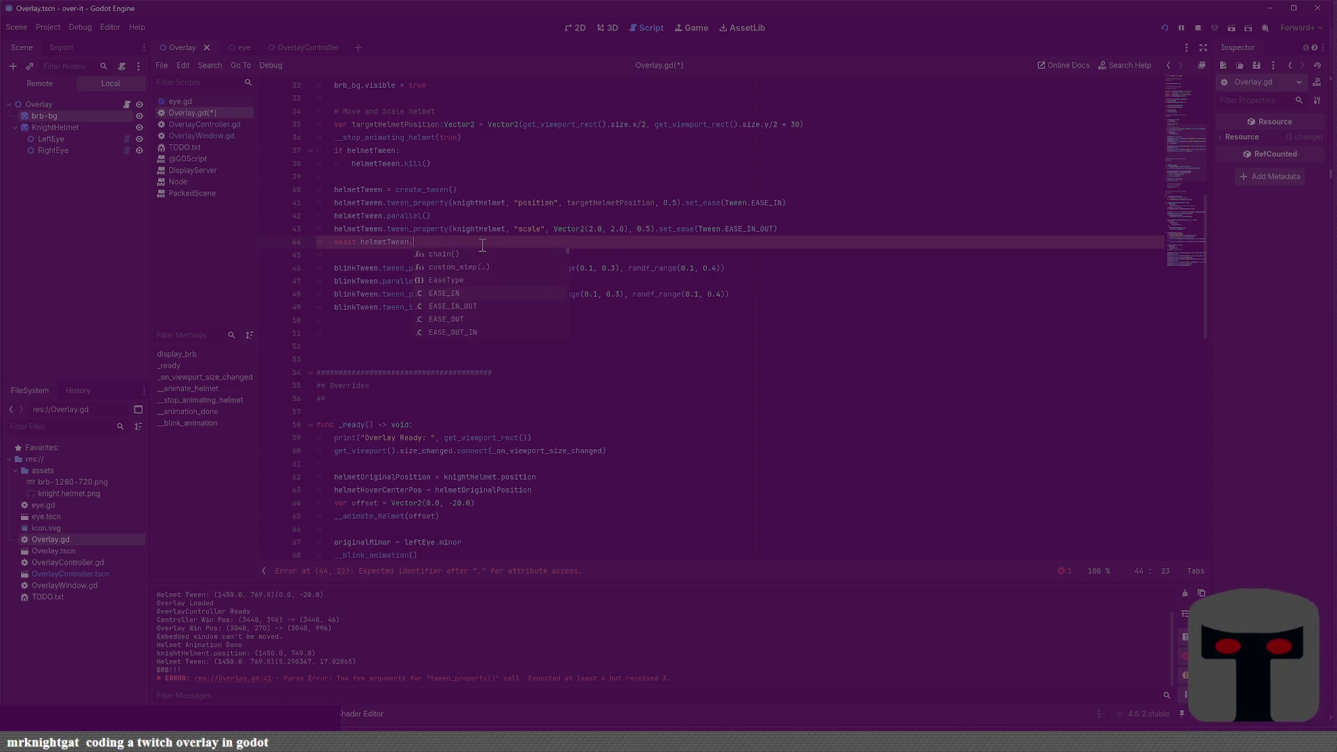
key("Up")
key("Up")
key("Return")
key("ctrl+s")
key("Return")
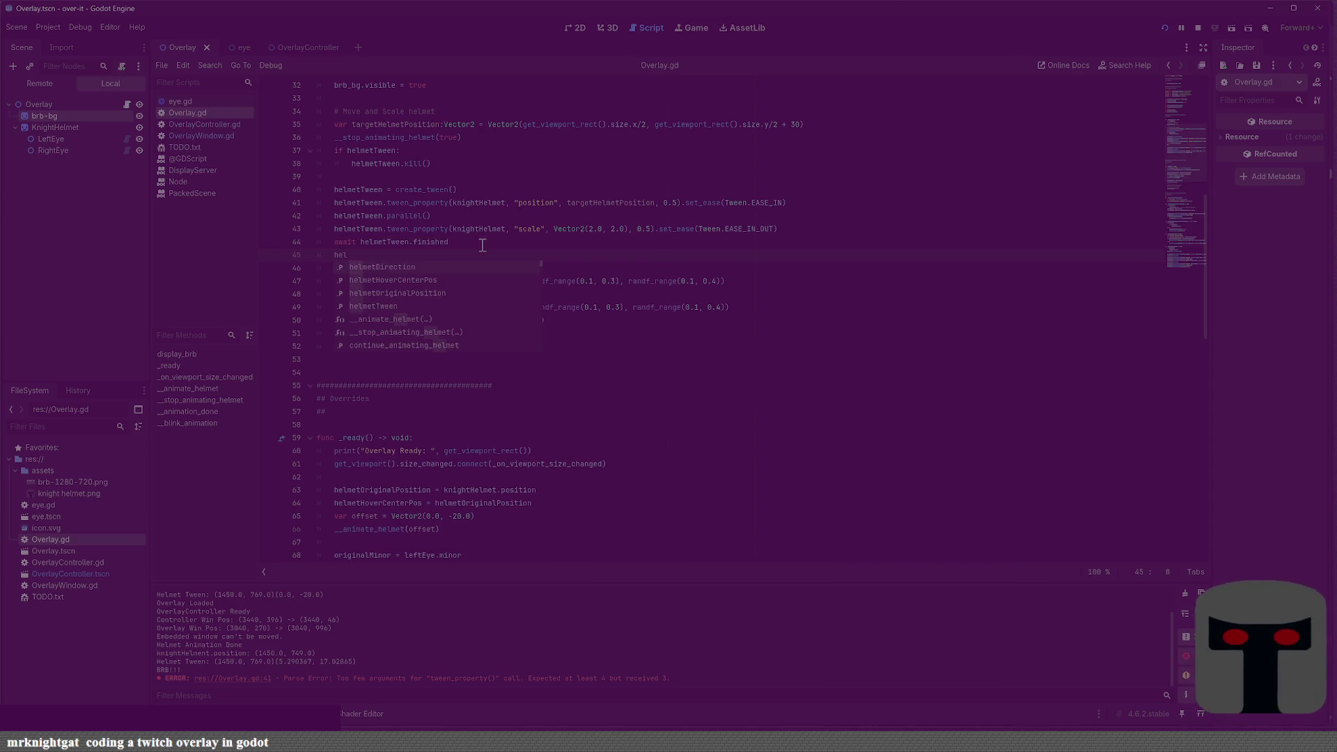
key("BackSpace")
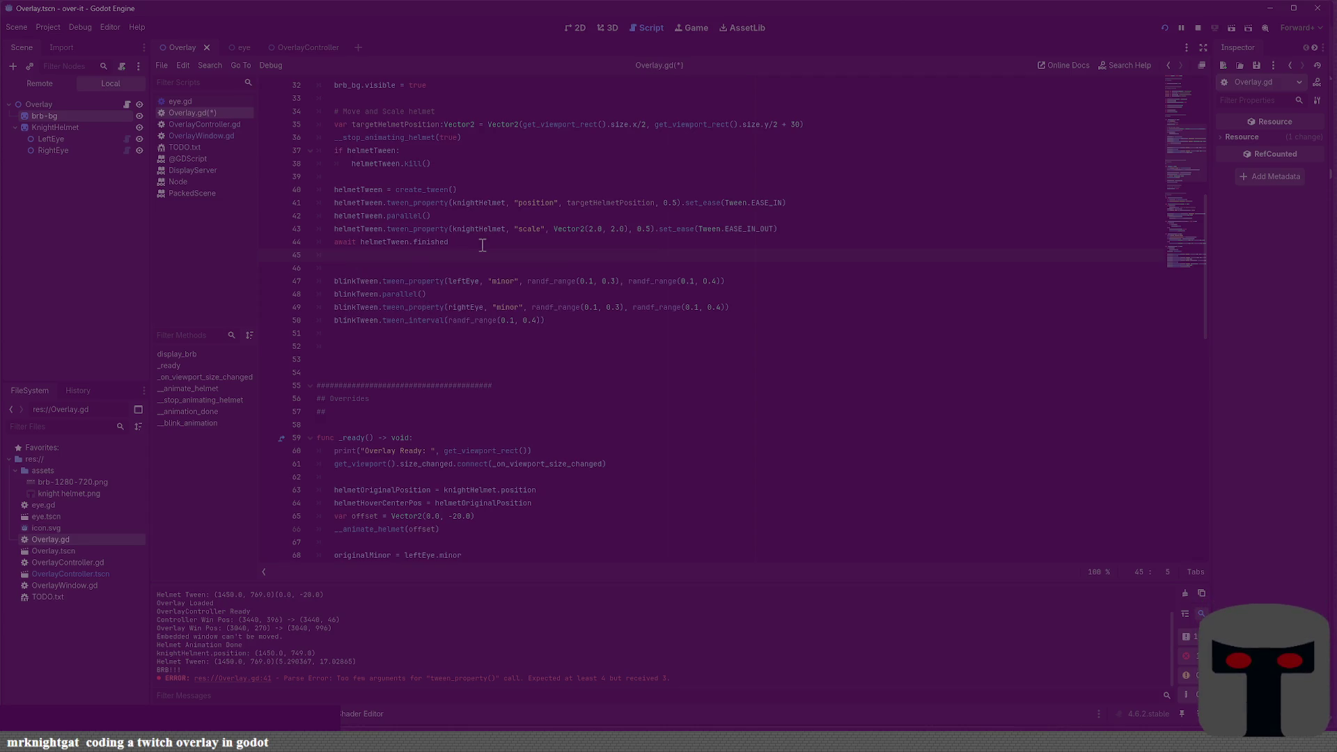
scroll(512, 230, "up", 5)
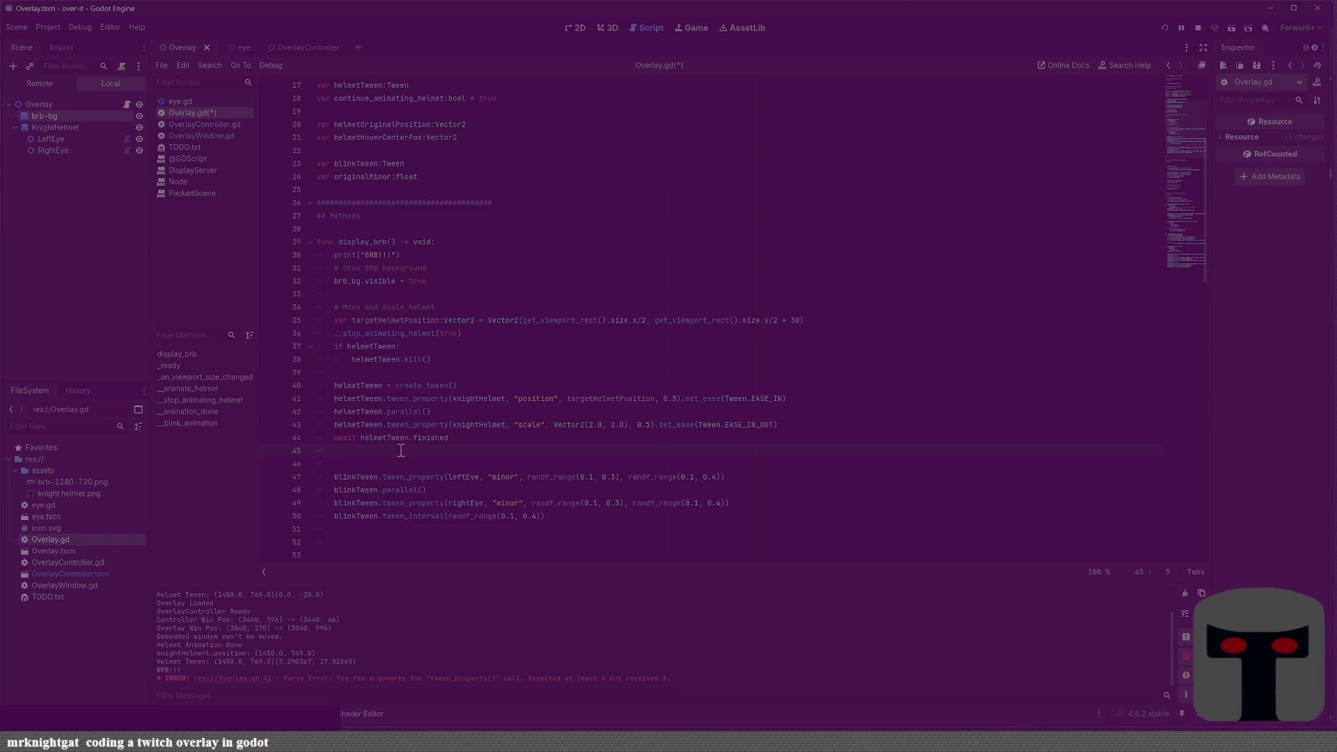
Set helmetHoverCenterPos = targetHelmetPosition on line 45 after the await
type("helmetHover")
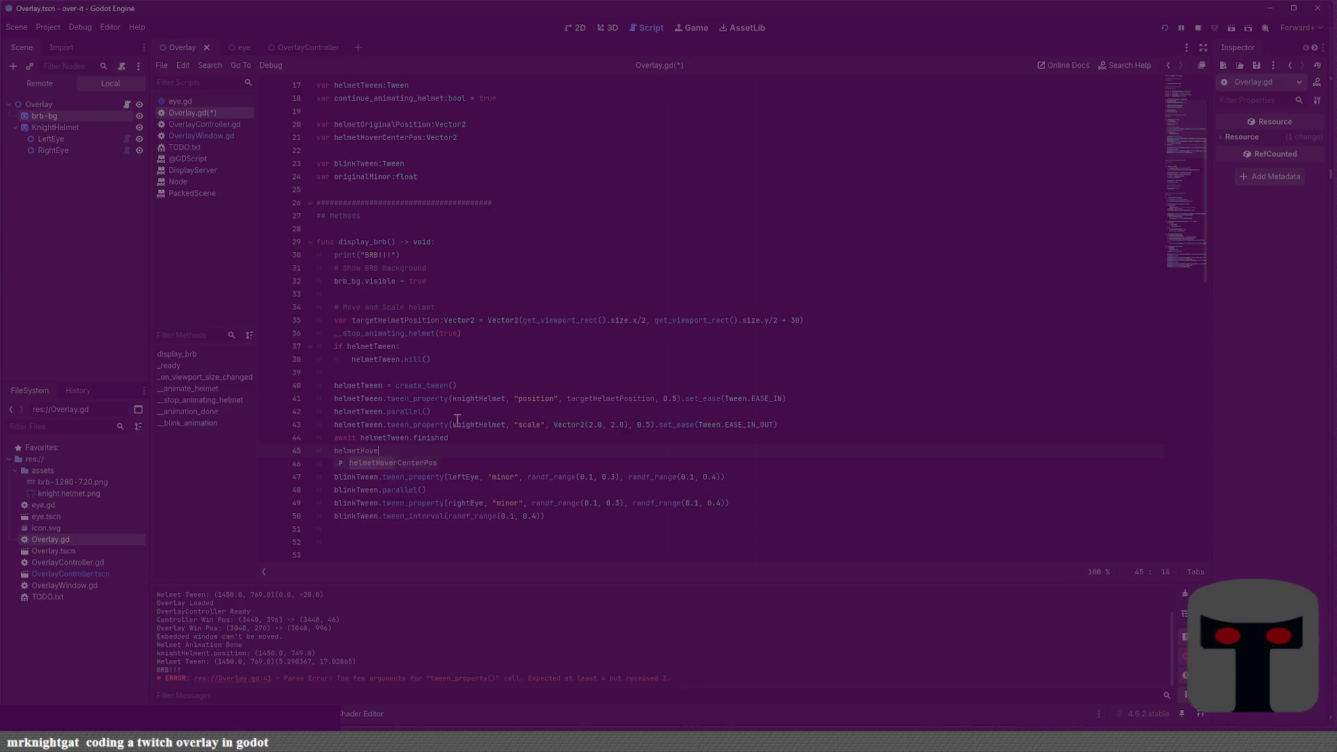
key("Return")
type("target")
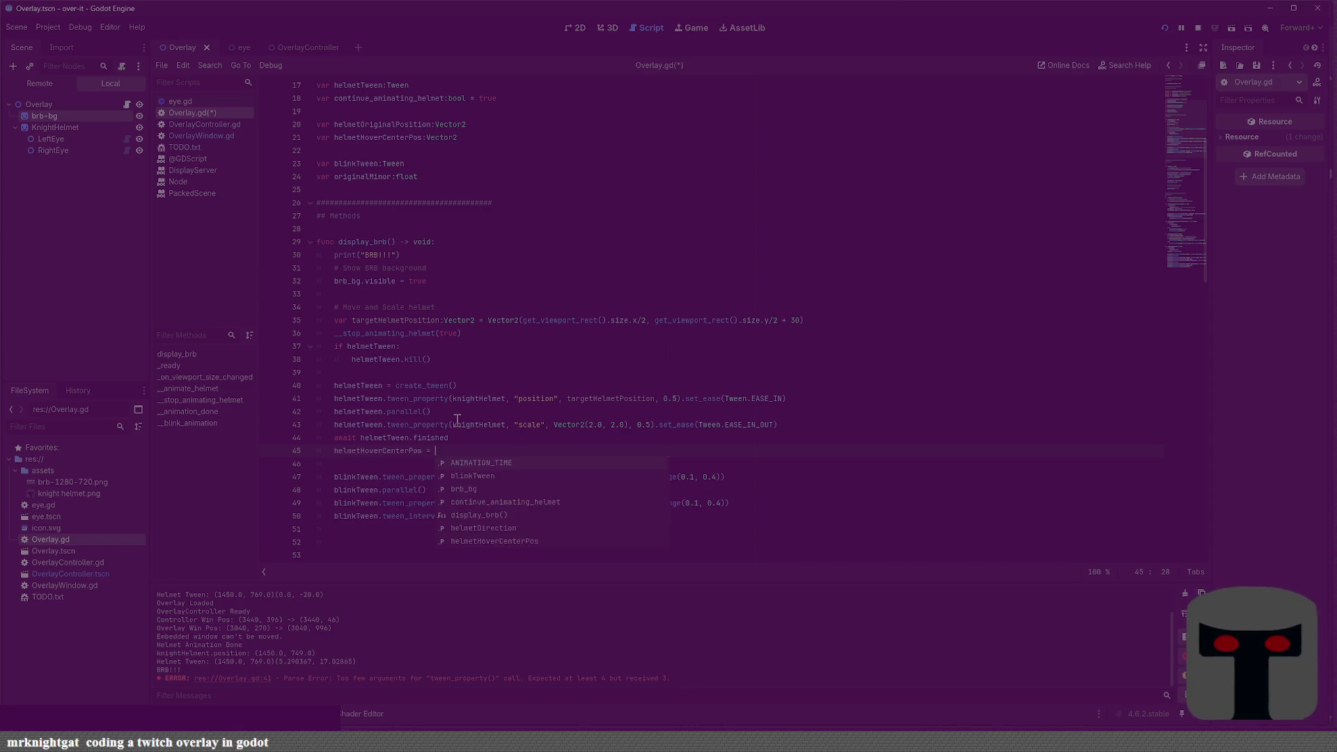
key("Return")
key("Return")
key("ctrl+s")
Call __start_animating_helmet() on the next line and save Overlay.gd
key("Tab")
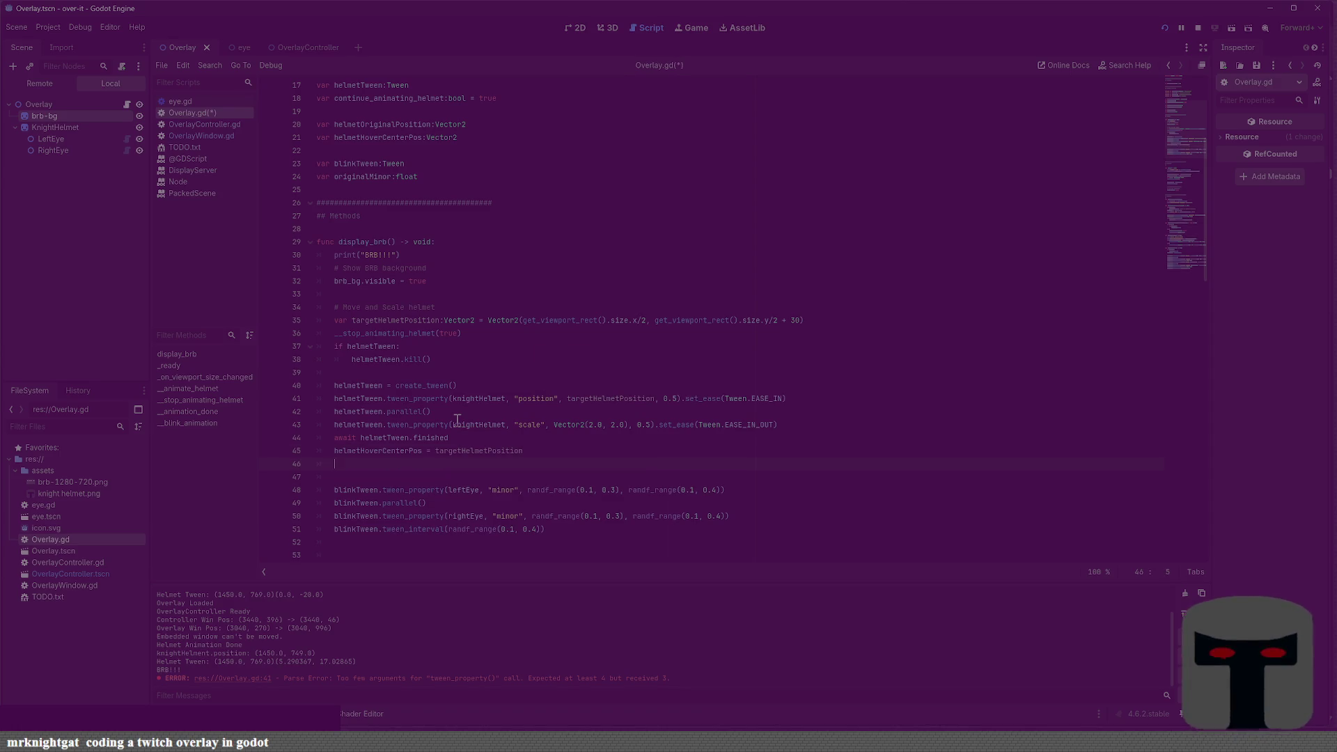
type("_")
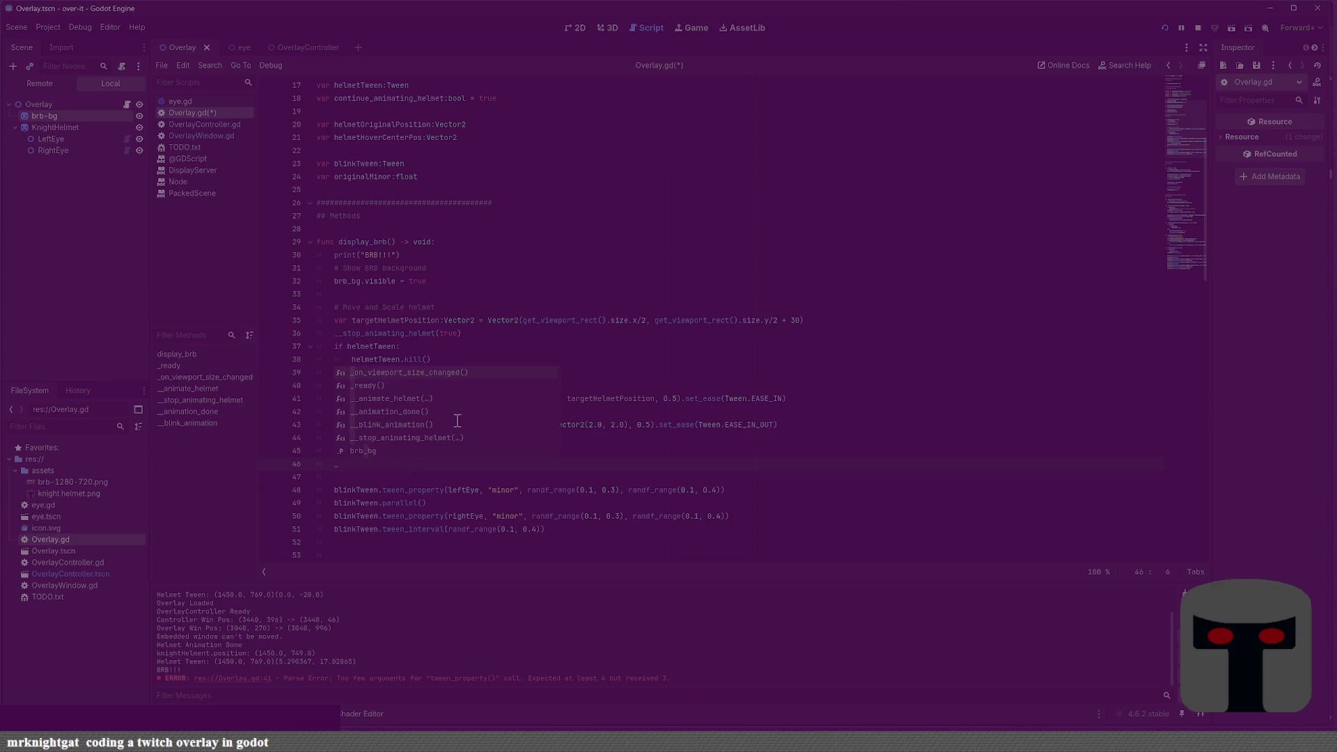
type("start_anim")
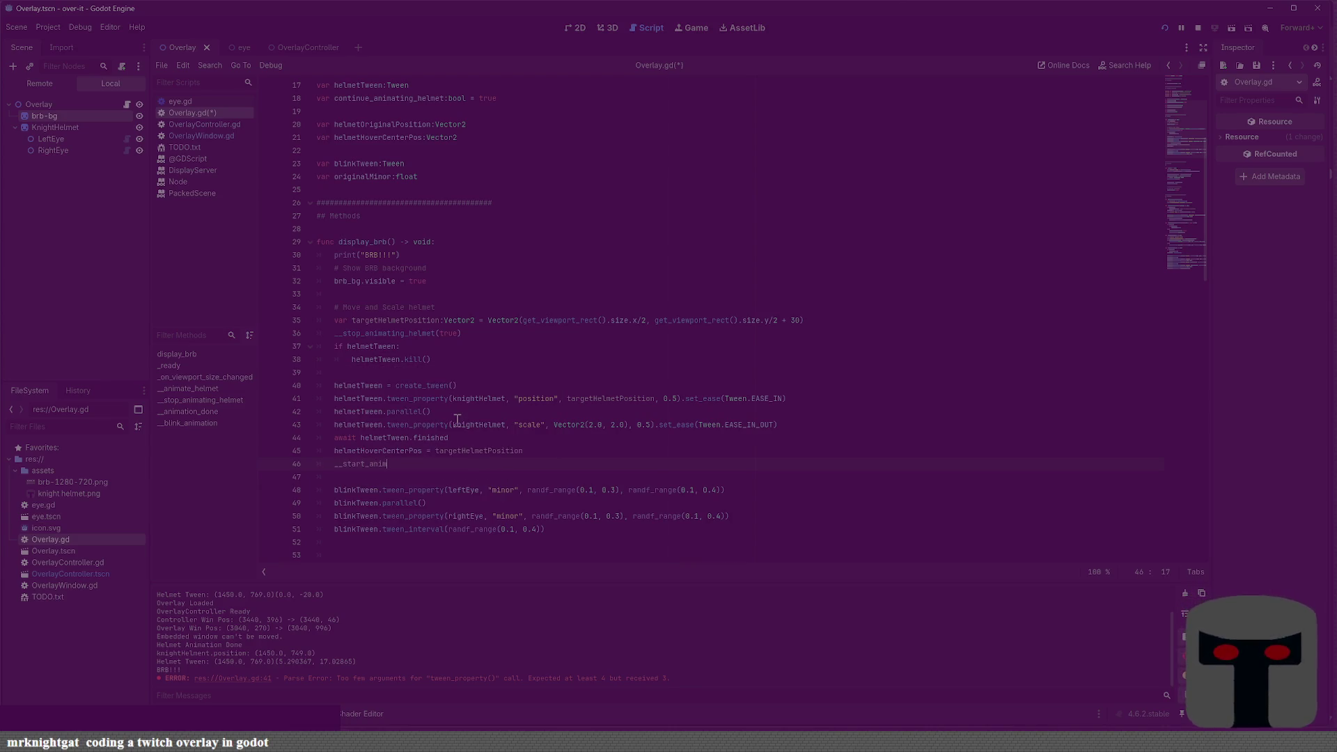
key("BackSpace")
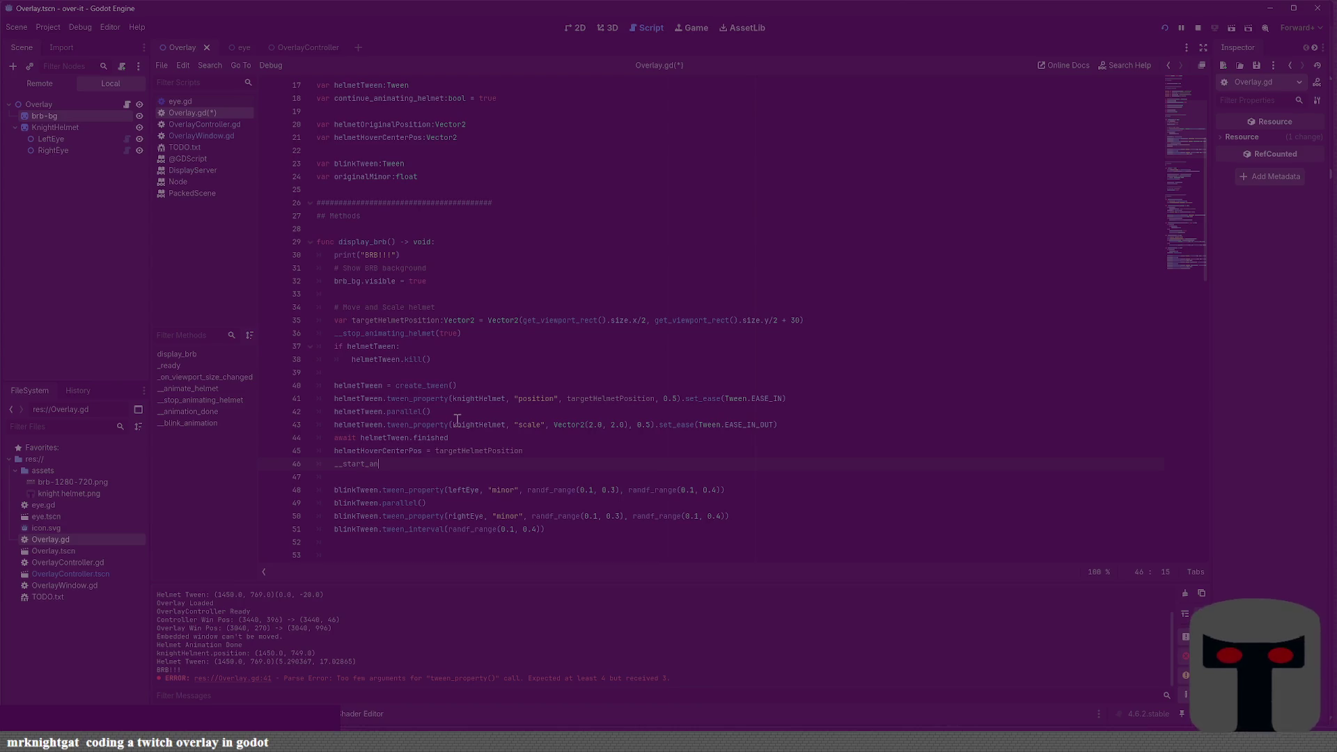
type("imating_hel")
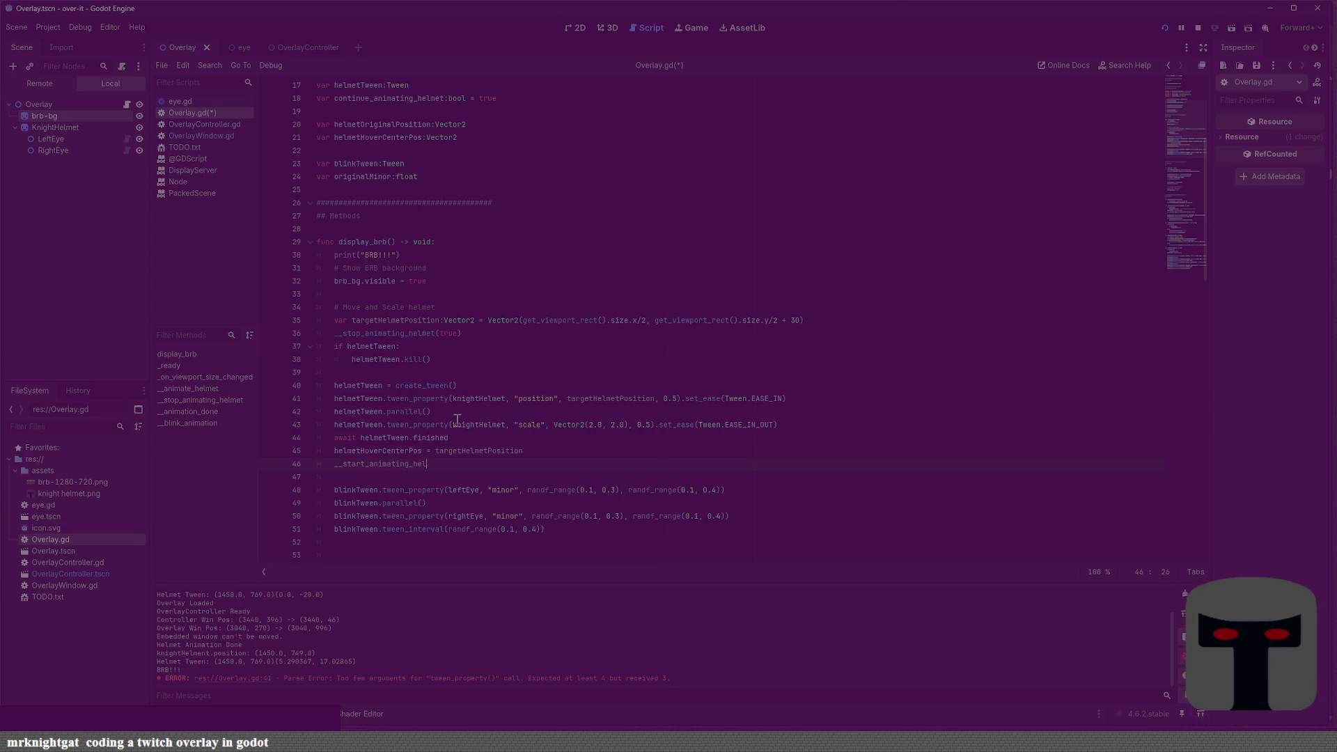
type("met(")
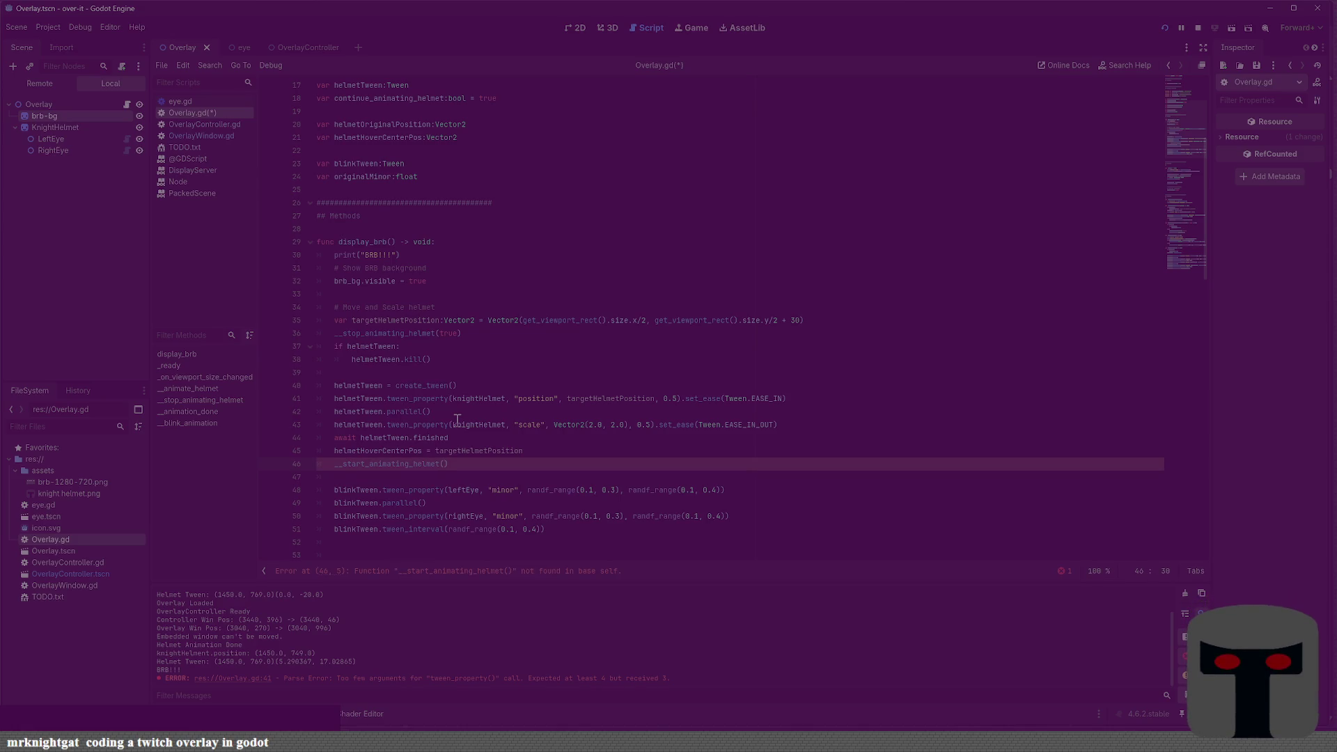
key("ctrl+s")
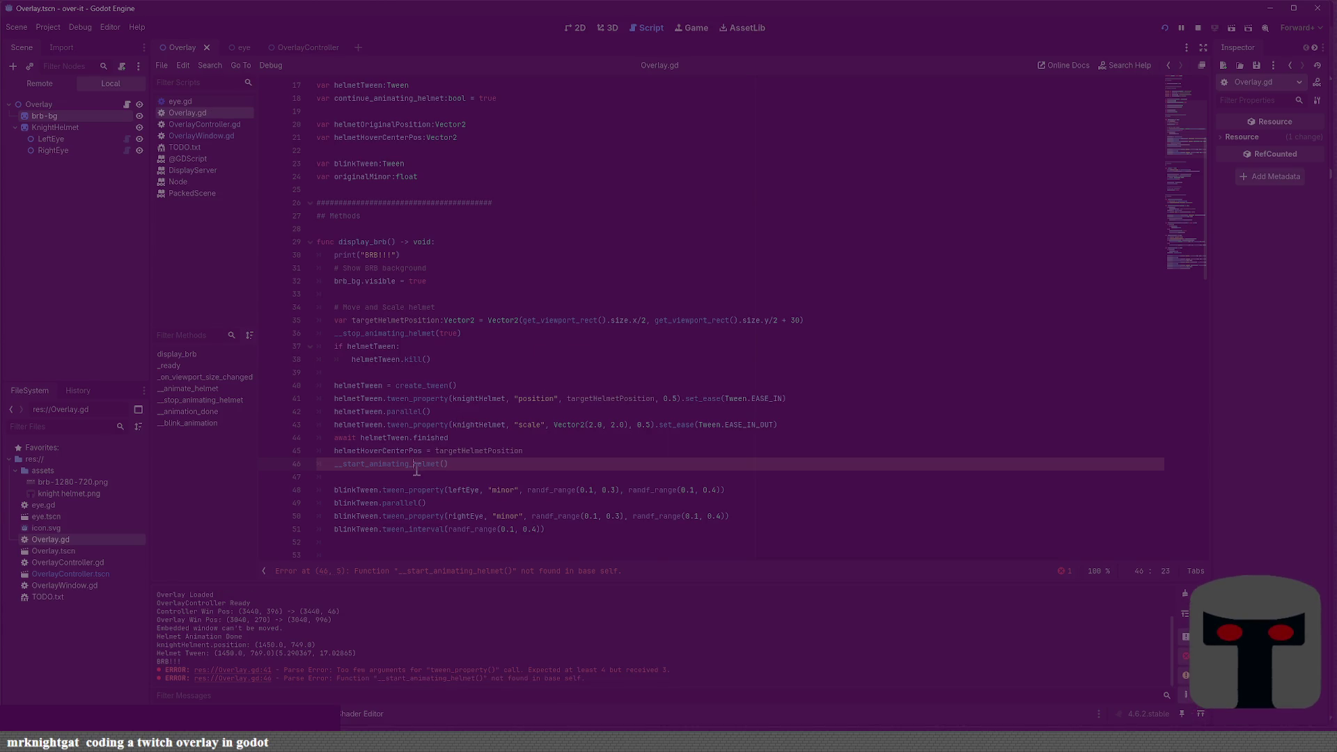
scroll(417, 470, "down", 20)
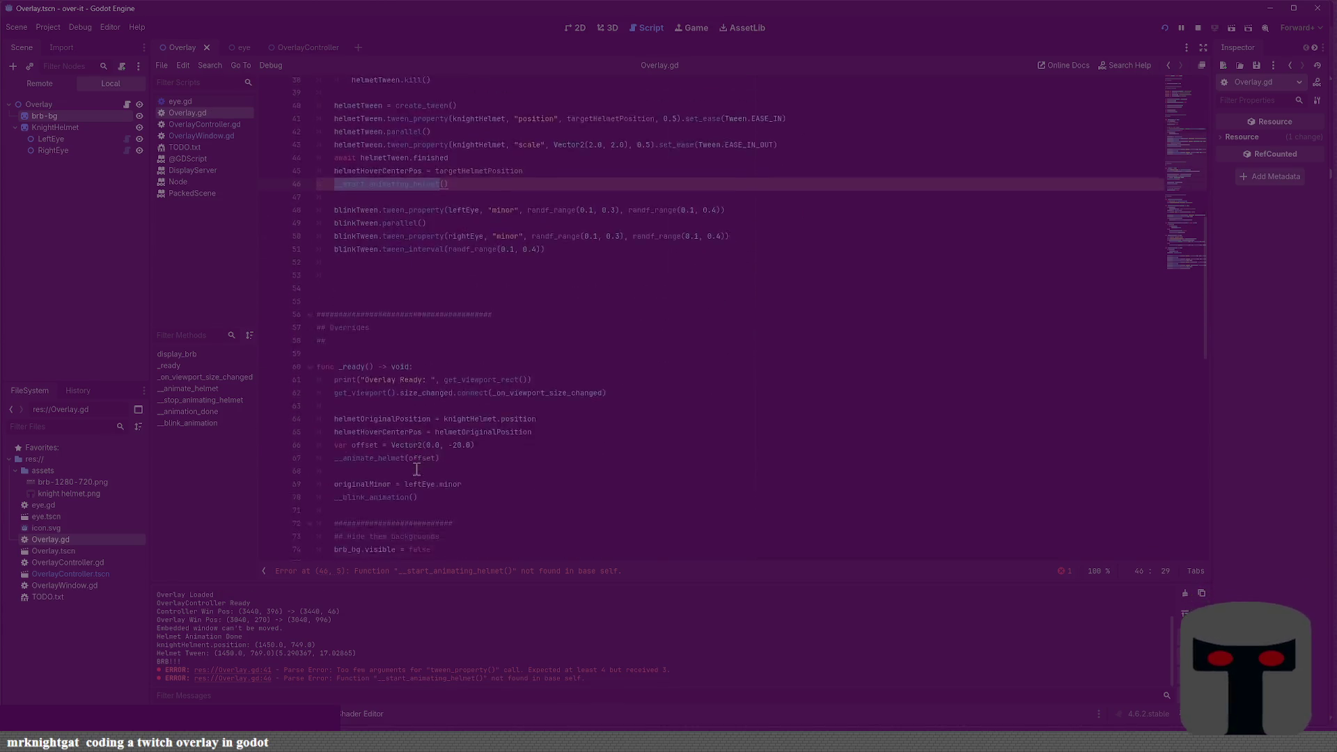
scroll(414, 410, "up", 4)
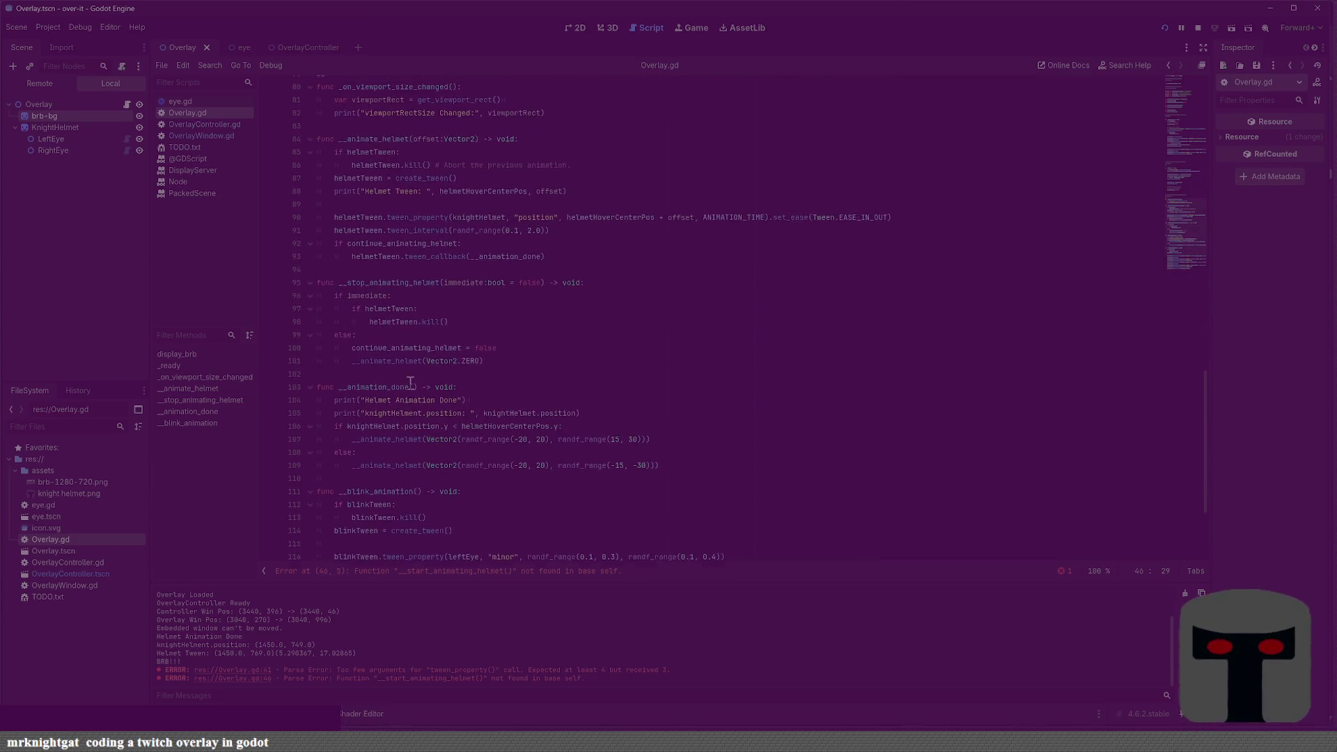
left_click(417, 292)
Write __start_animating_helmet, which sets continue_animating_helmet to true and calls the helmet animation function
key("Return")
key("Return")
key("Up")
type("func __start_animating_helmet() ")
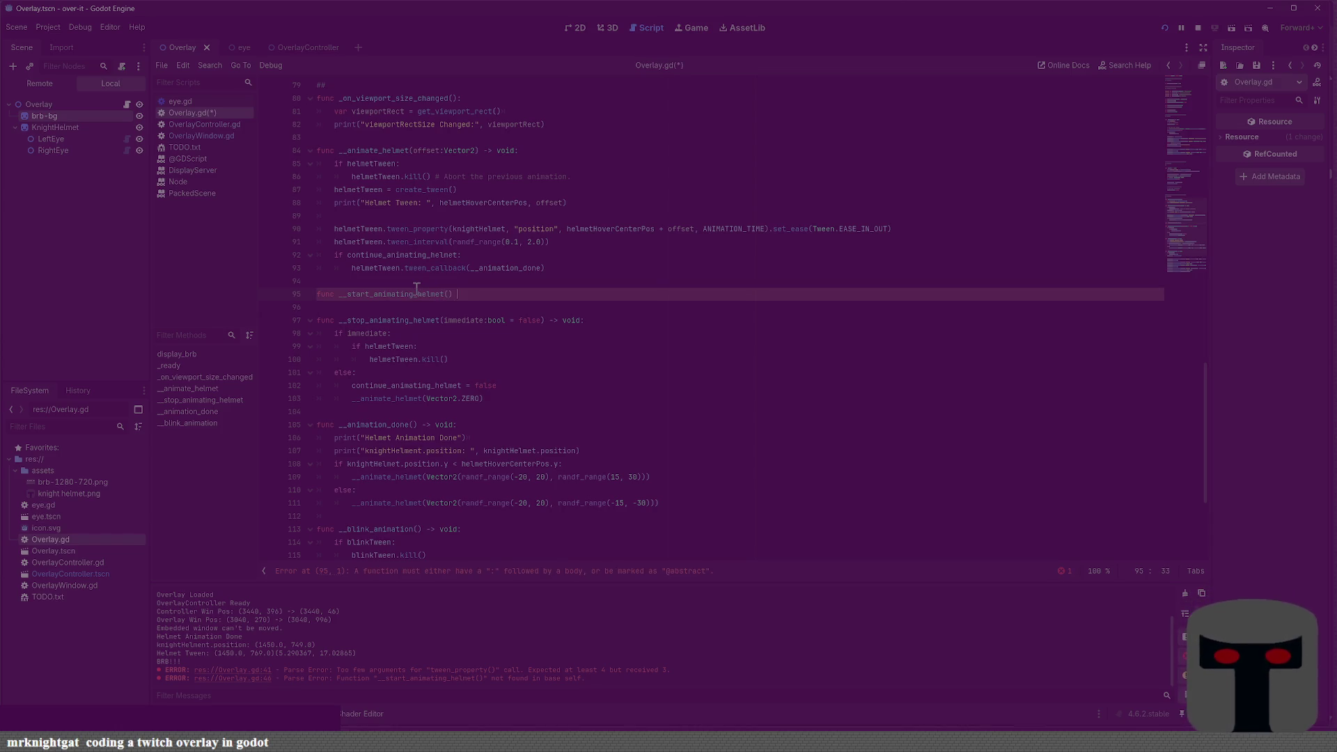
type("-> void:")
key("Return")
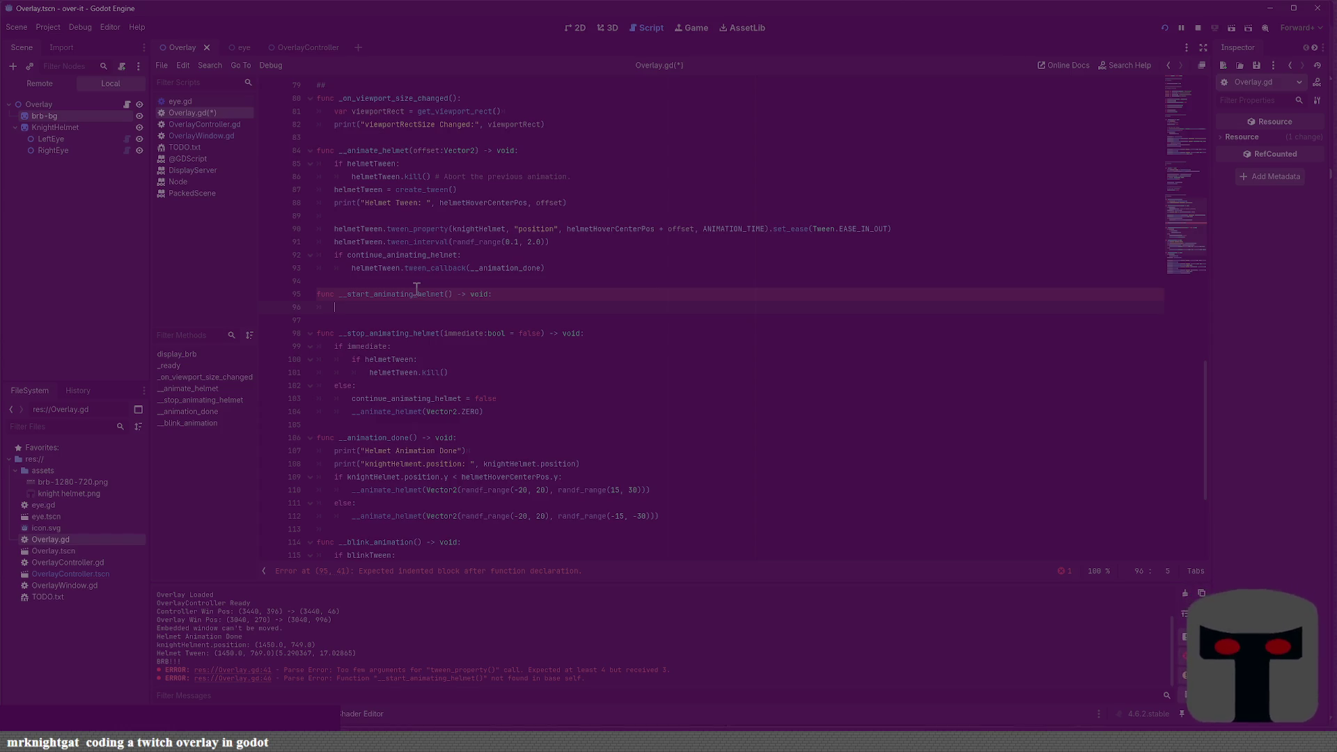
type("conin")
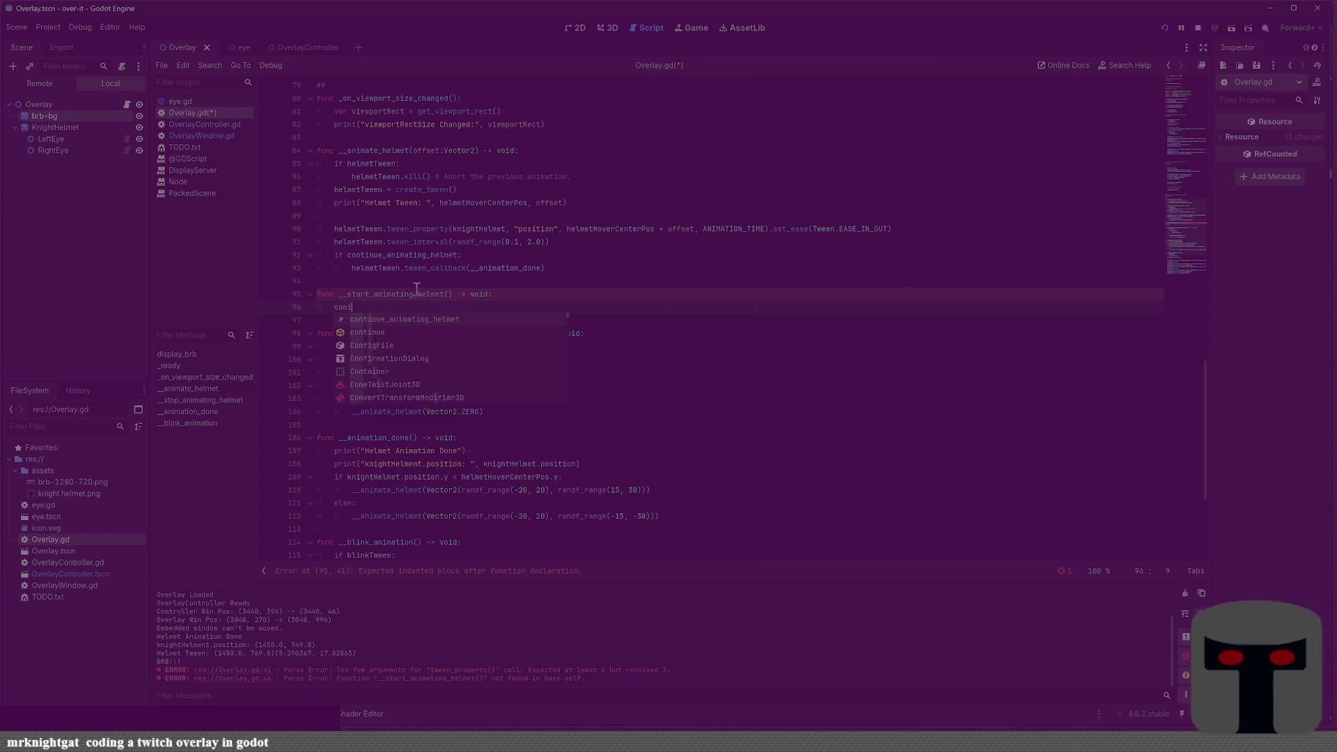
key("Return")
type("true")
key("Return")
key("ctrl+s")
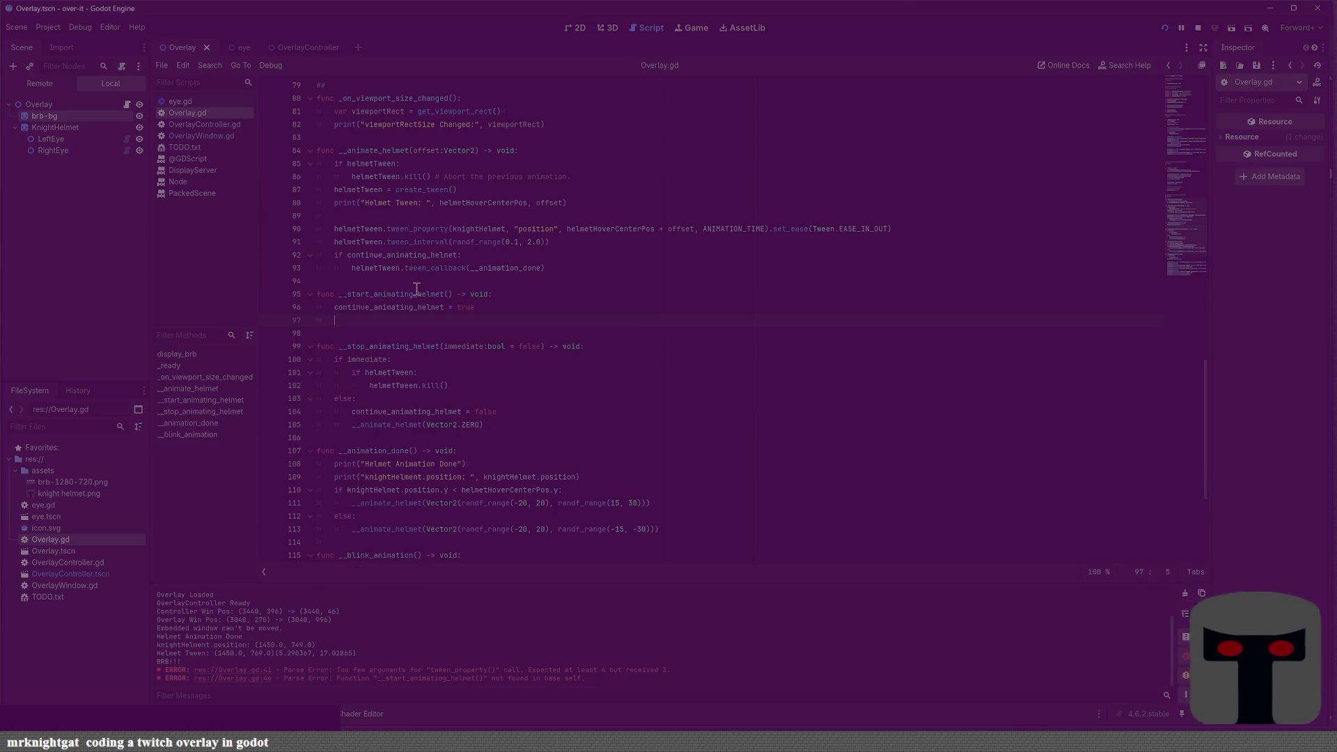
type("__animated")
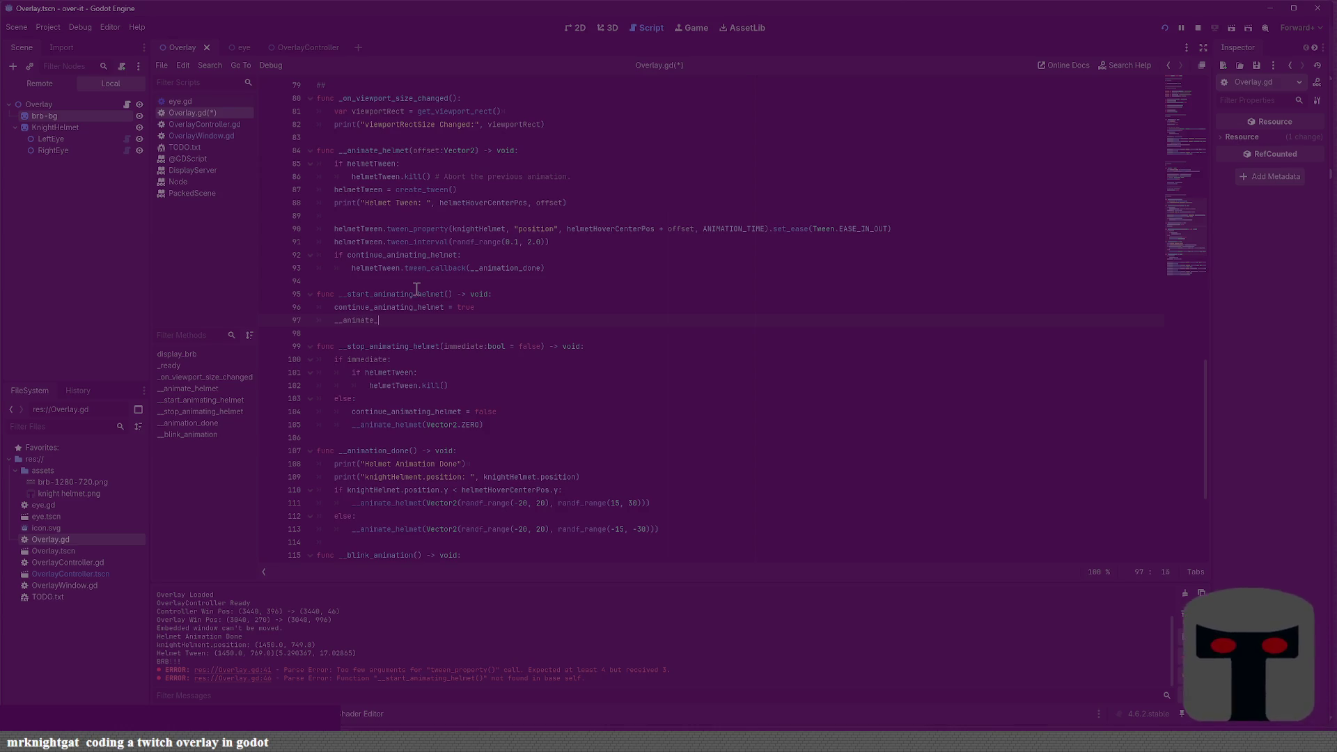
type("_hel")
key("Return")
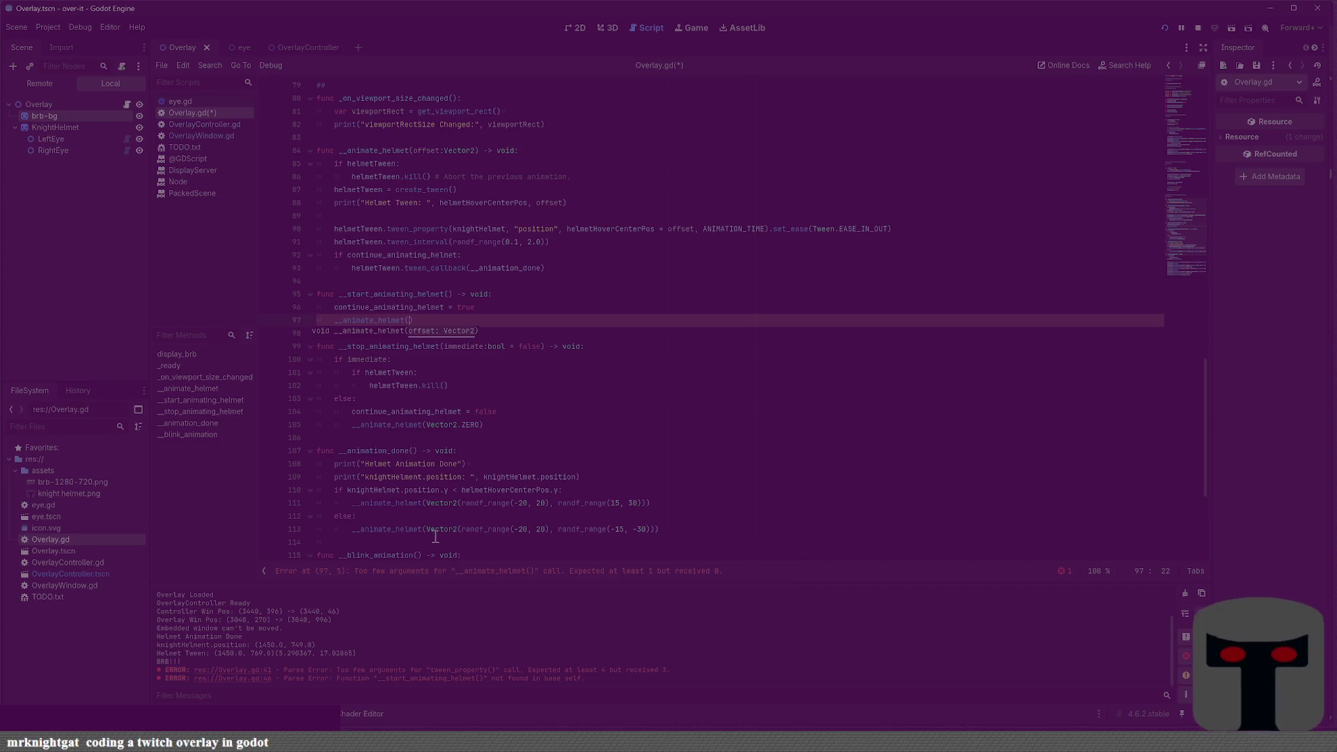
Make the call pass Vector2(0.0, 20.0) as its argument and save the script
mouse_move(429, 529)
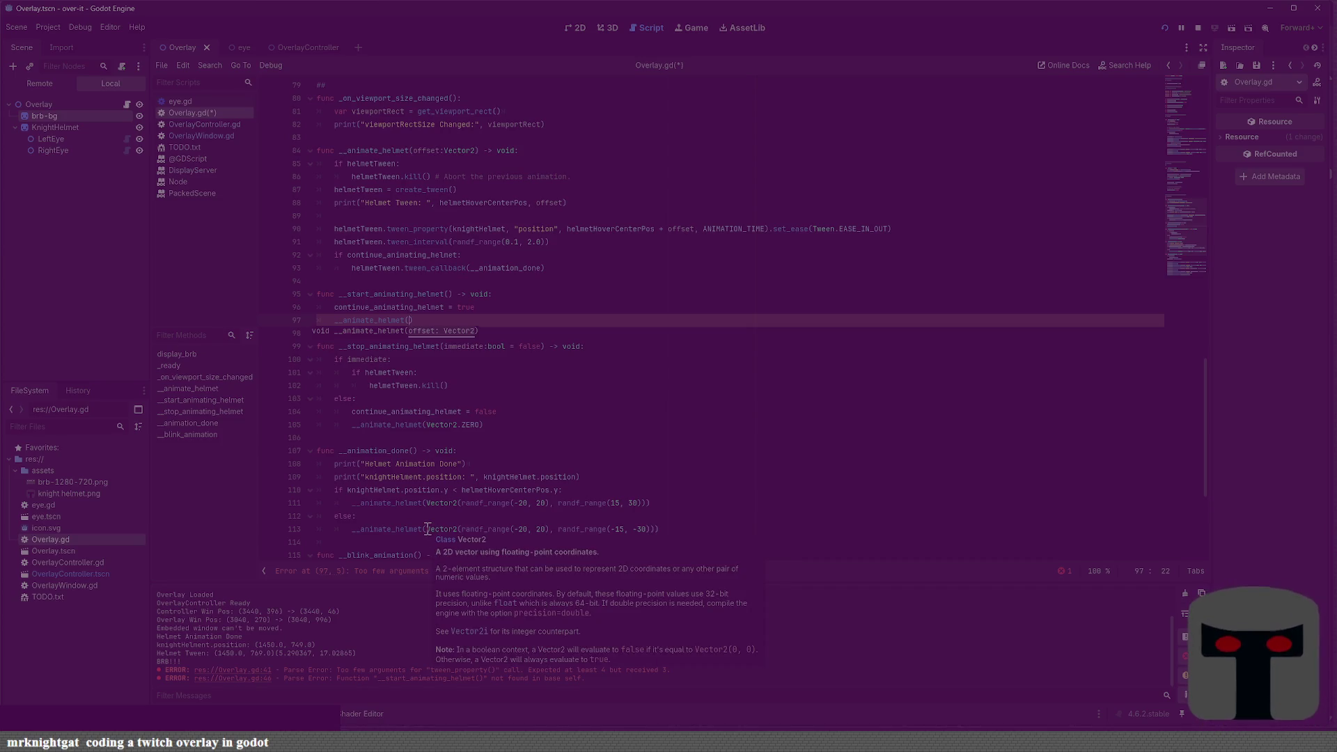
scroll(499, 454, "up", 15)
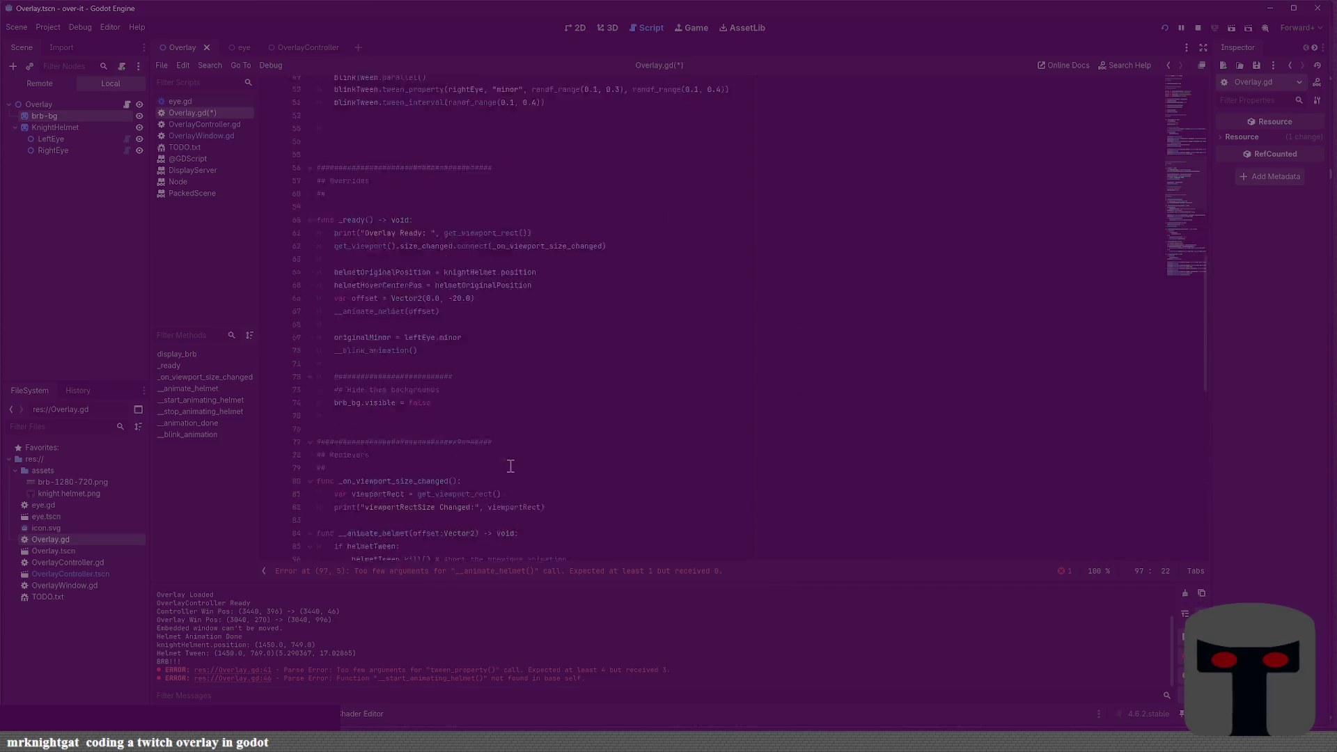
scroll(510, 467, "up", 4)
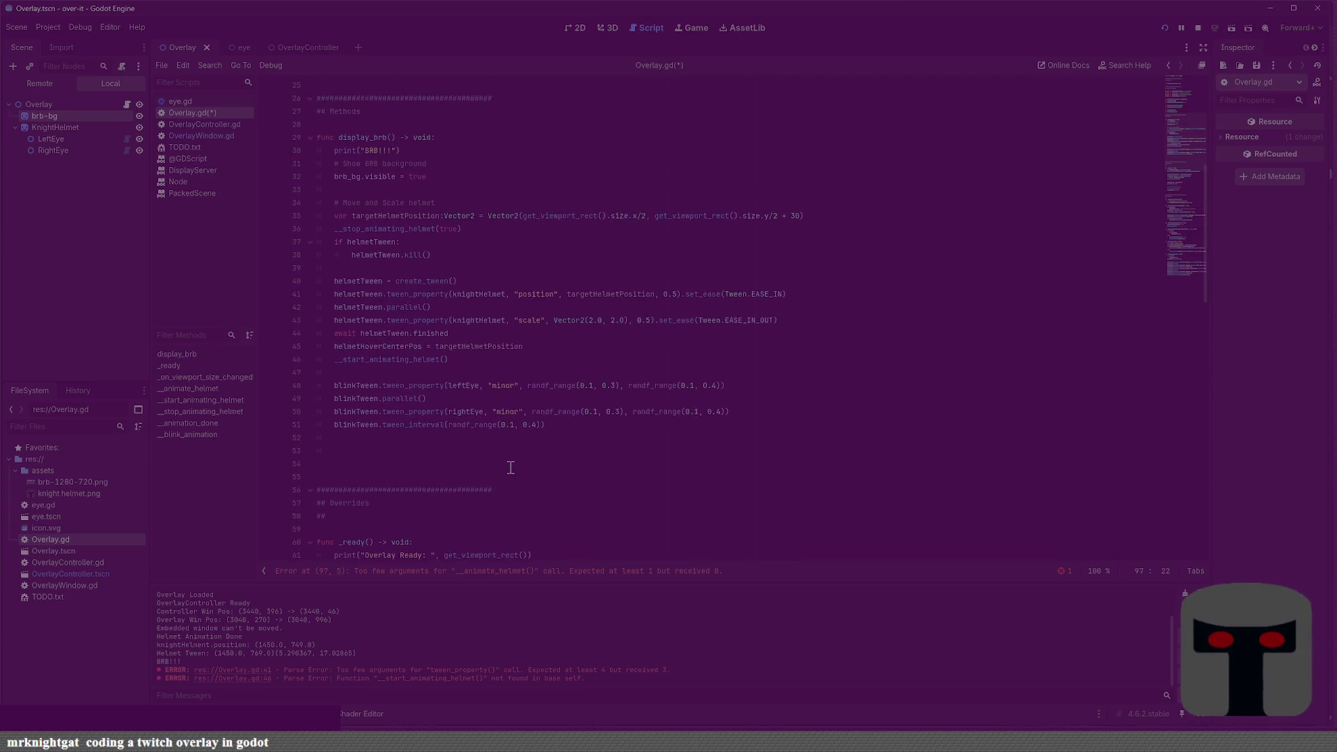
scroll(511, 467, "up", 5)
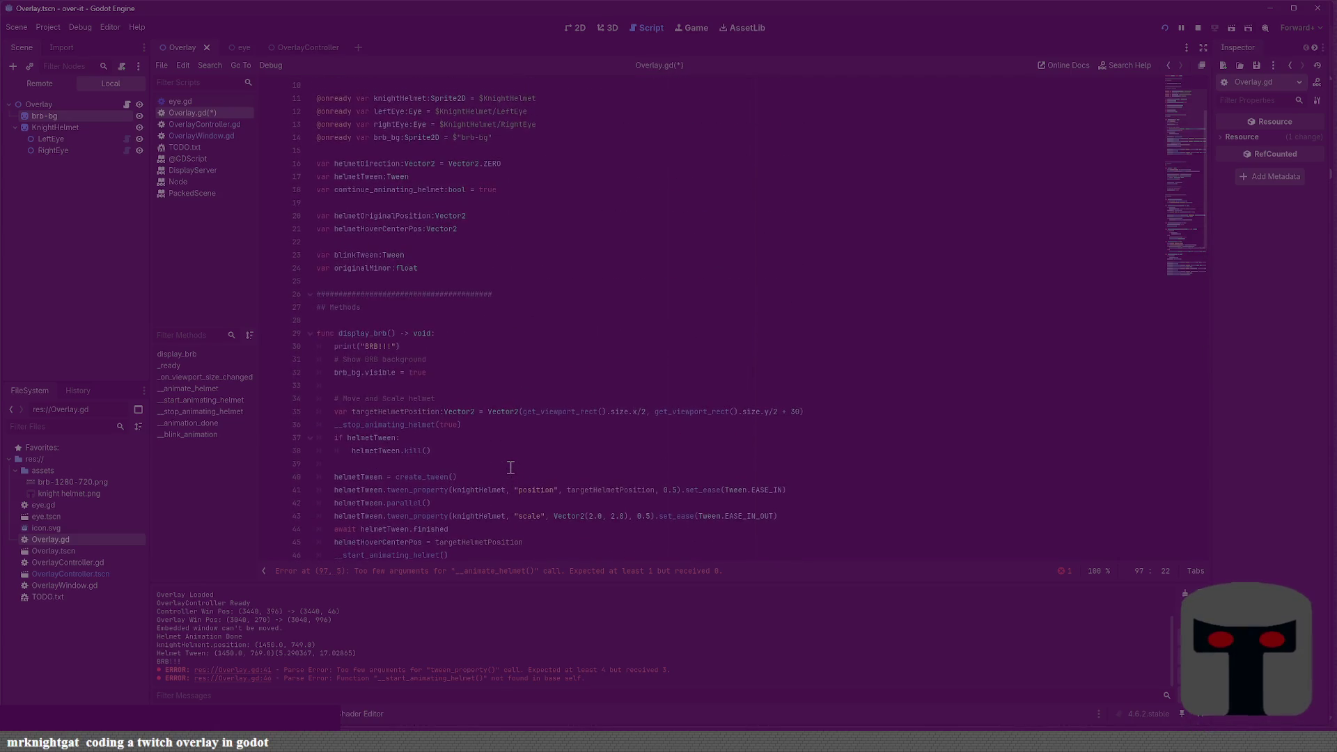
scroll(511, 467, "down", 11)
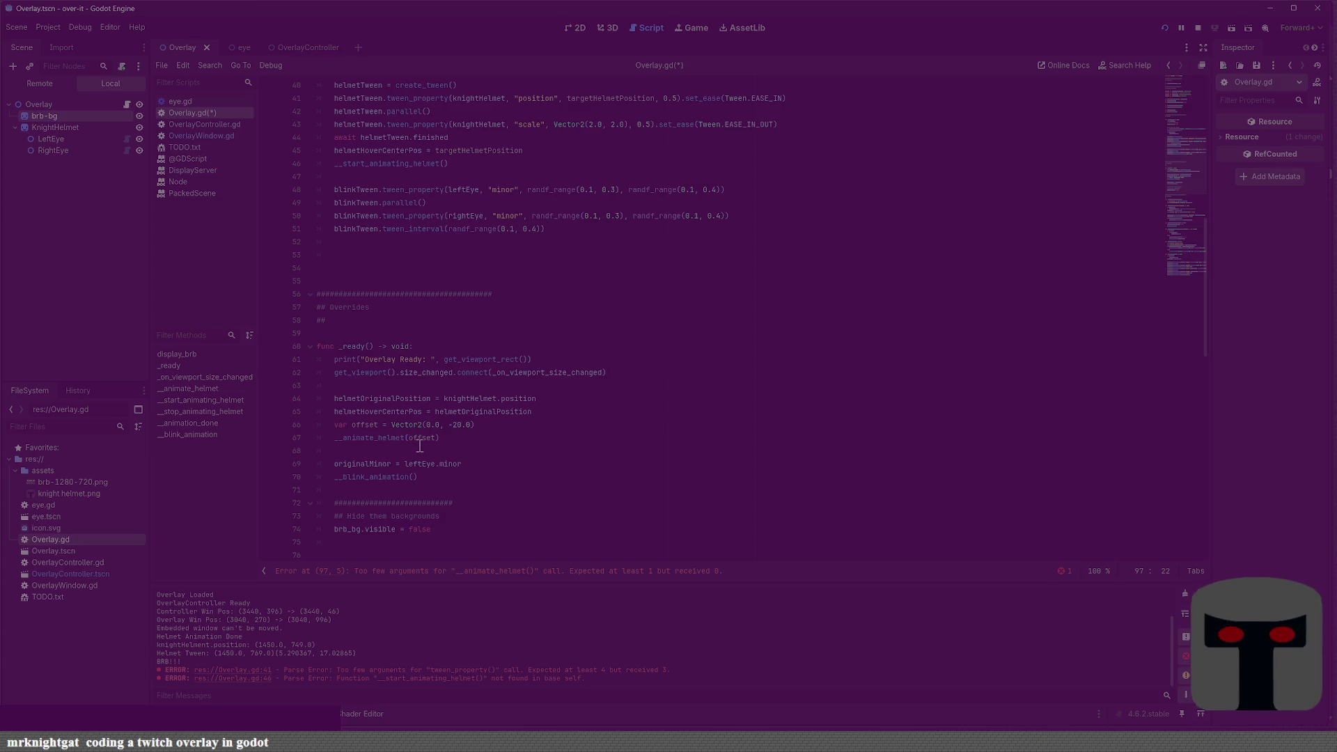
scroll(420, 446, "down", 18)
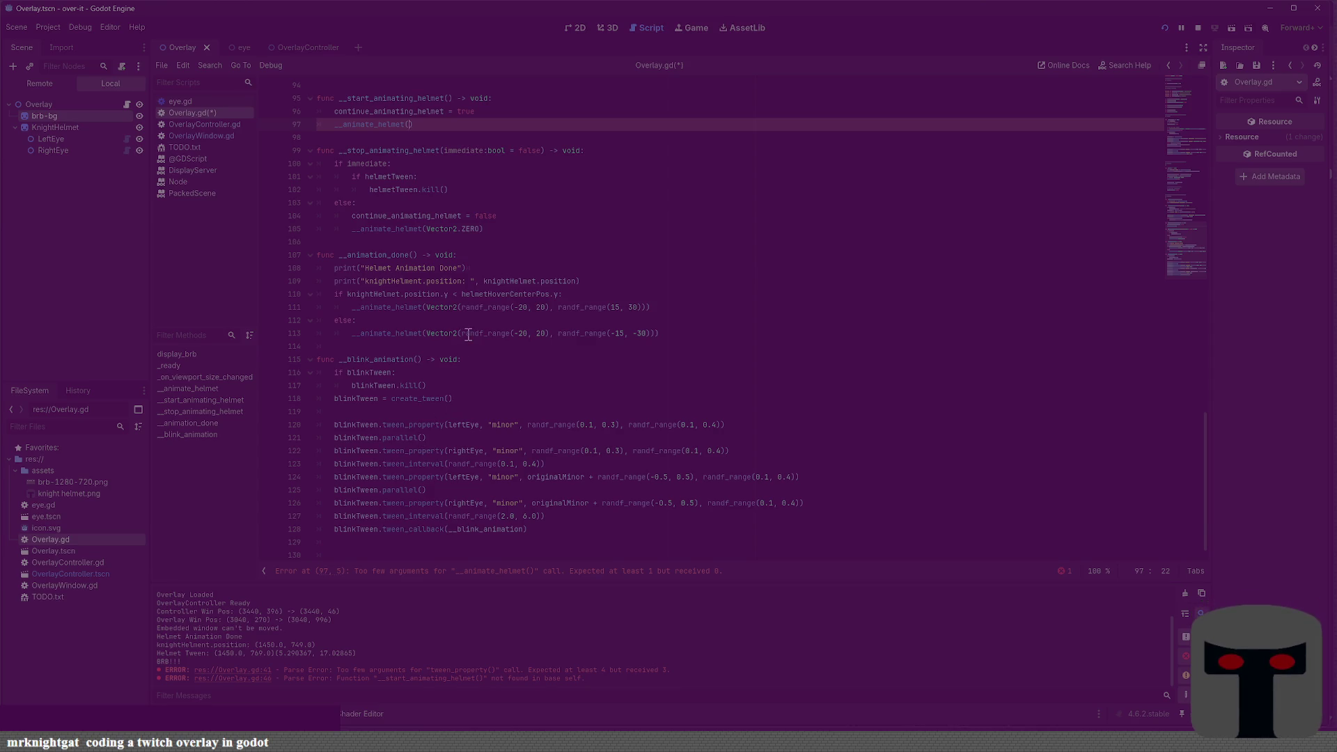
scroll(493, 376, "up", 3)
type("0.0,")
key("BackSpace")
key("BackSpace")
key("BackSpace")
type("Vector(0.0, 2")
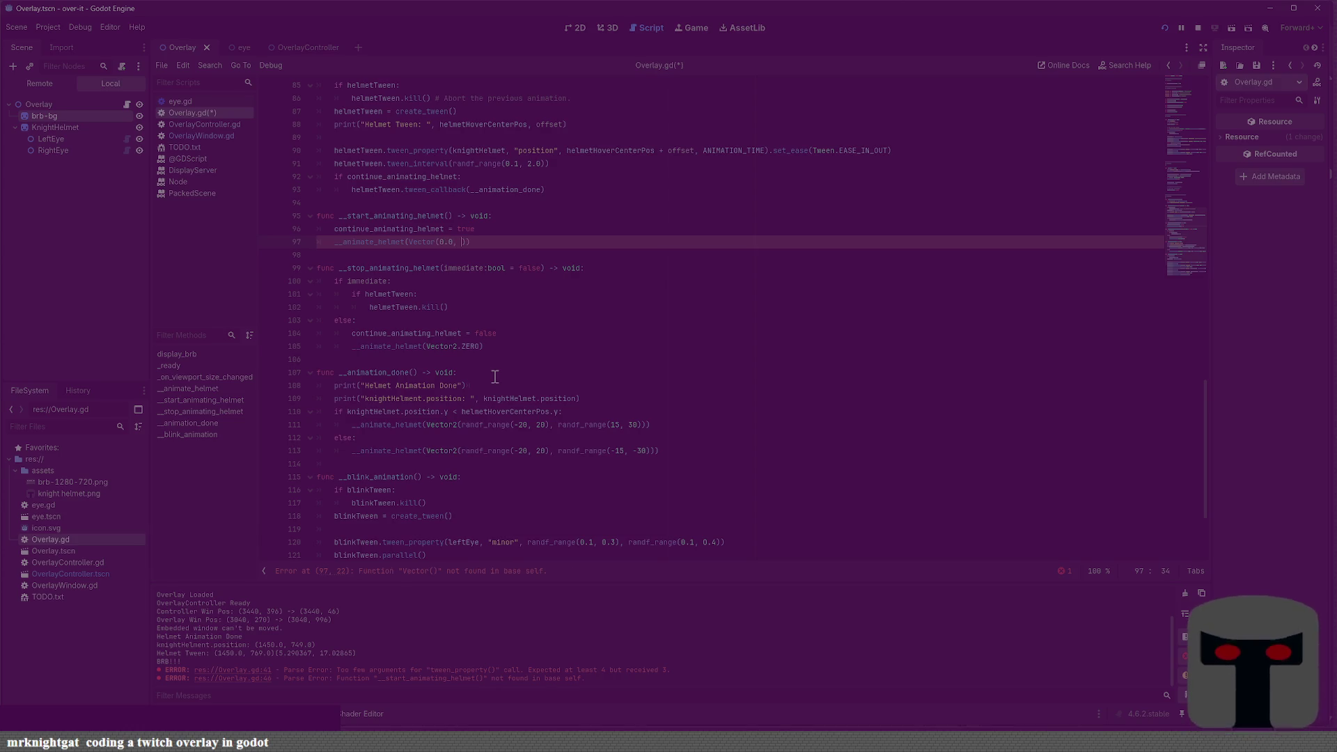
type("0.0")
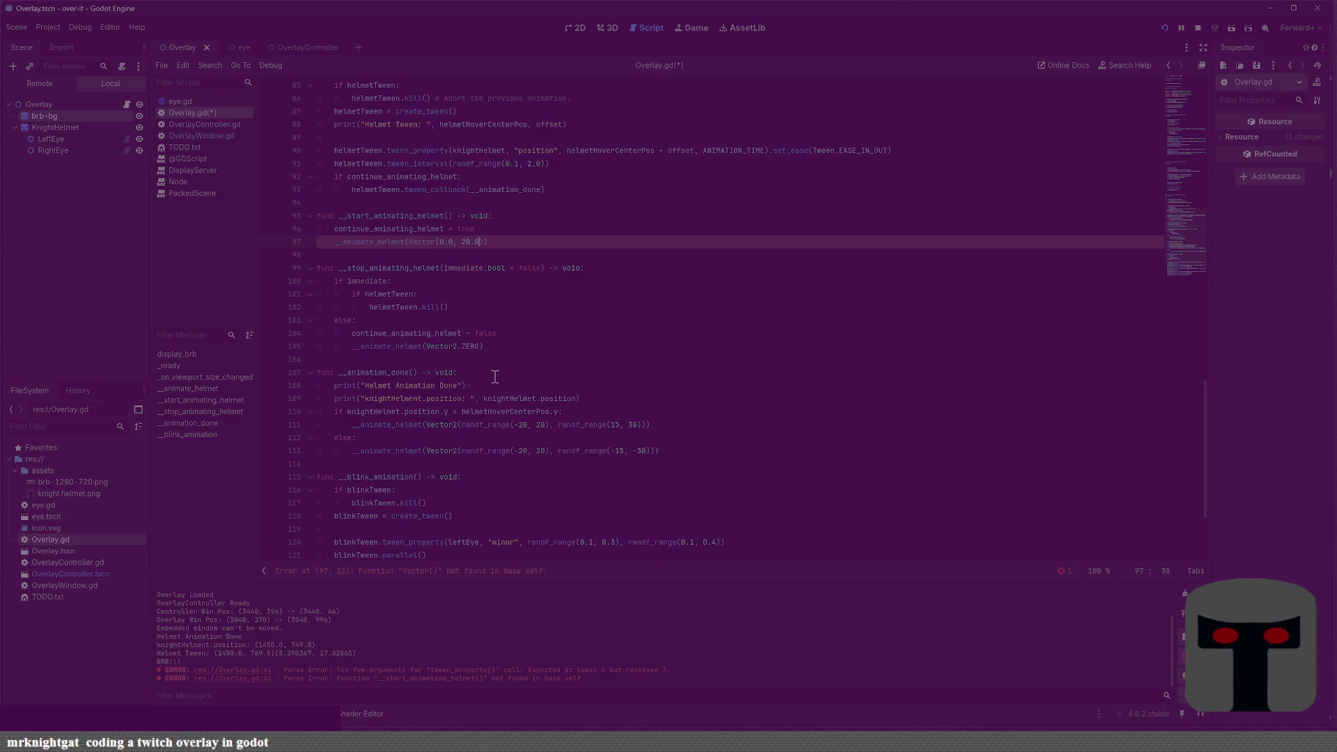
key("Down")
key("Up")
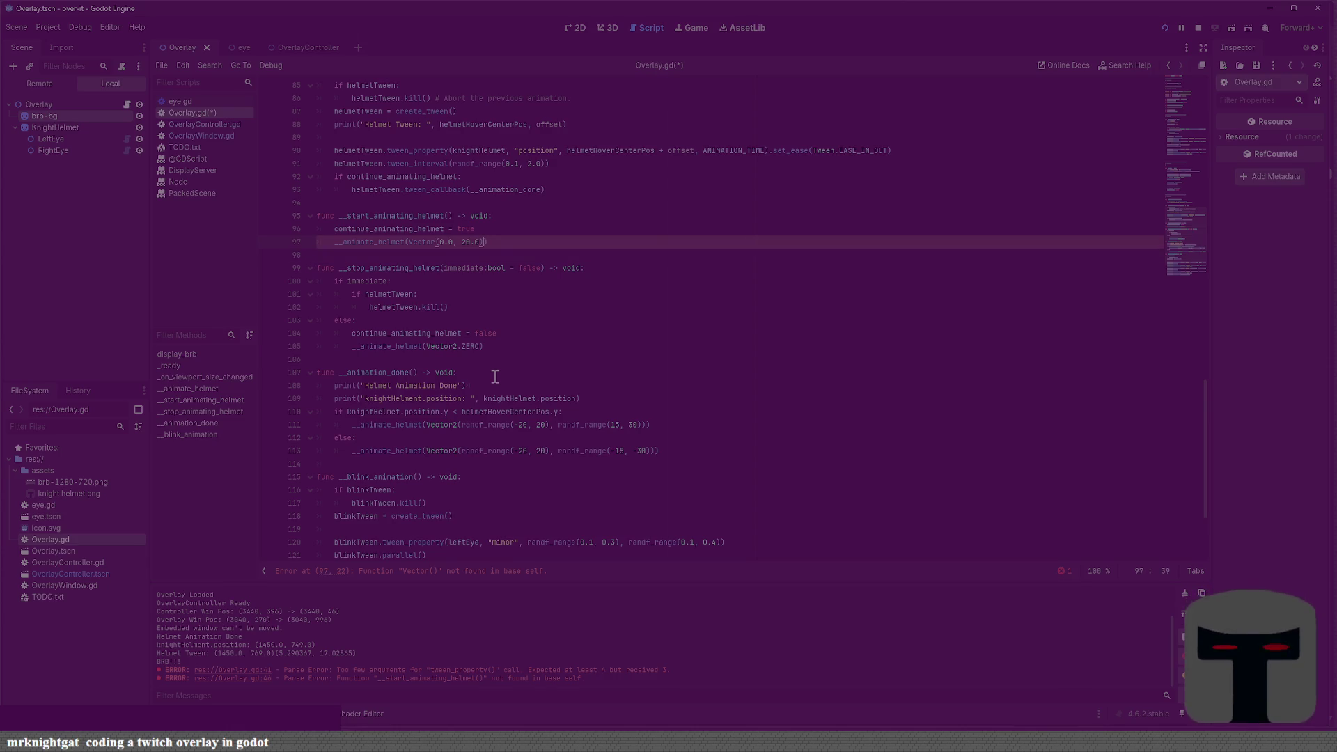
key("ctrl+s")
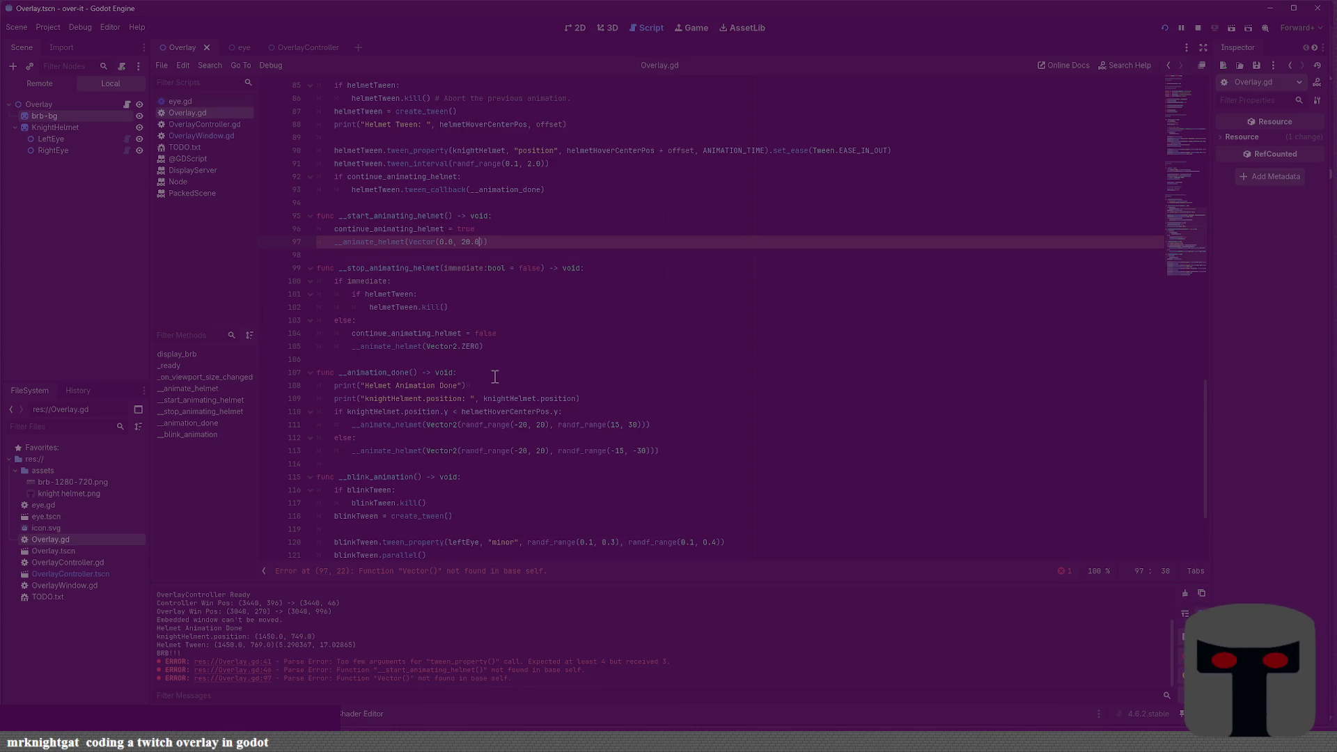
key("Left")
key("Left")
key("Left")
type("2")
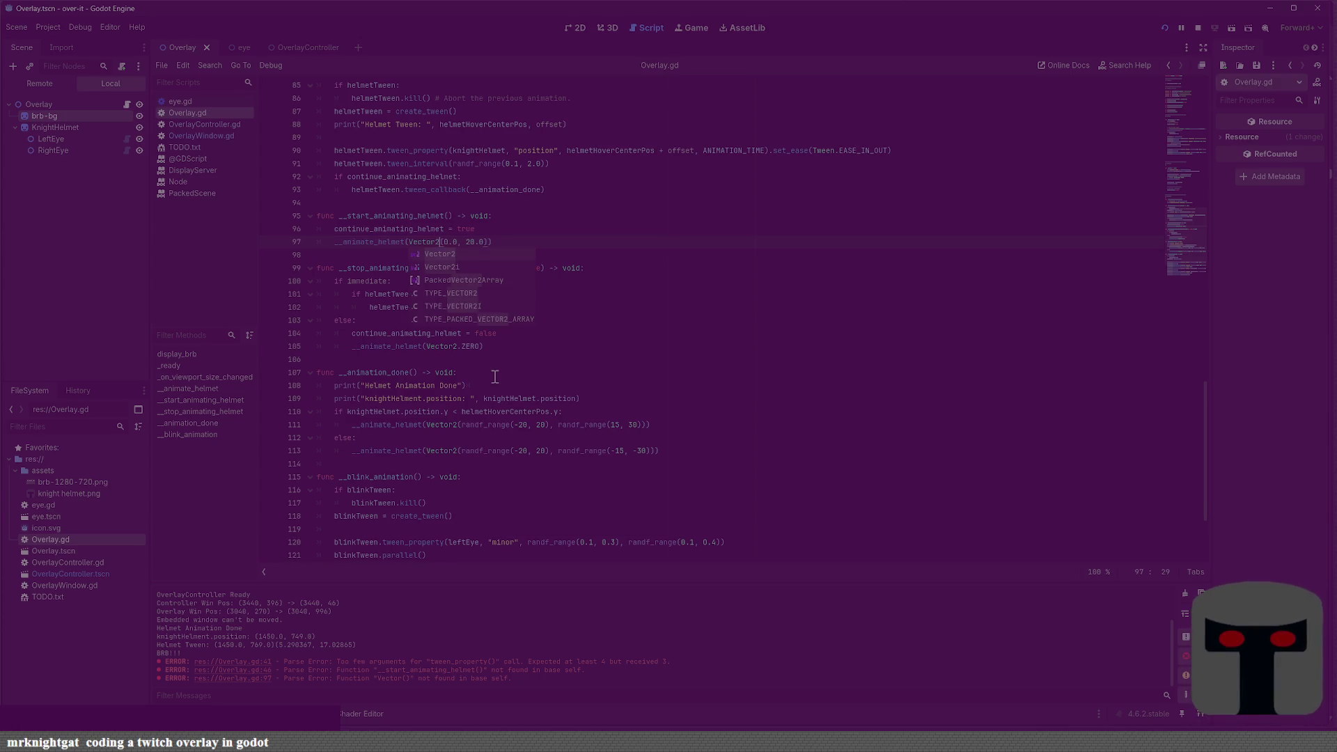
key("End")
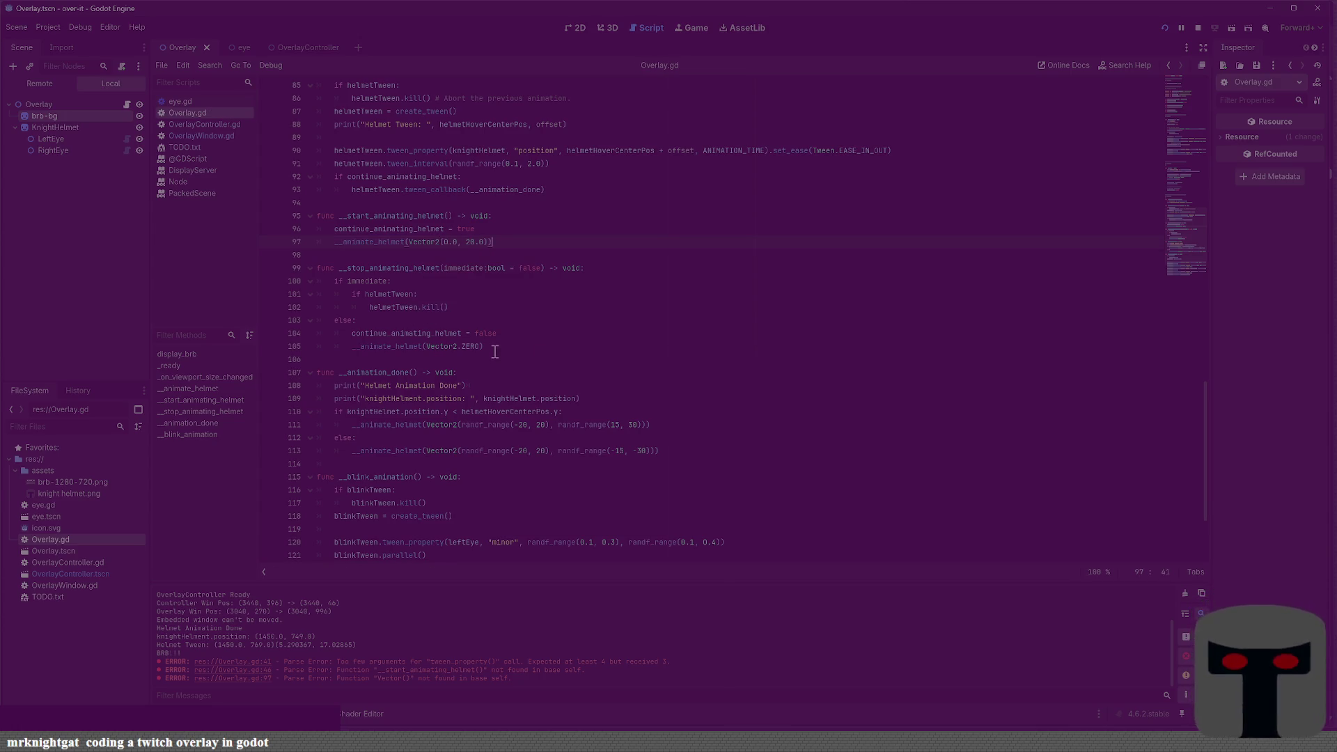
Move the start/stop helmet functions above __animate_helmet, save, and launch a test run
key("shift+Up")
key("shift+Up")
key("shift+Up")
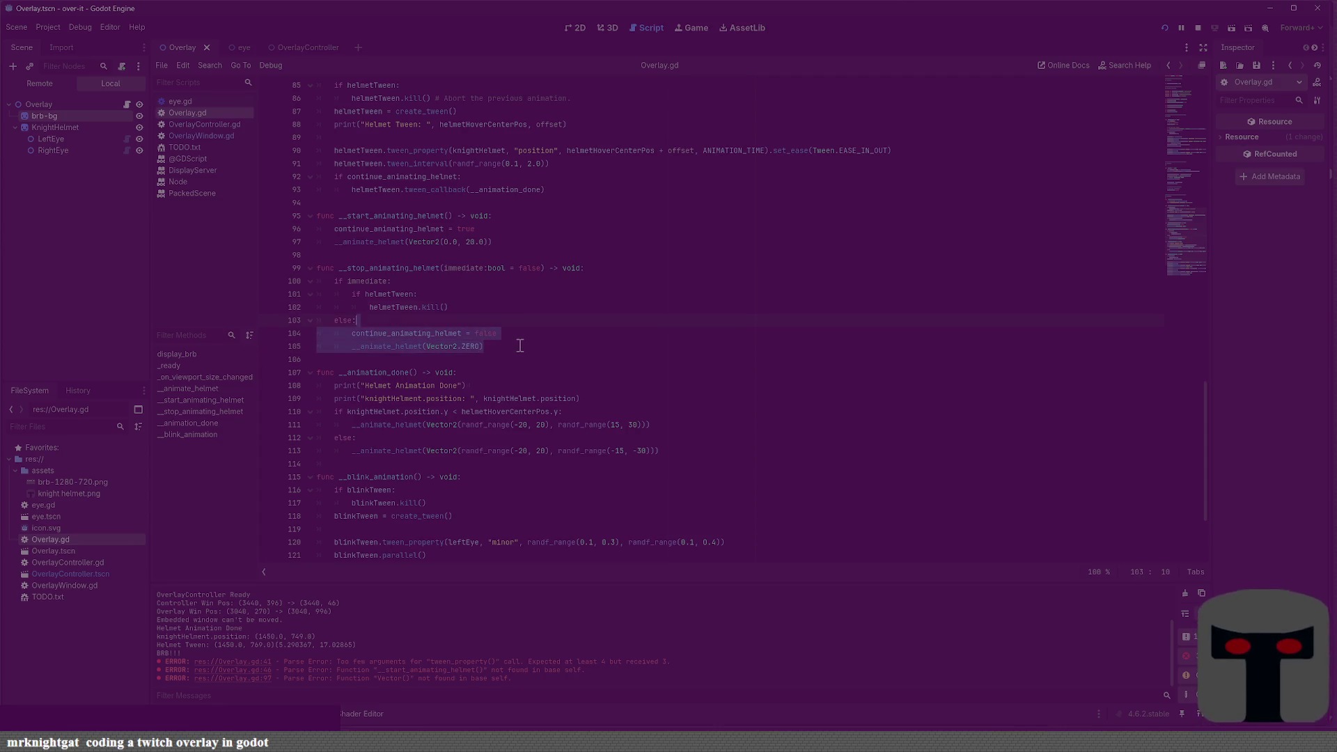
key("shift+Home")
key("ctrl+c")
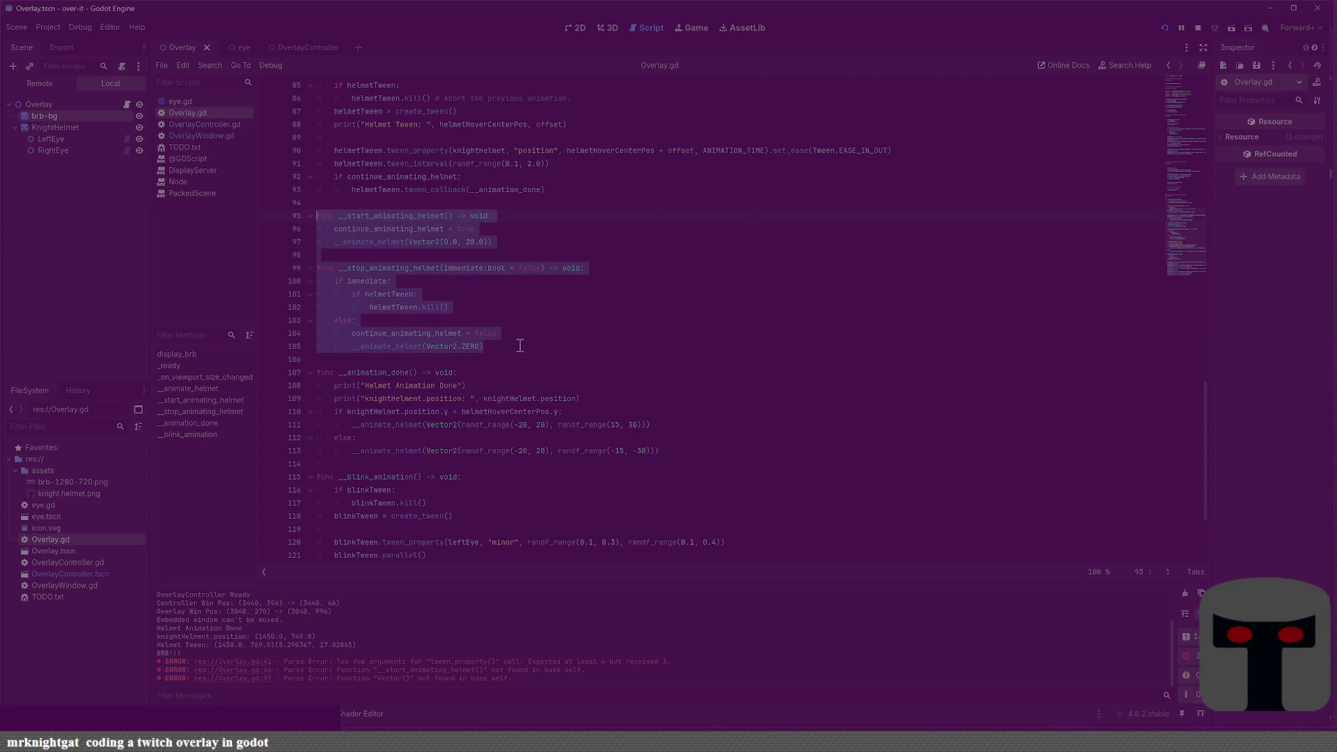
key("BackSpace")
key("BackSpace")
key("BackSpace")
scroll(520, 345, "up", 4)
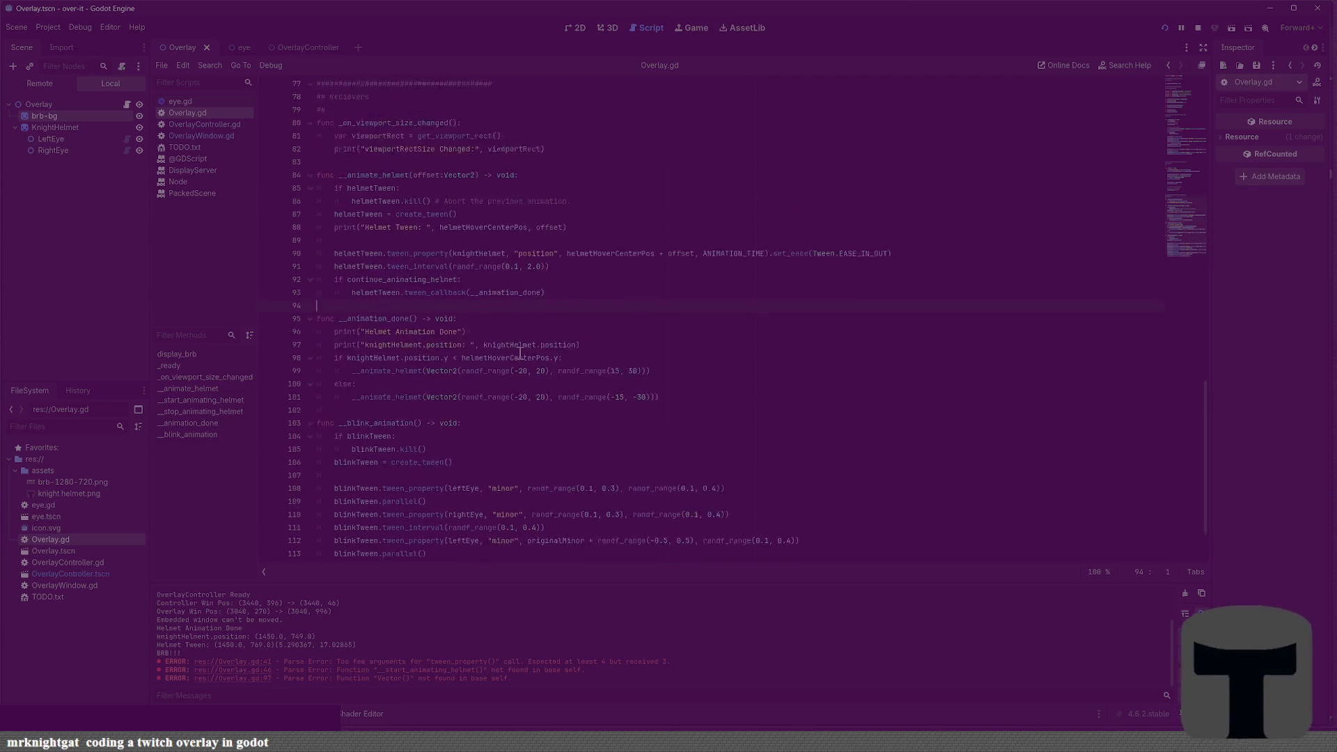
left_click(458, 206)
key("ctrl+v")
key("ctrl+s")
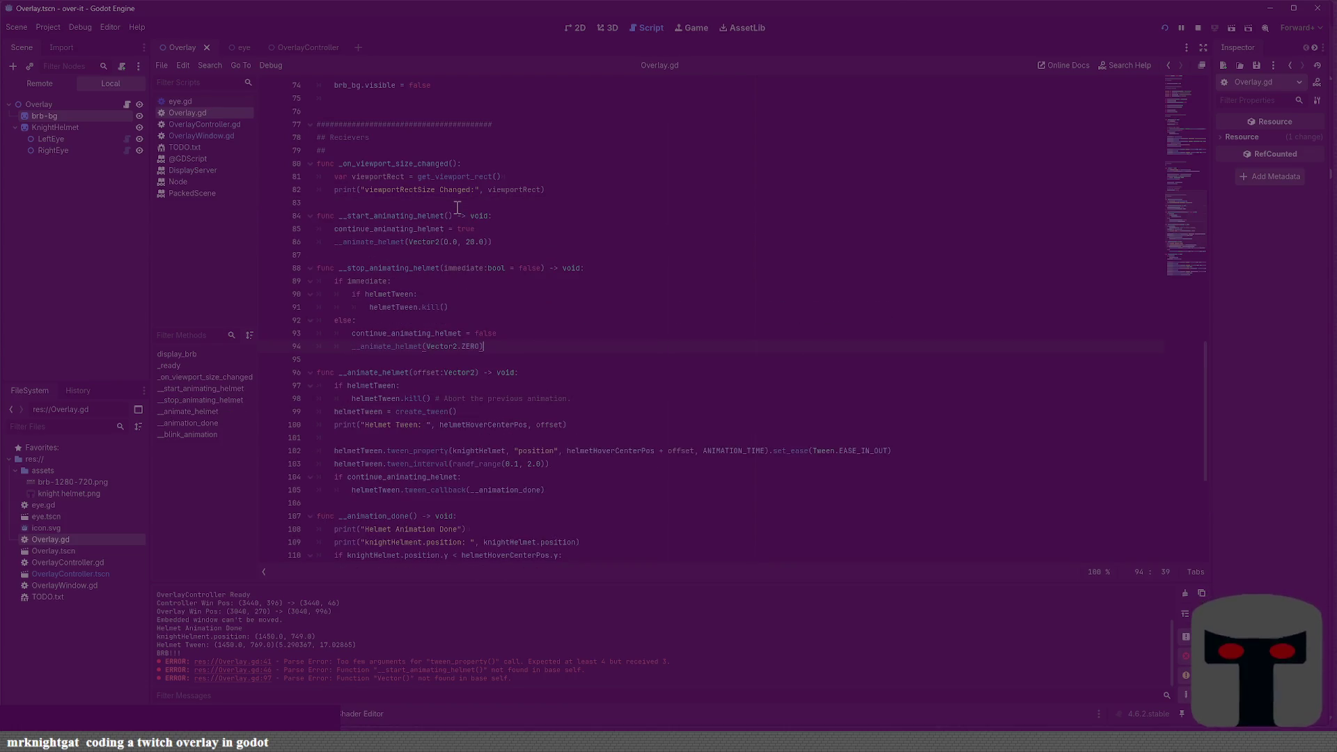
key("F5")
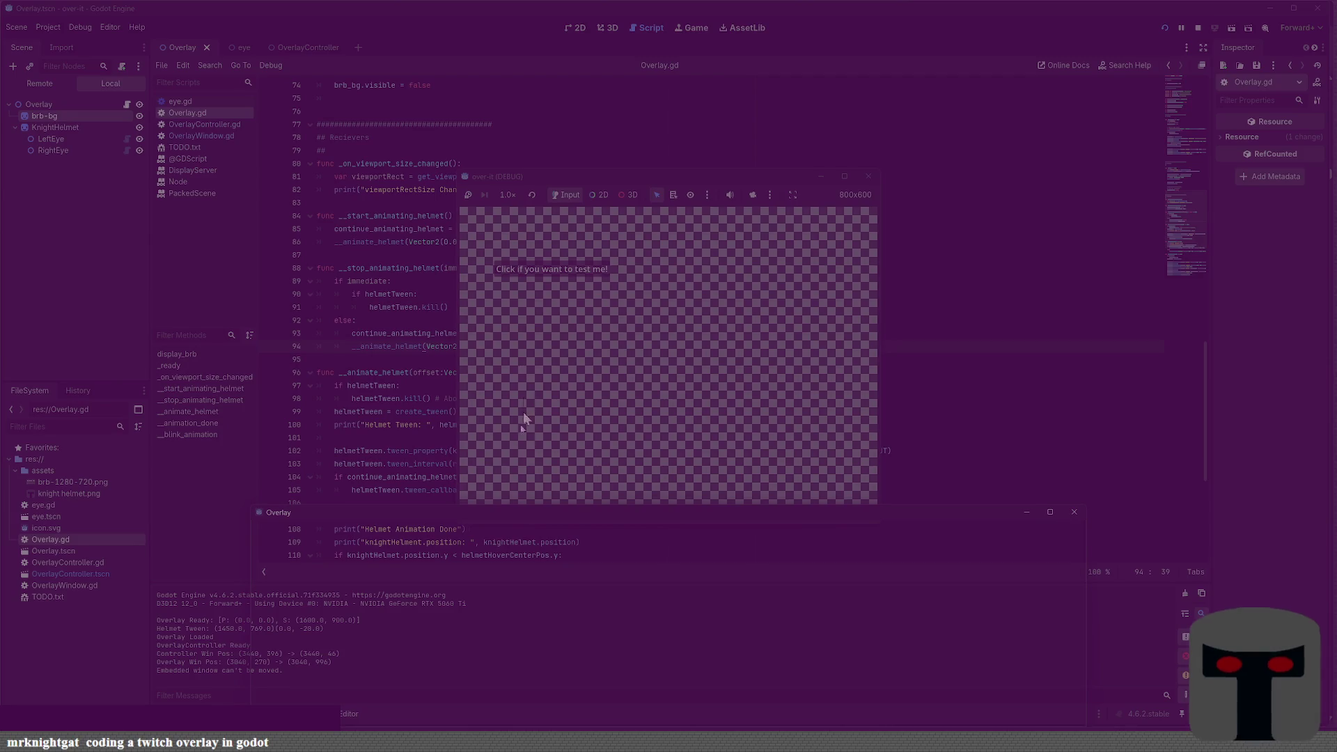
Drag the Overlay window into view, trigger BE RIGHT BACK twice to watch the helmet, then stop the run
mouse_move(416, 523)
left_mouse_down()
mouse_move(313, 164)
mouse_move(323, 205)
mouse_move(430, 287)
left_mouse_up()
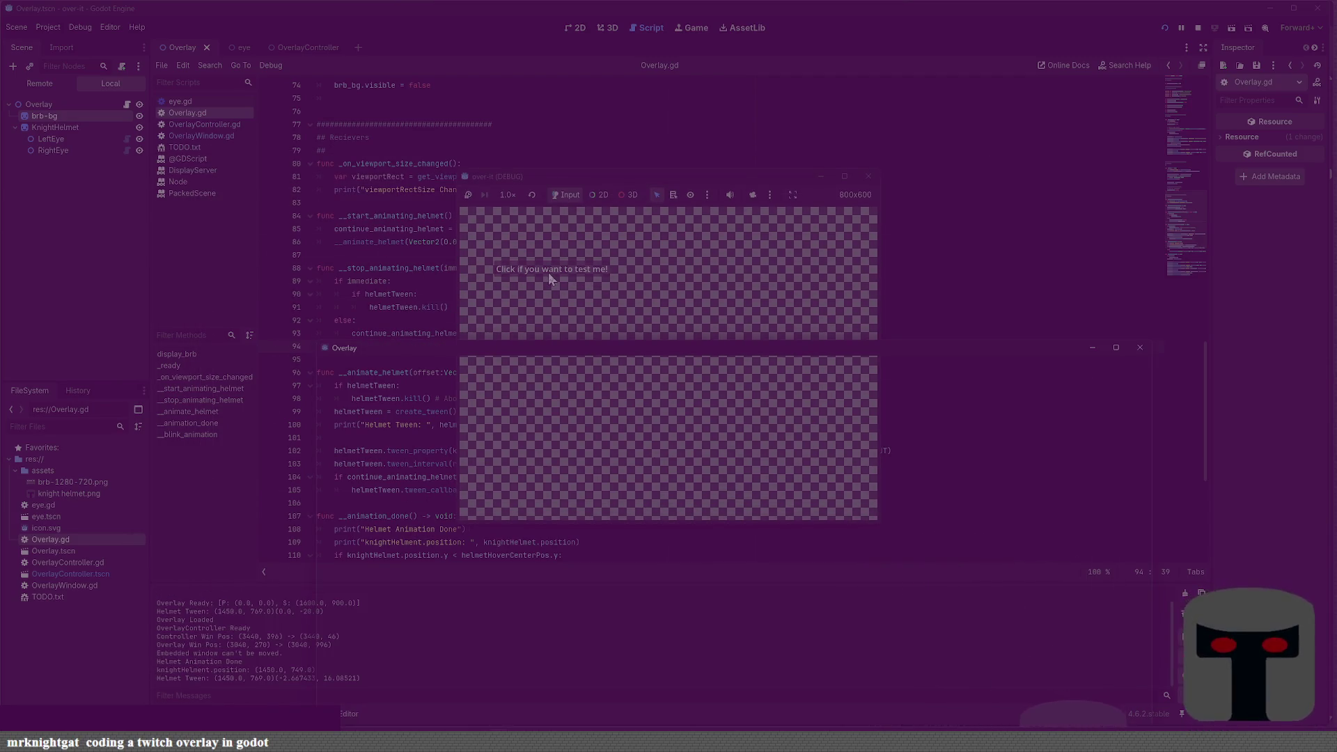
mouse_move(671, 366)
left_mouse_down()
mouse_move(609, 299)
mouse_move(618, 310)
left_mouse_up()
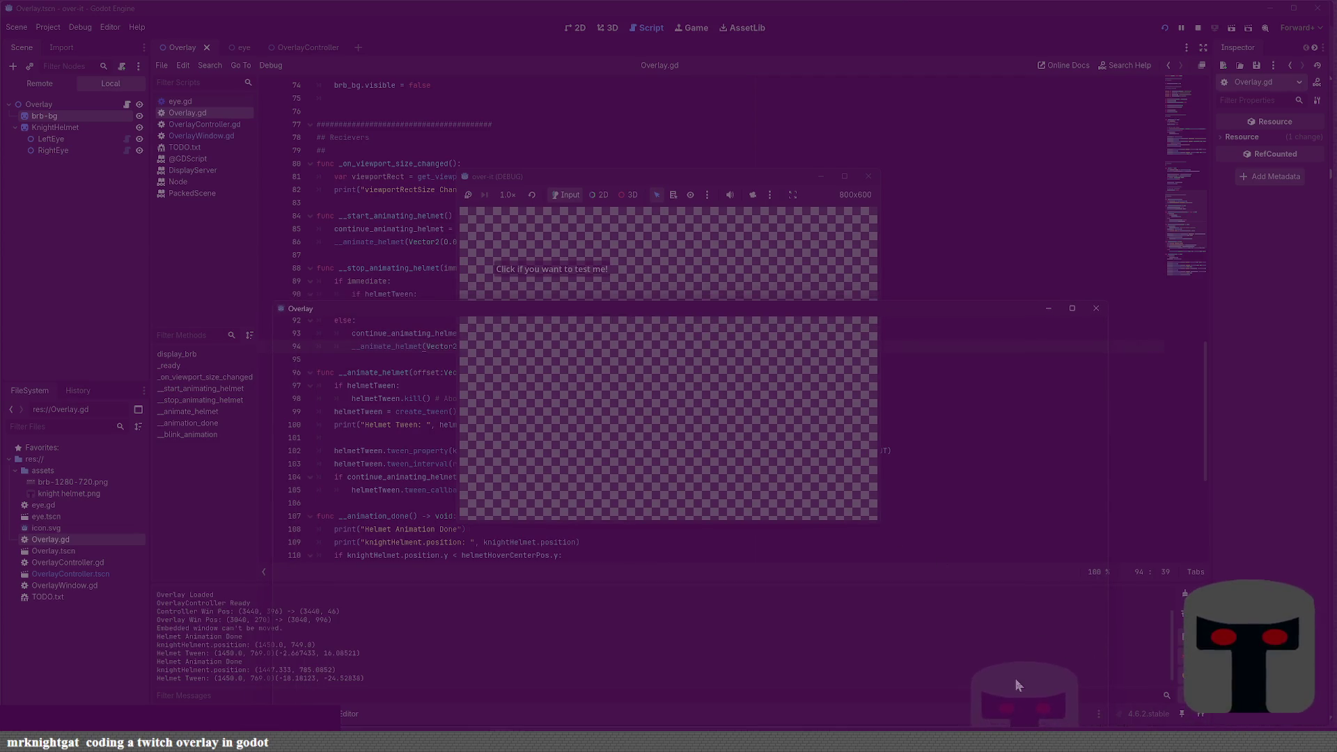
left_click(564, 266)
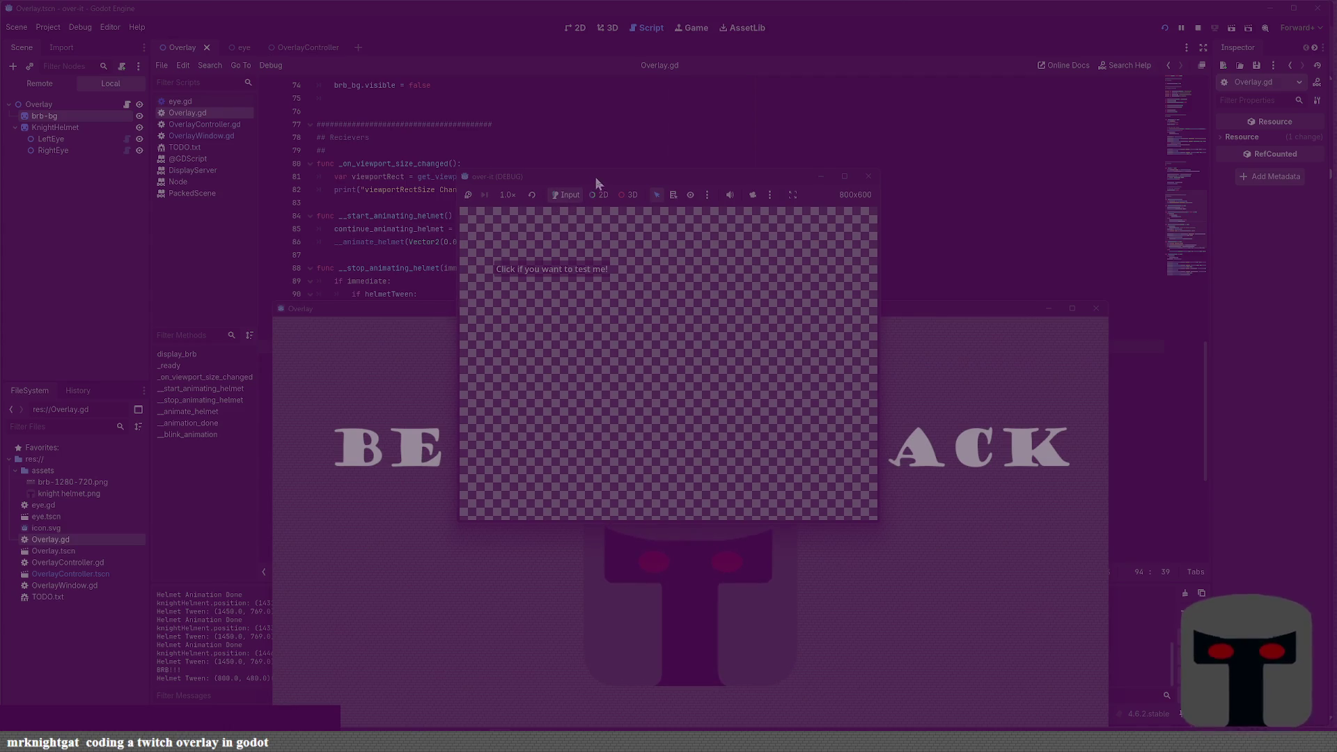
left_click_drag(596, 177, 398, 64)
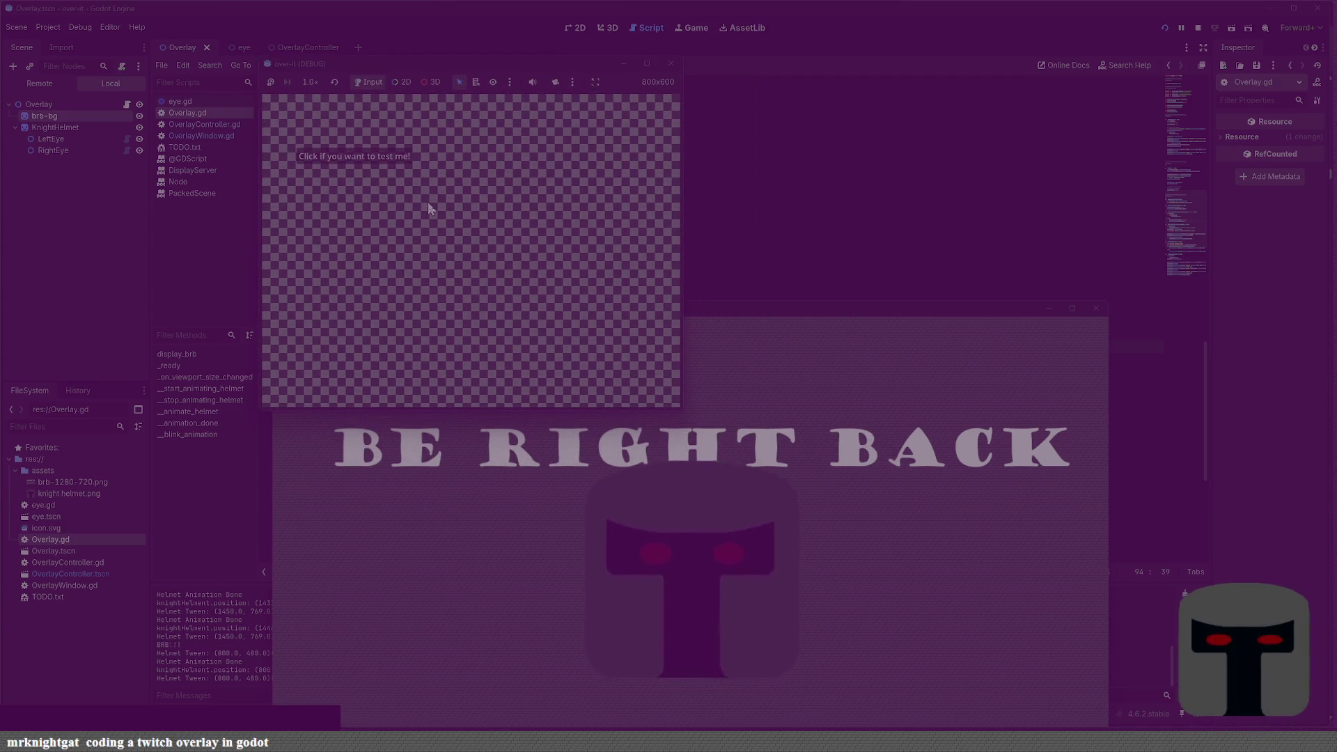
left_click(403, 157)
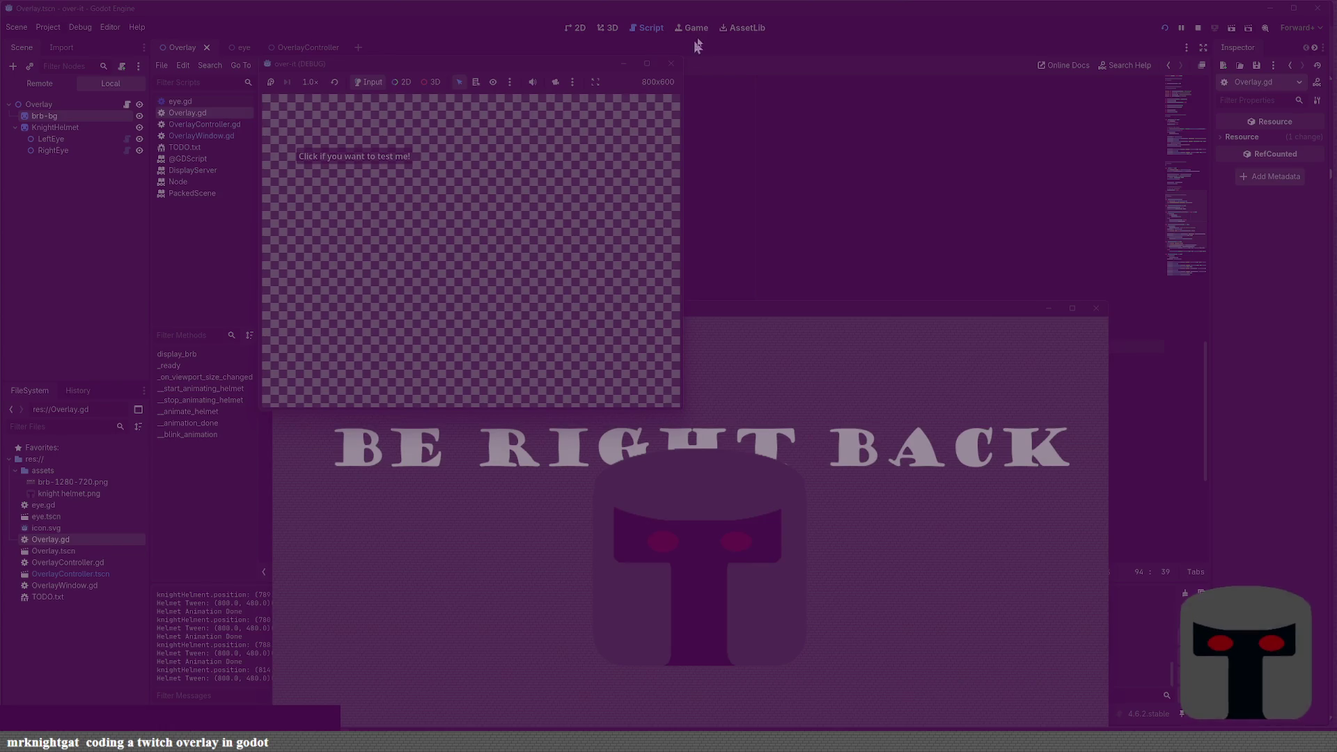
left_click(671, 64)
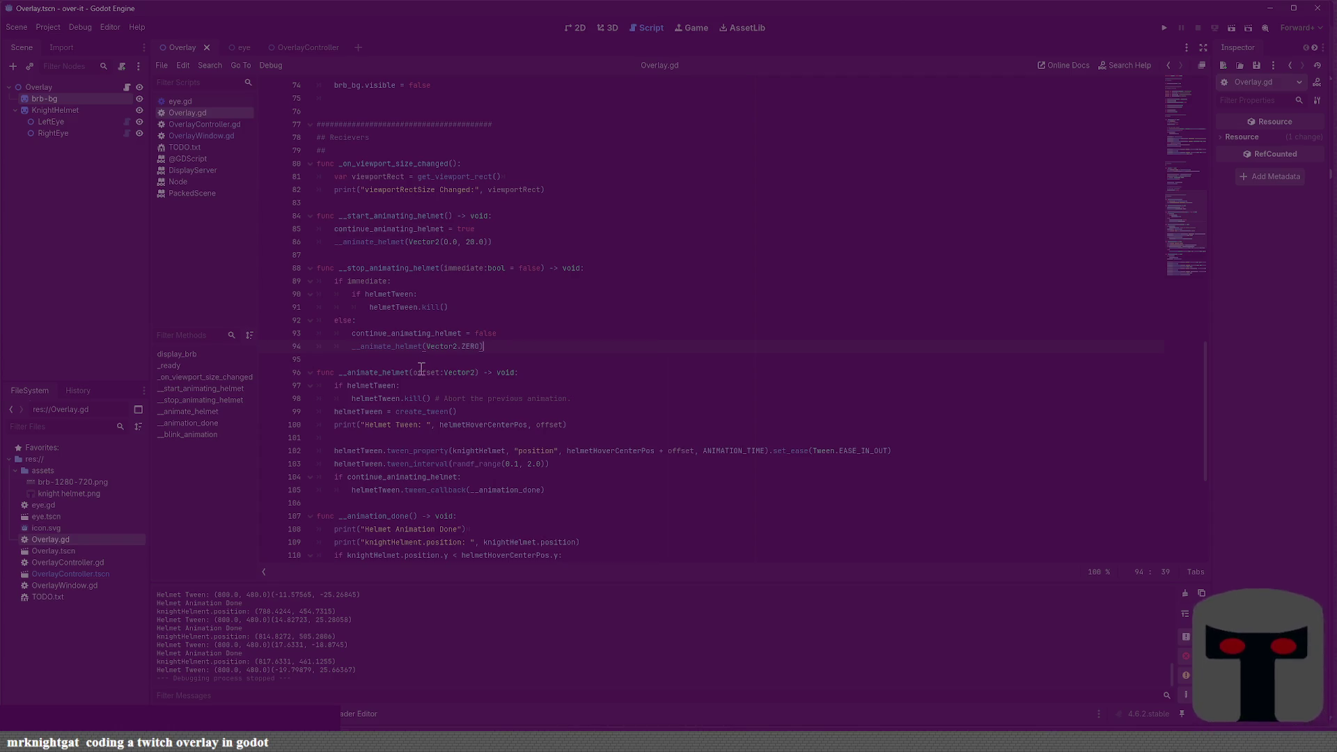
Inspect the tween errors in the debugger and jump to the third error's code line
left_click(287, 706)
left_click(253, 591)
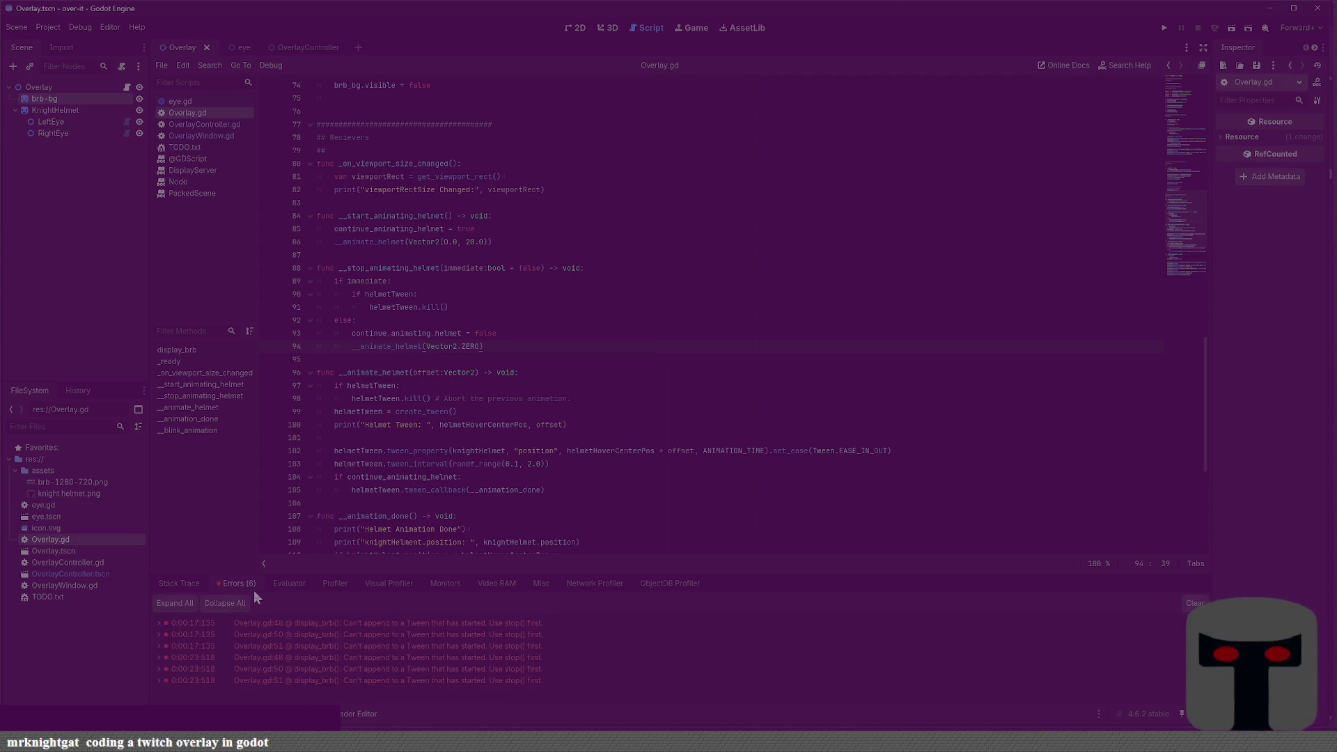
mouse_move(330, 644)
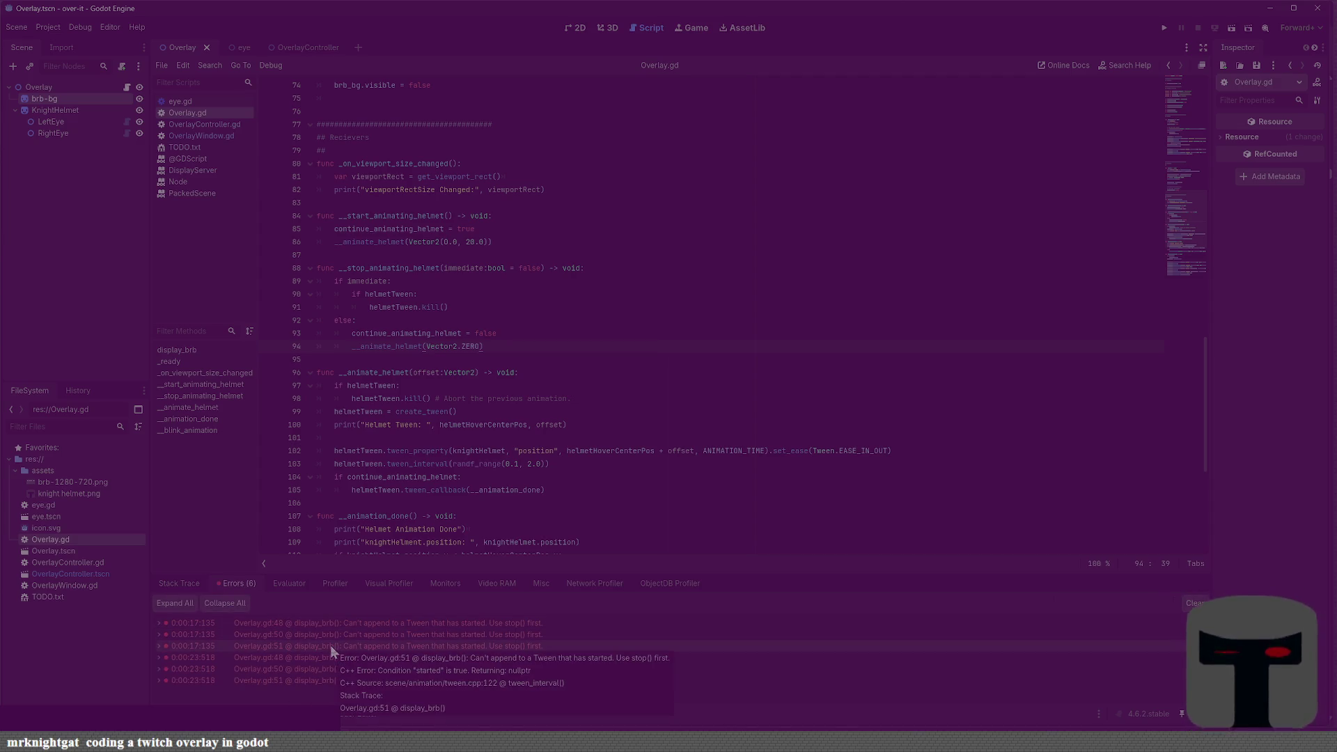
double_click(330, 644)
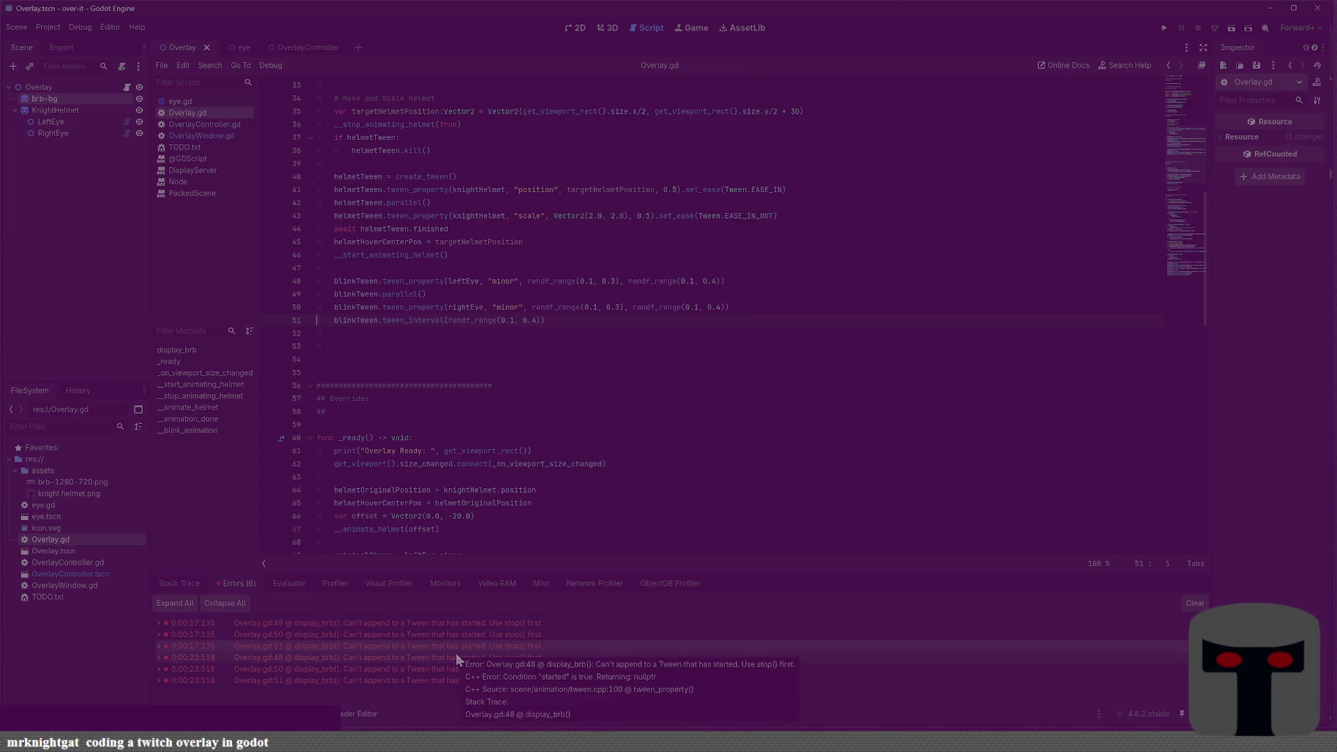
Rerun the overlay, trigger the BRB screen, then stop and close the test windows
key("F5")
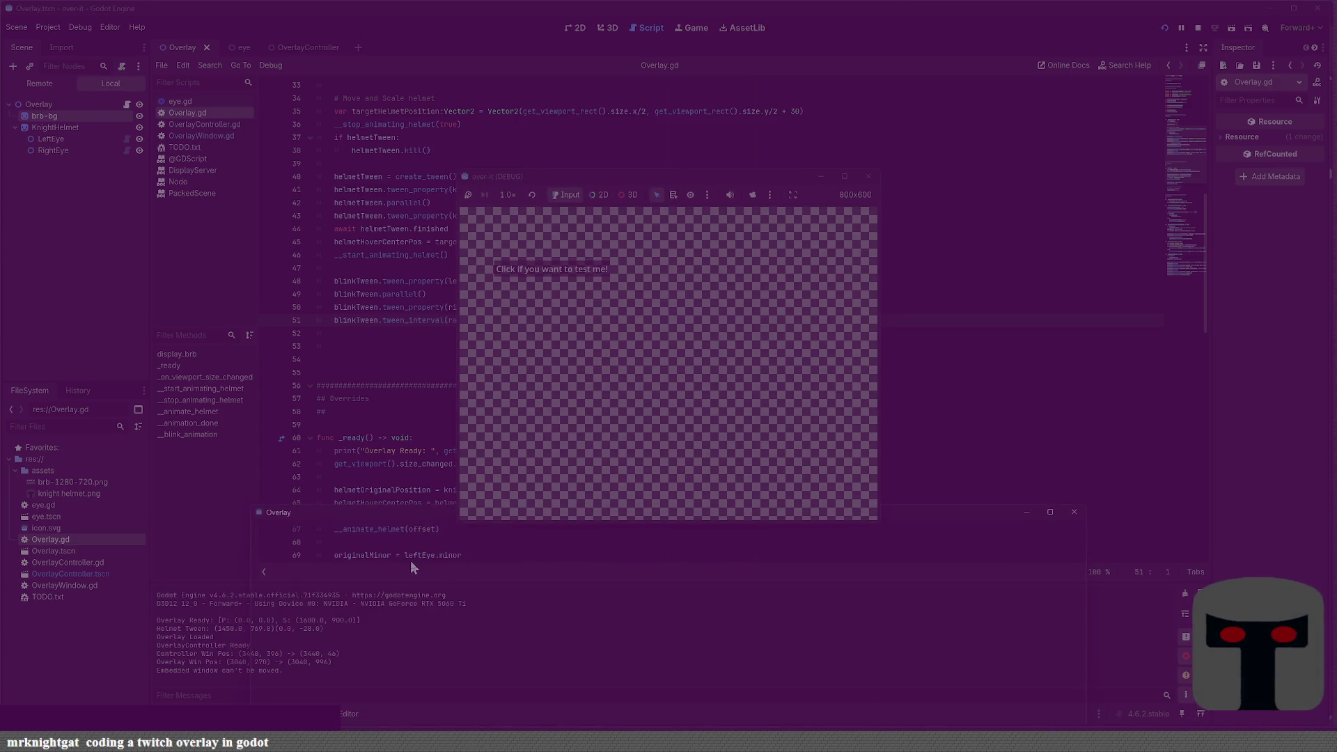
left_click(541, 275)
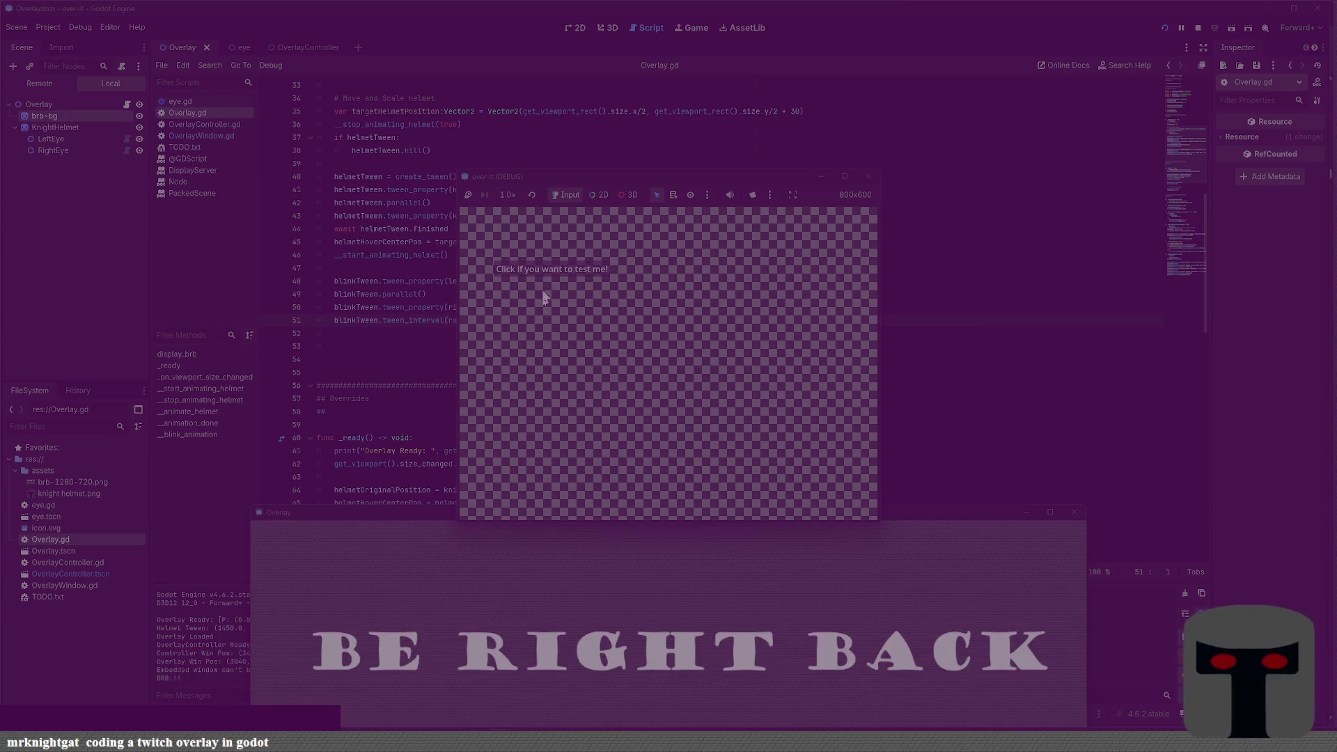
mouse_move(420, 519)
left_mouse_down()
mouse_move(525, 382)
mouse_move(669, 296)
mouse_move(612, 312)
mouse_move(313, 255)
mouse_move(362, 258)
left_mouse_up()
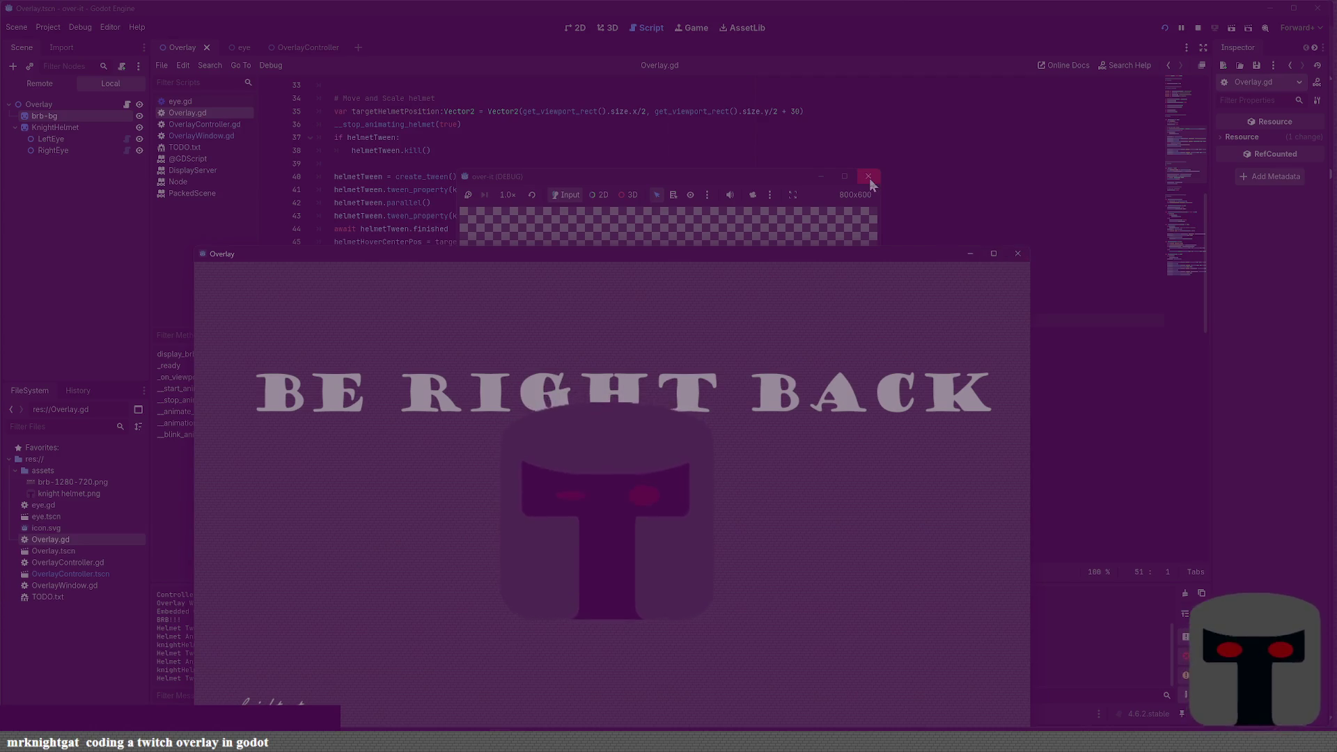
left_click(869, 176)
left_click(461, 351)
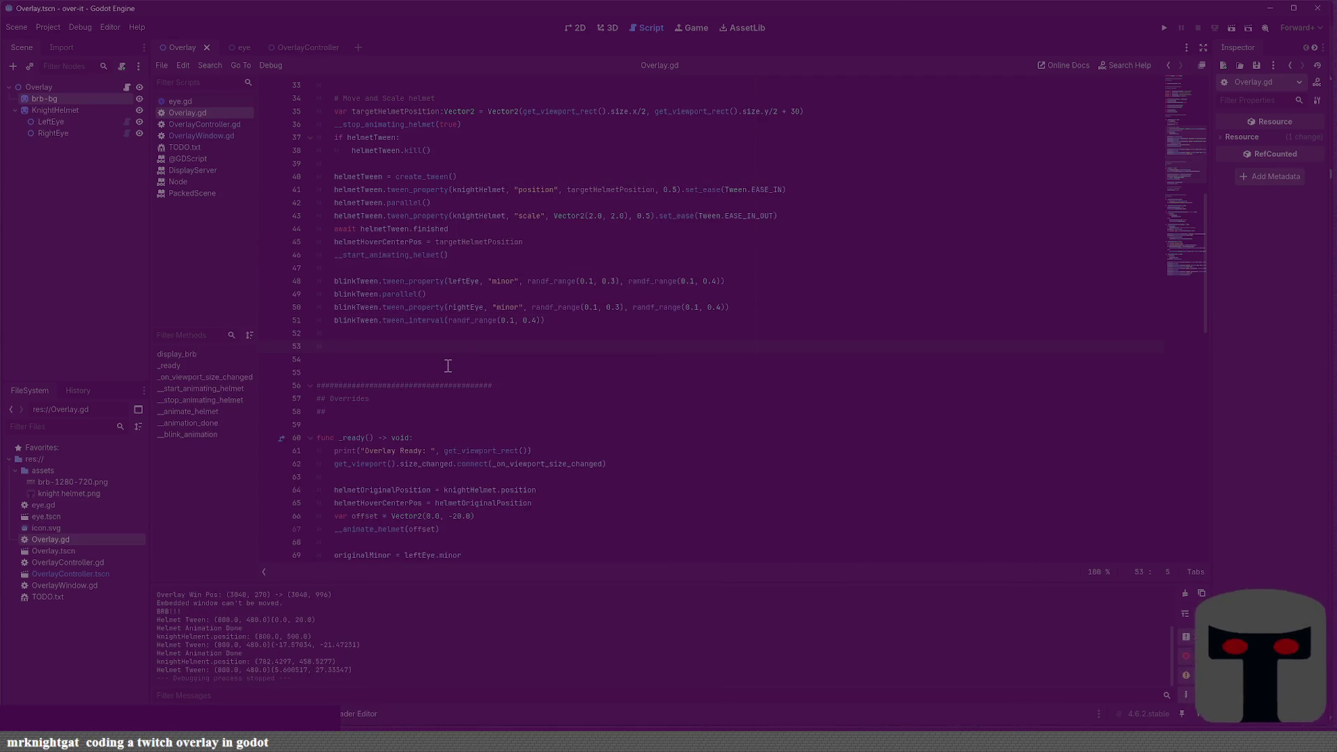
Delete the leftover blinkTween lines and the extra blank line from display_brb, then save Overlay.gd
scroll(446, 376, "up", 3)
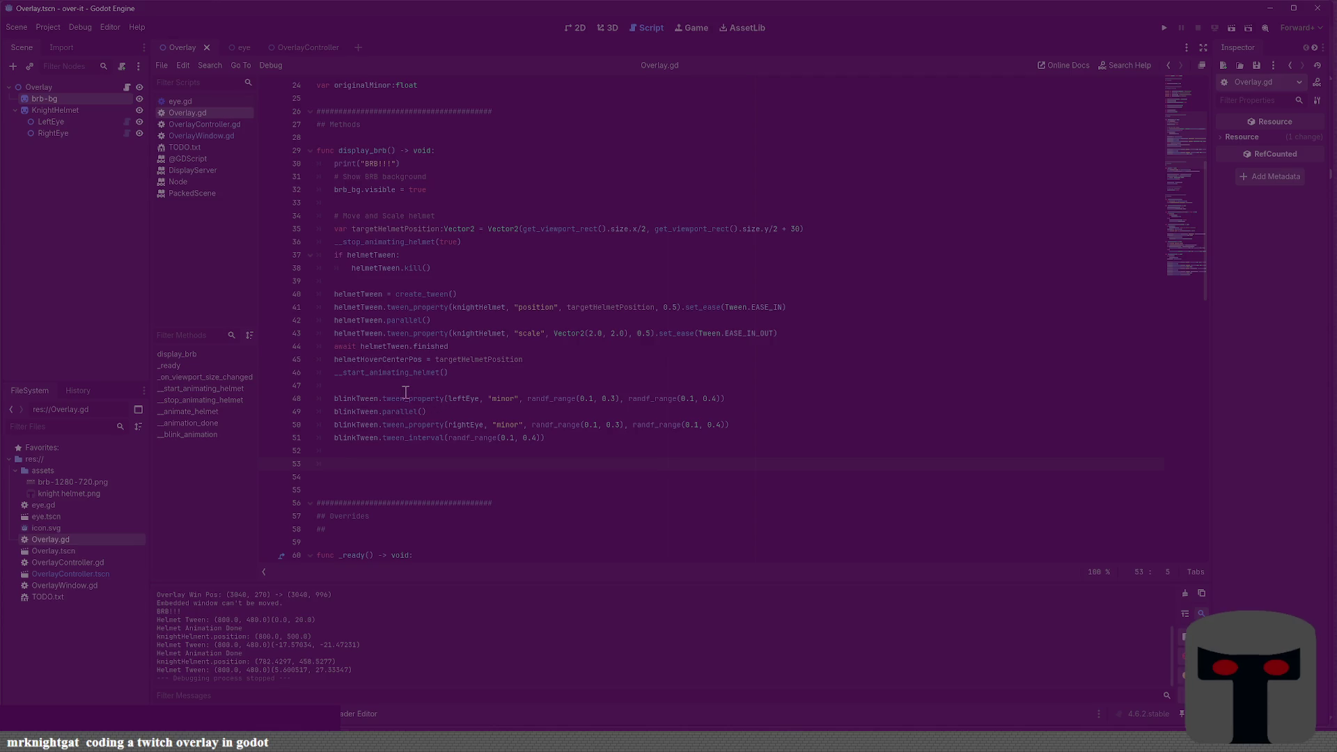
key("shift+Up")
key("shift+Up")
key("shift+Up")
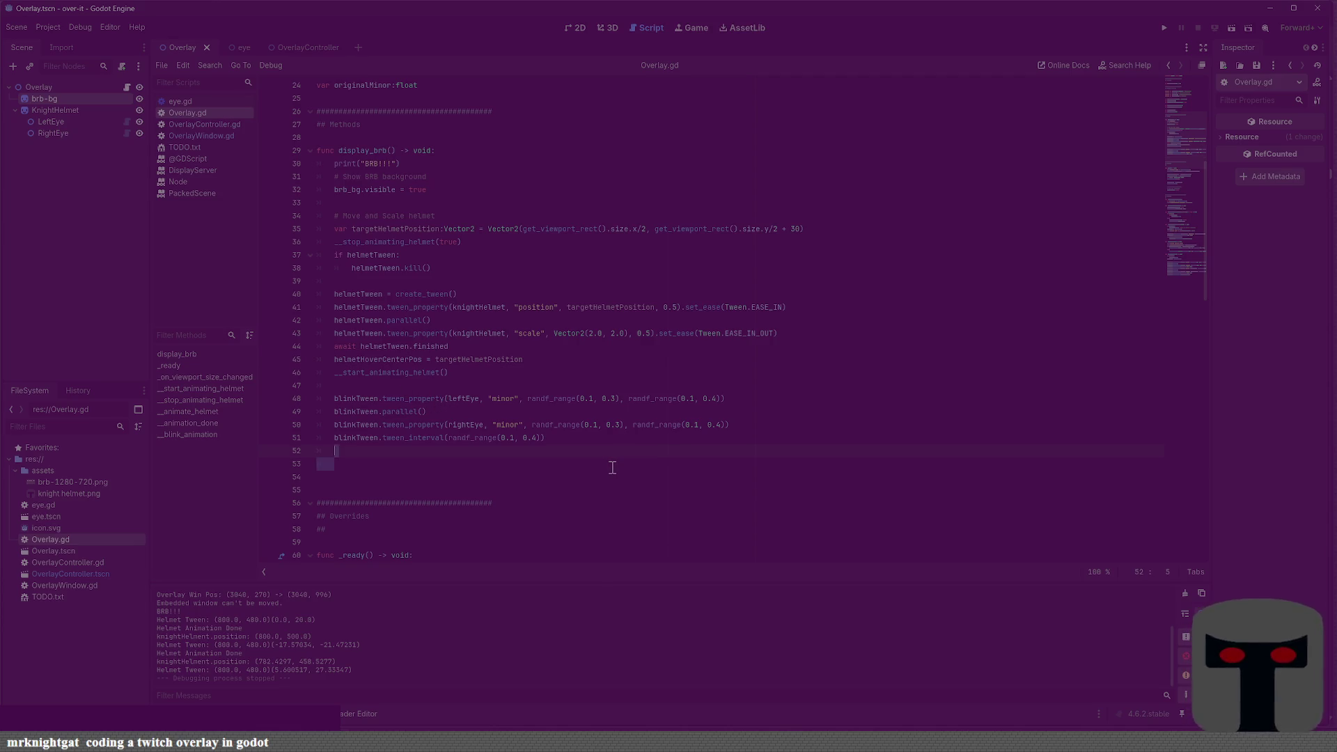
key("Delete")
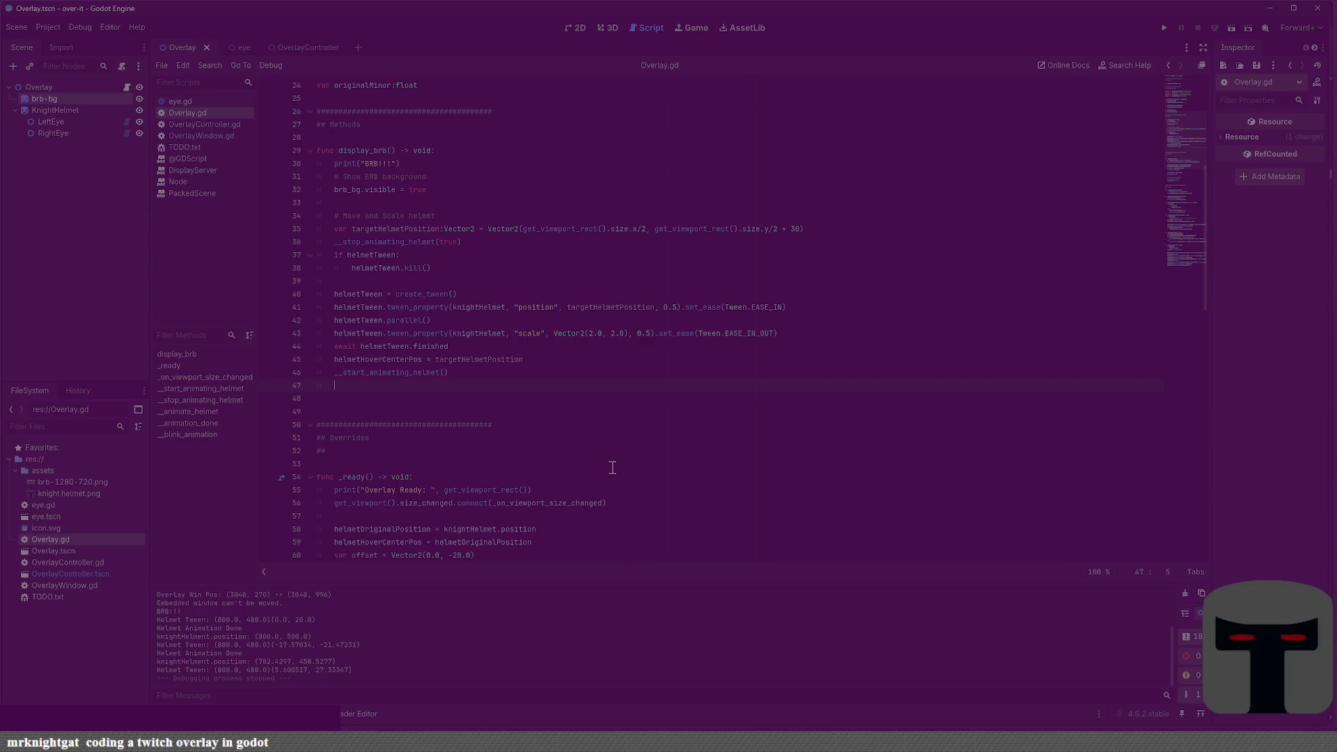
key("Down")
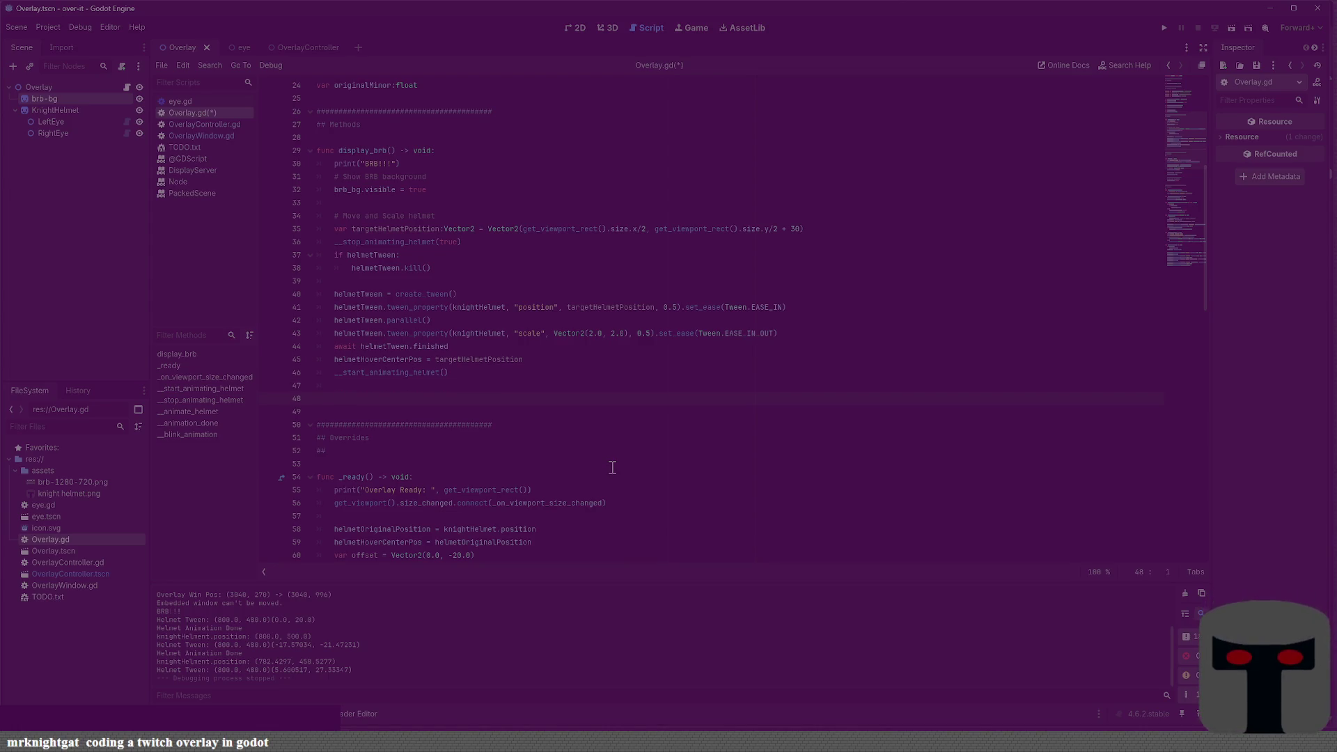
key("BackSpace")
key("ctrl+s")
Test-run BRB mode to watch the helmet animate, close the game, and open TODO.txt
key("F5")
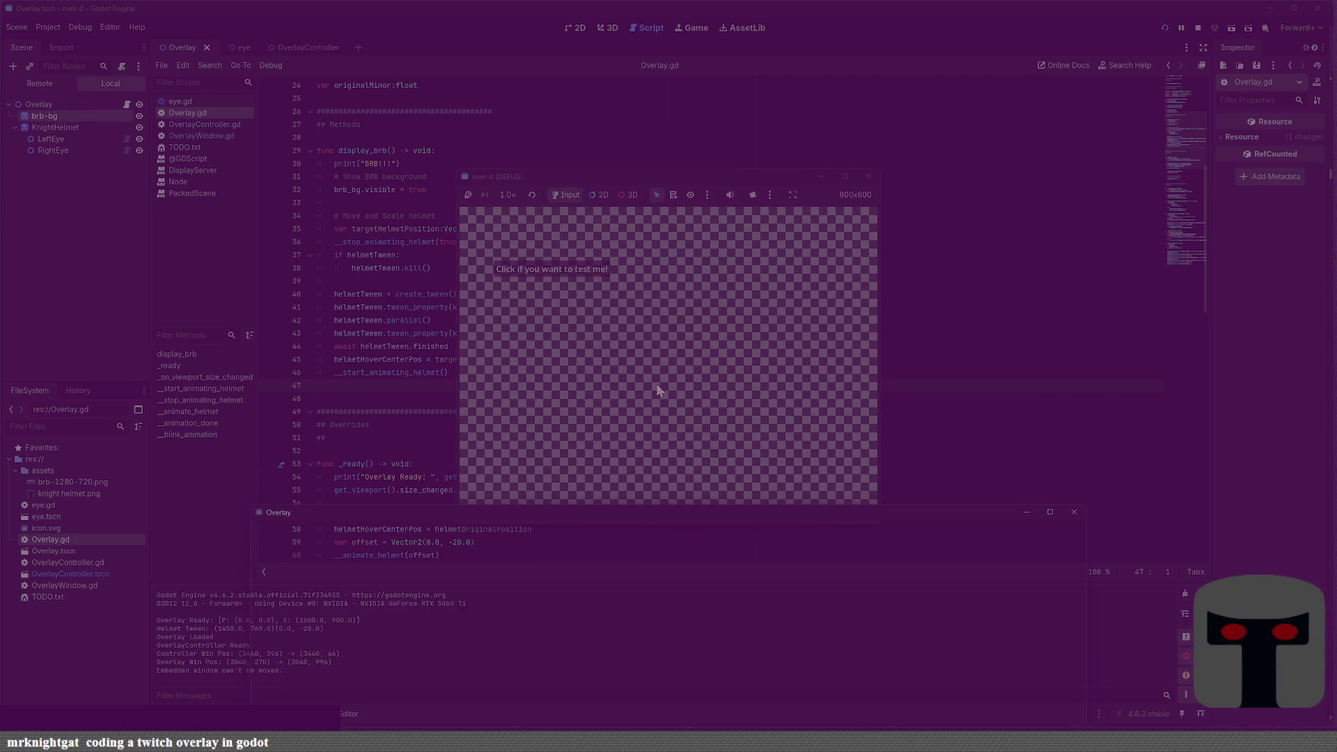
left_click(597, 270)
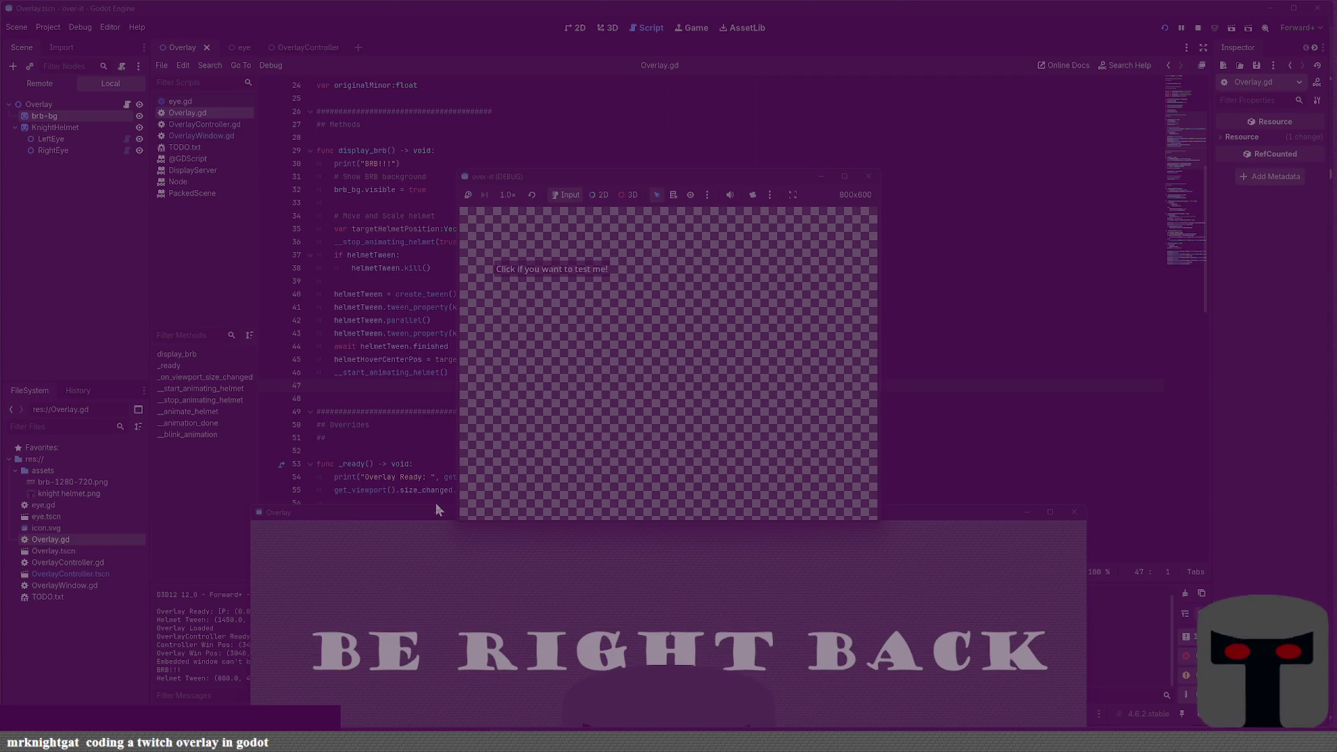
left_click_drag(423, 509, 437, 224)
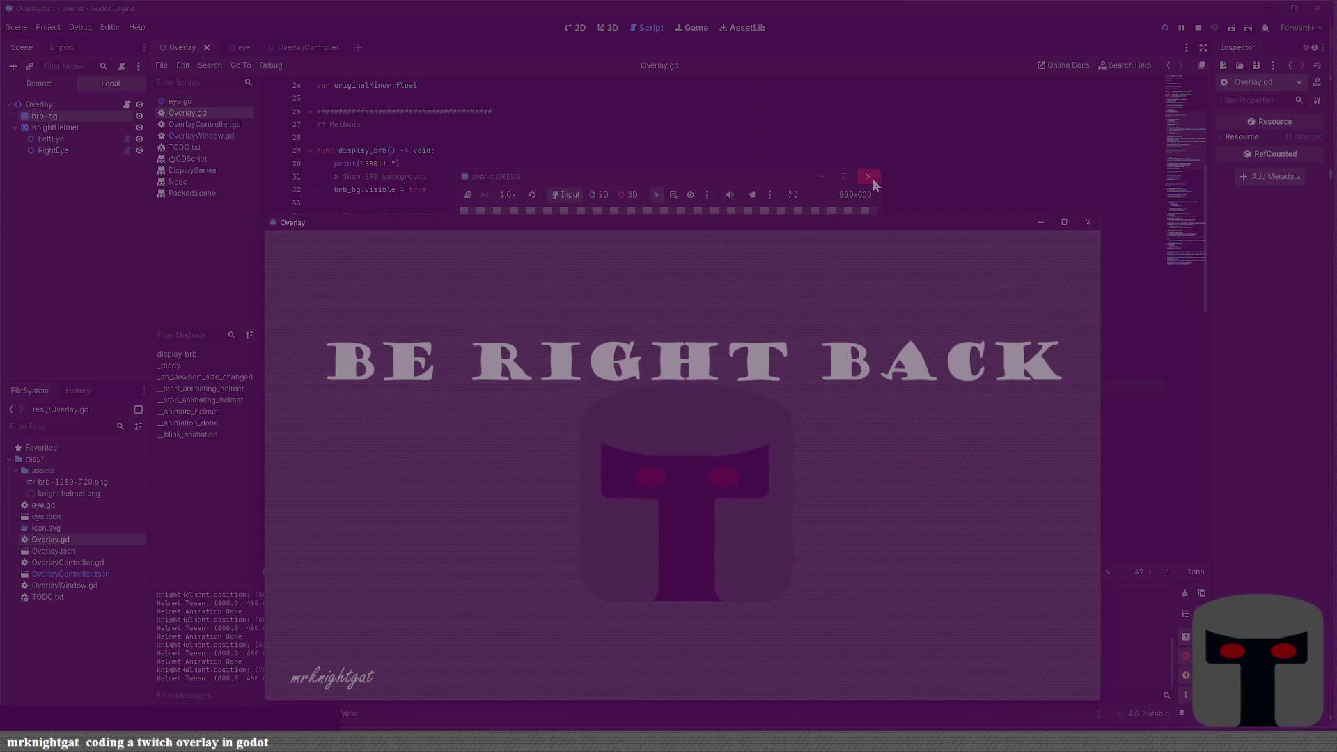
left_click(869, 177)
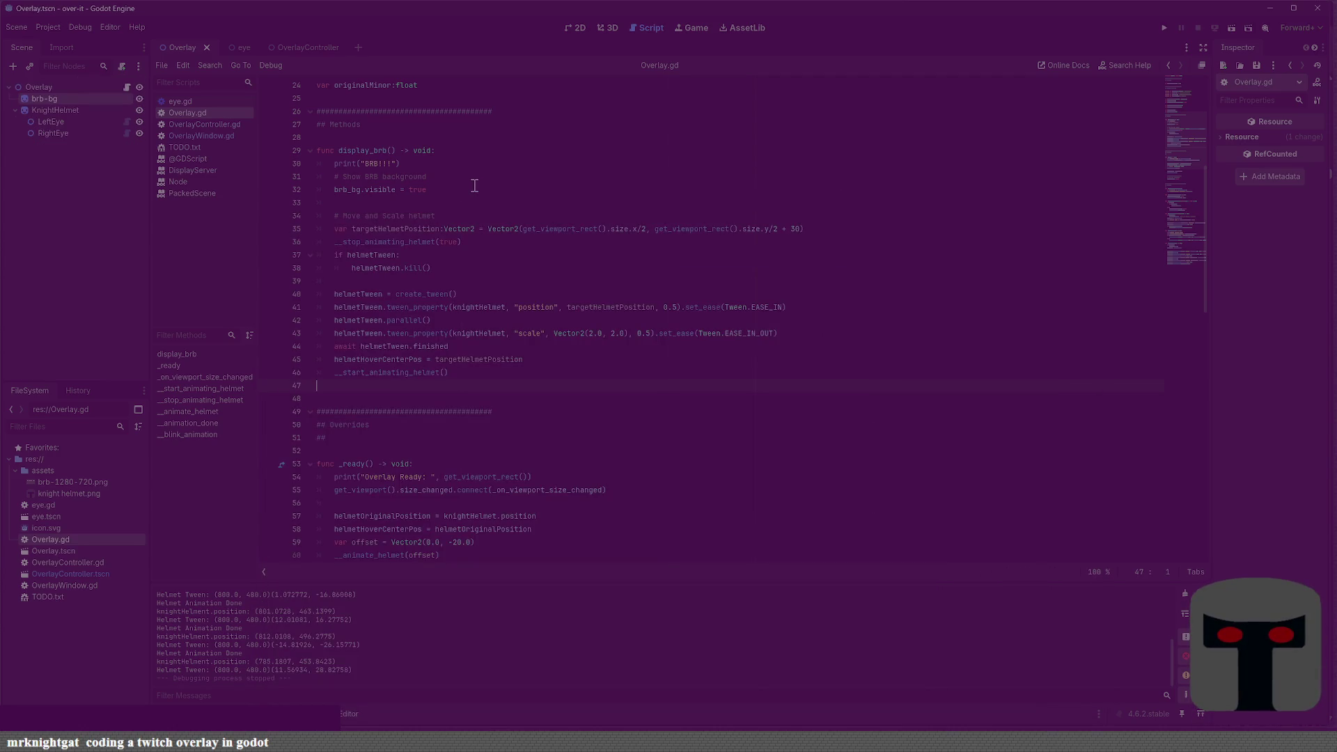
mouse_move(453, 741)
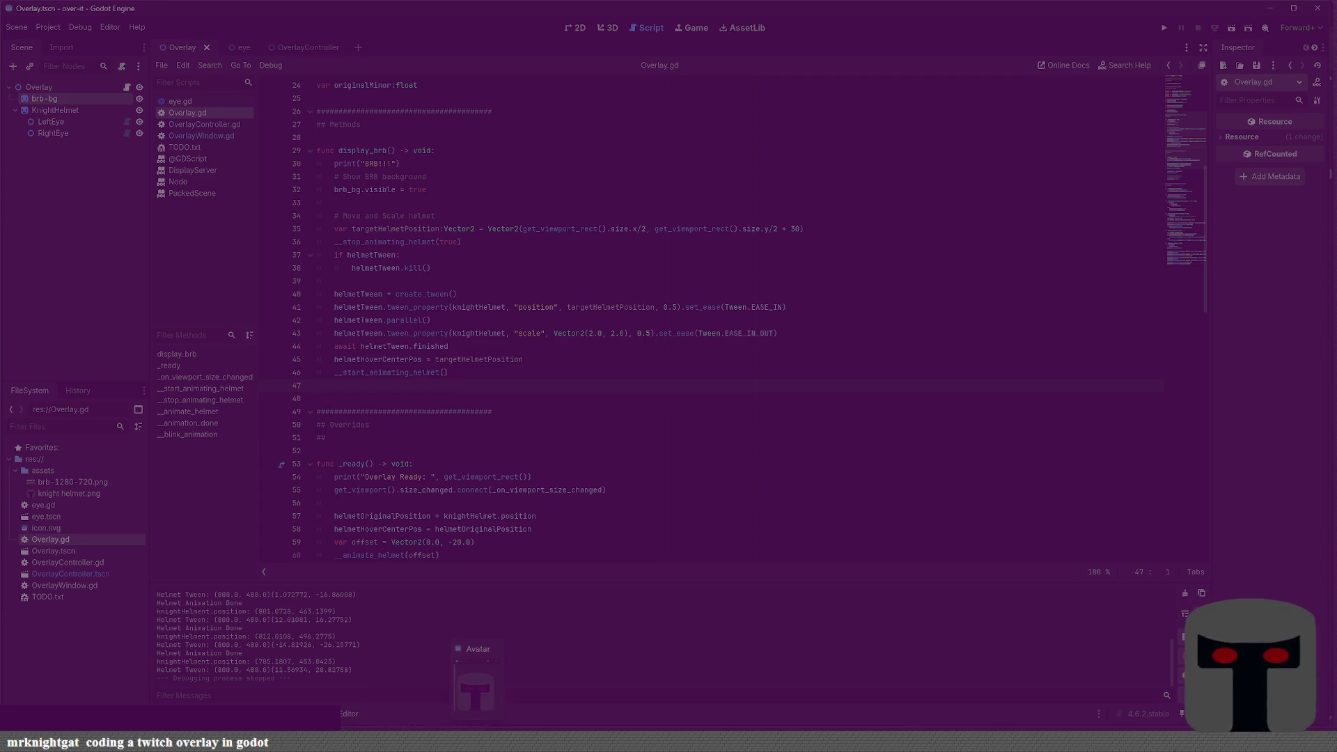
left_click(195, 149)
Move 'Switch to BRB Overlay' under DAY 2 DONE, add a '--- 45 mins ---' note, and save TODO.txt
left_click(496, 213)
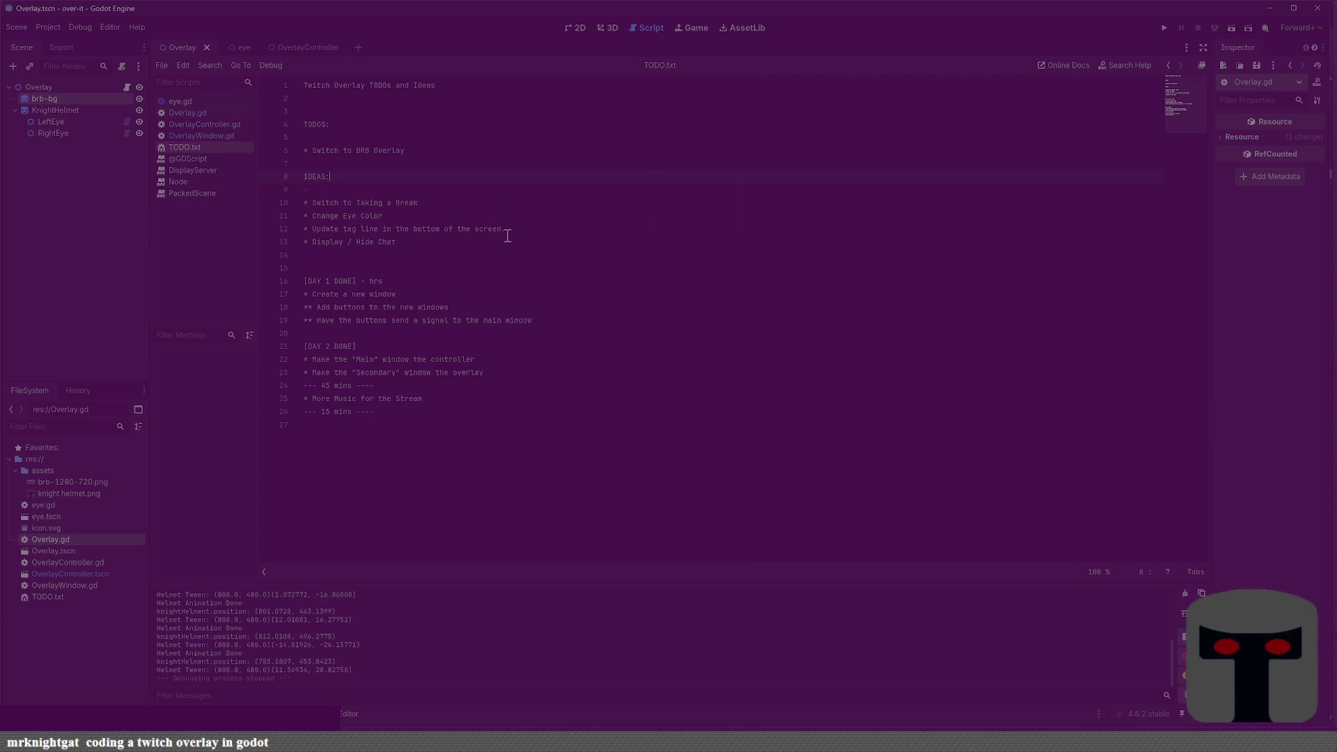
key("End")
key("shift+Home")
key("ctrl+c")
key("BackSpace")
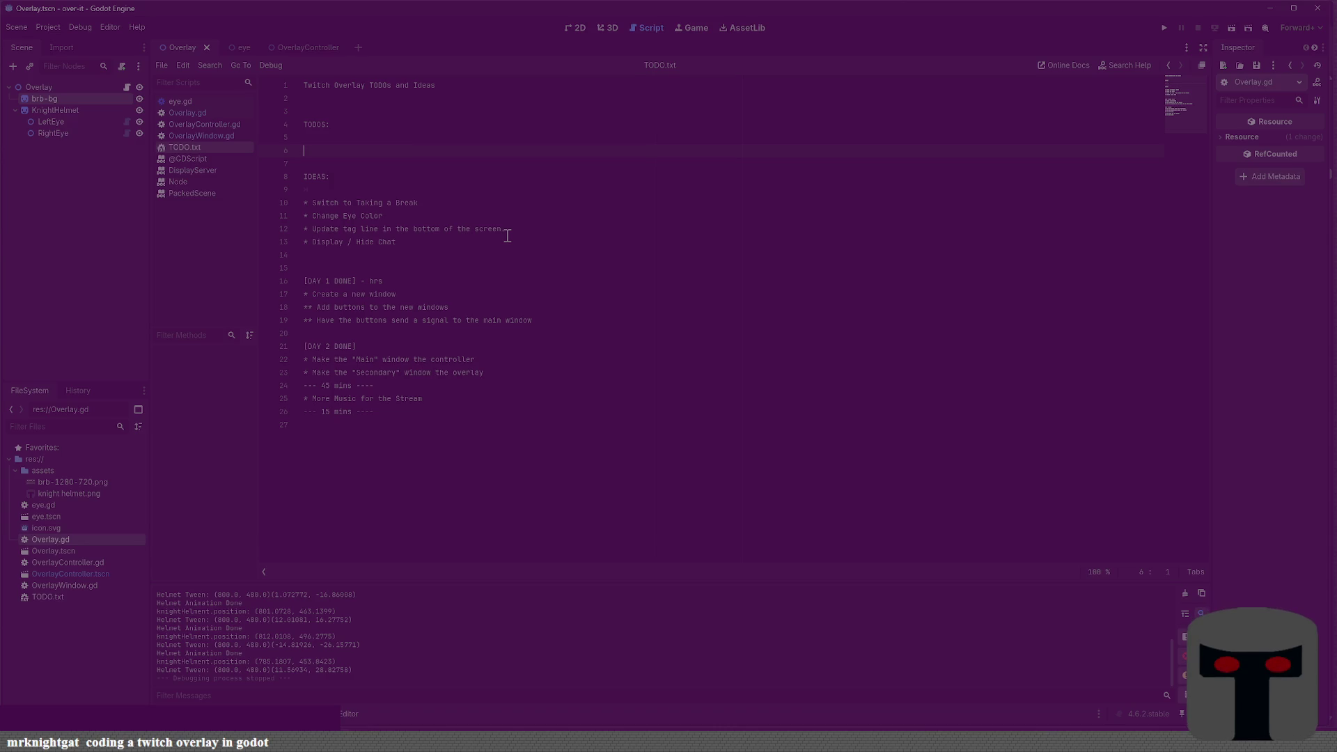
key("ctrl+End")
key("ctrl+v")
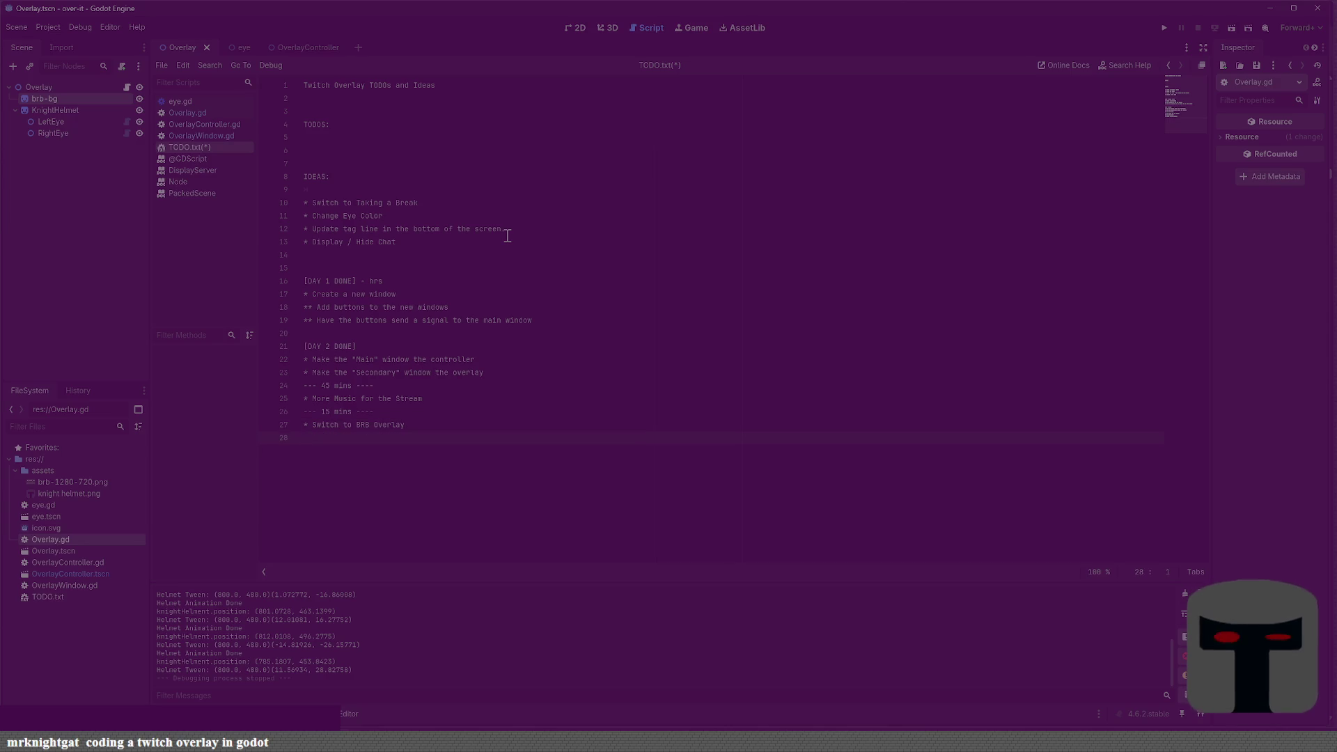
type("--- ")
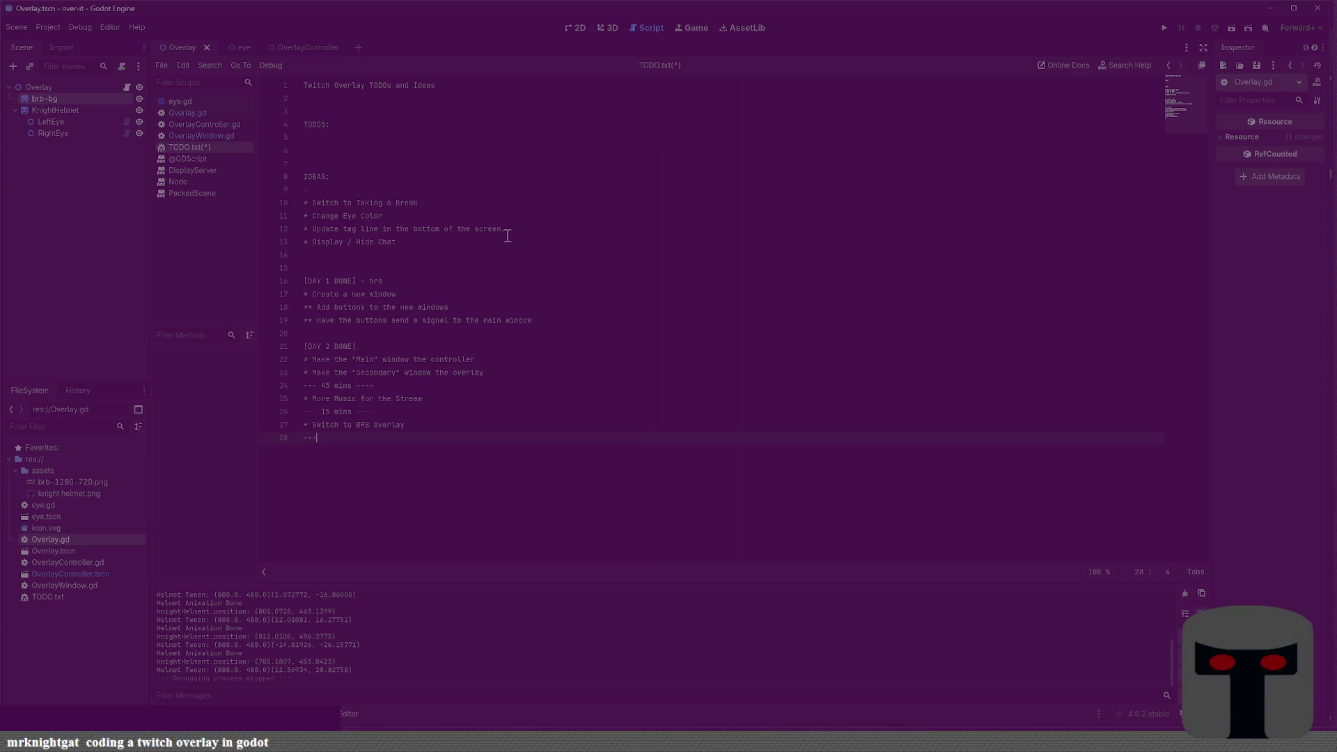
type("45 mins ---")
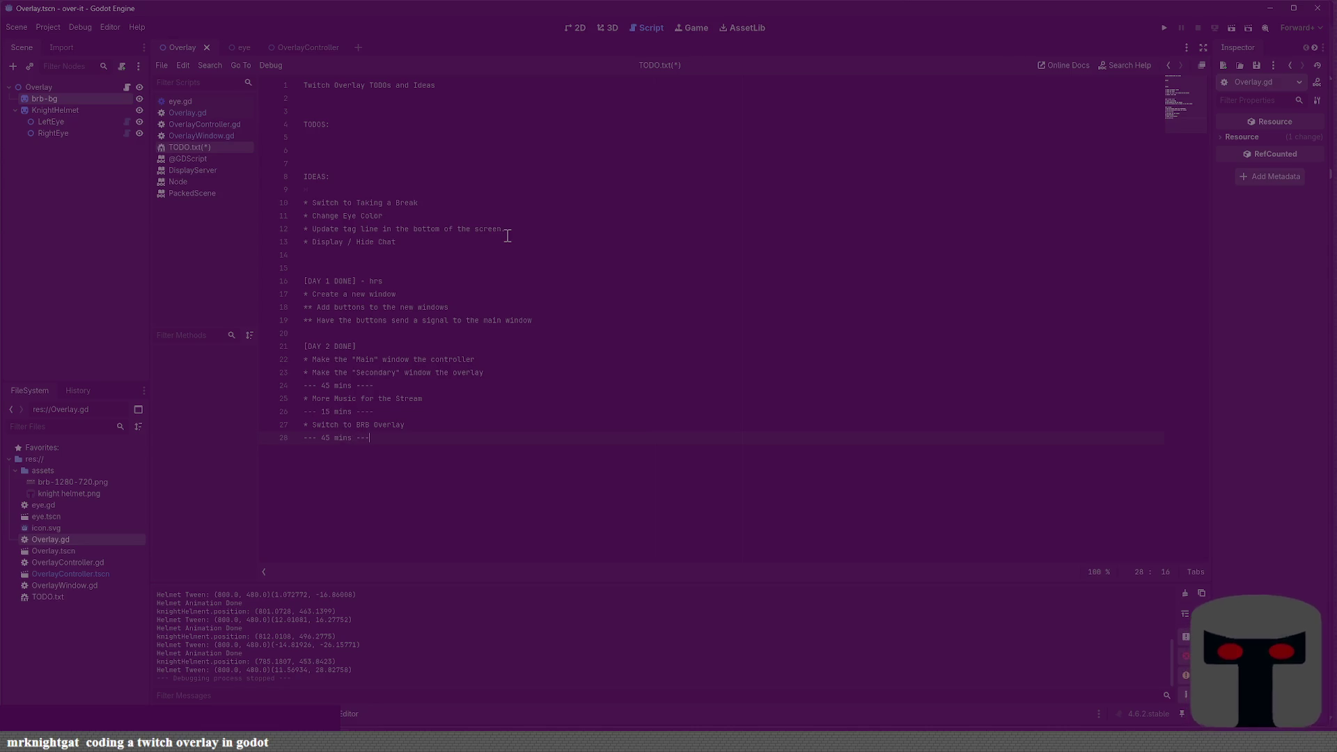
type("--")
key("ctrl+s")
left_click(408, 168)
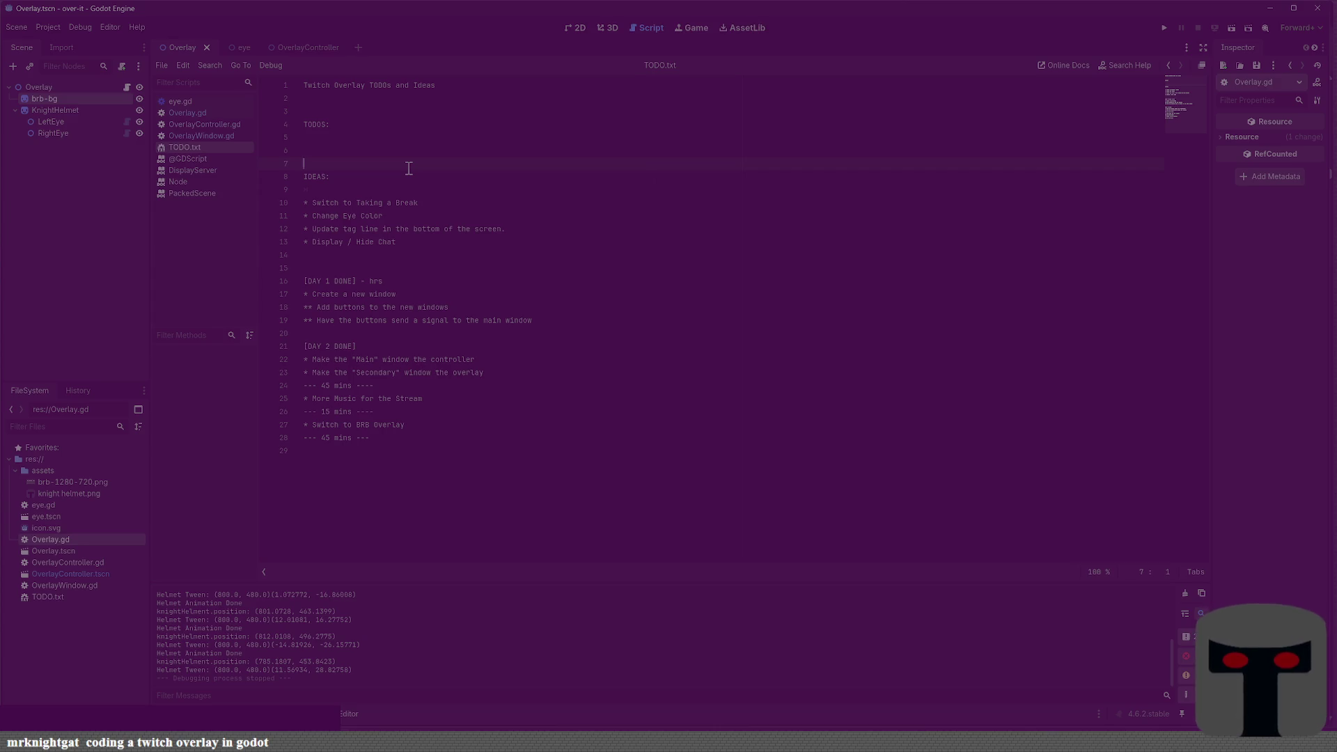
Add the TODO 'Switch back to transparent overlay', save, and begin an IDEAS entry about a bottom bar to hide
key("Return")
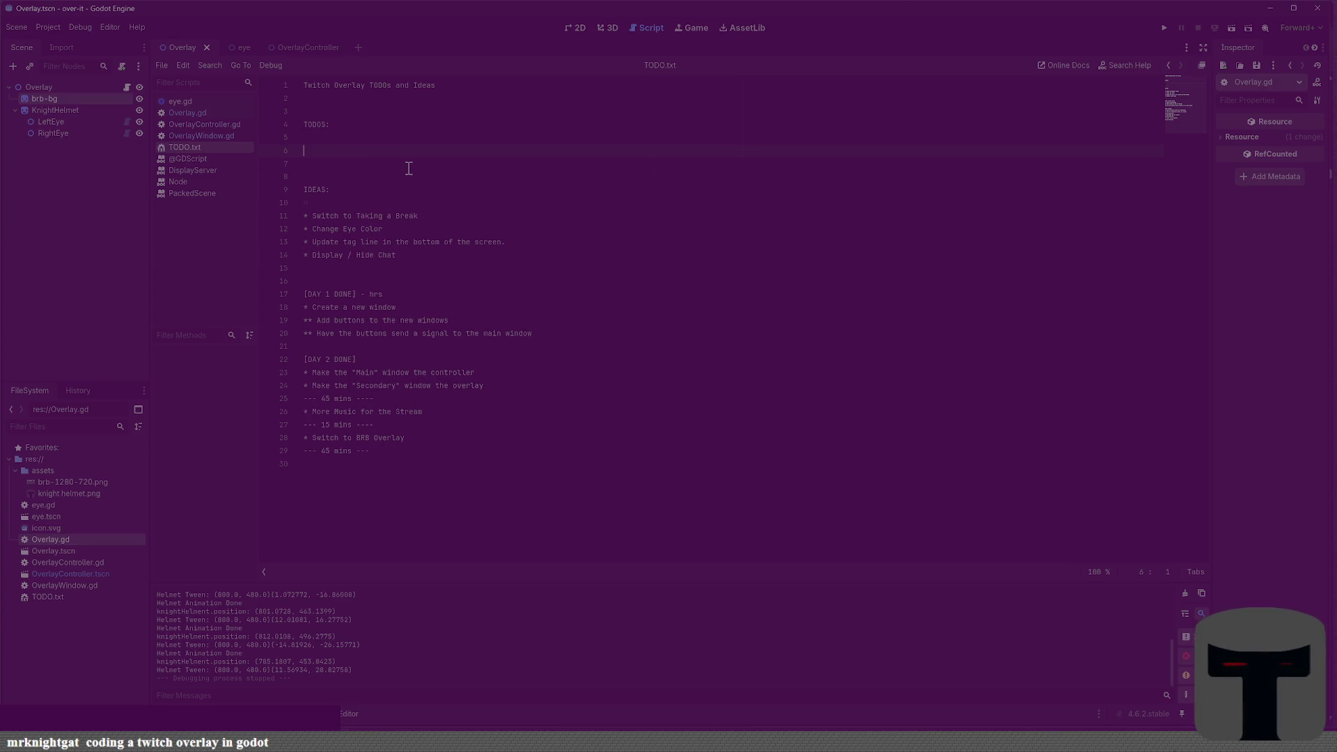
type("*[]")
key("BackSpace")
type("Swit")
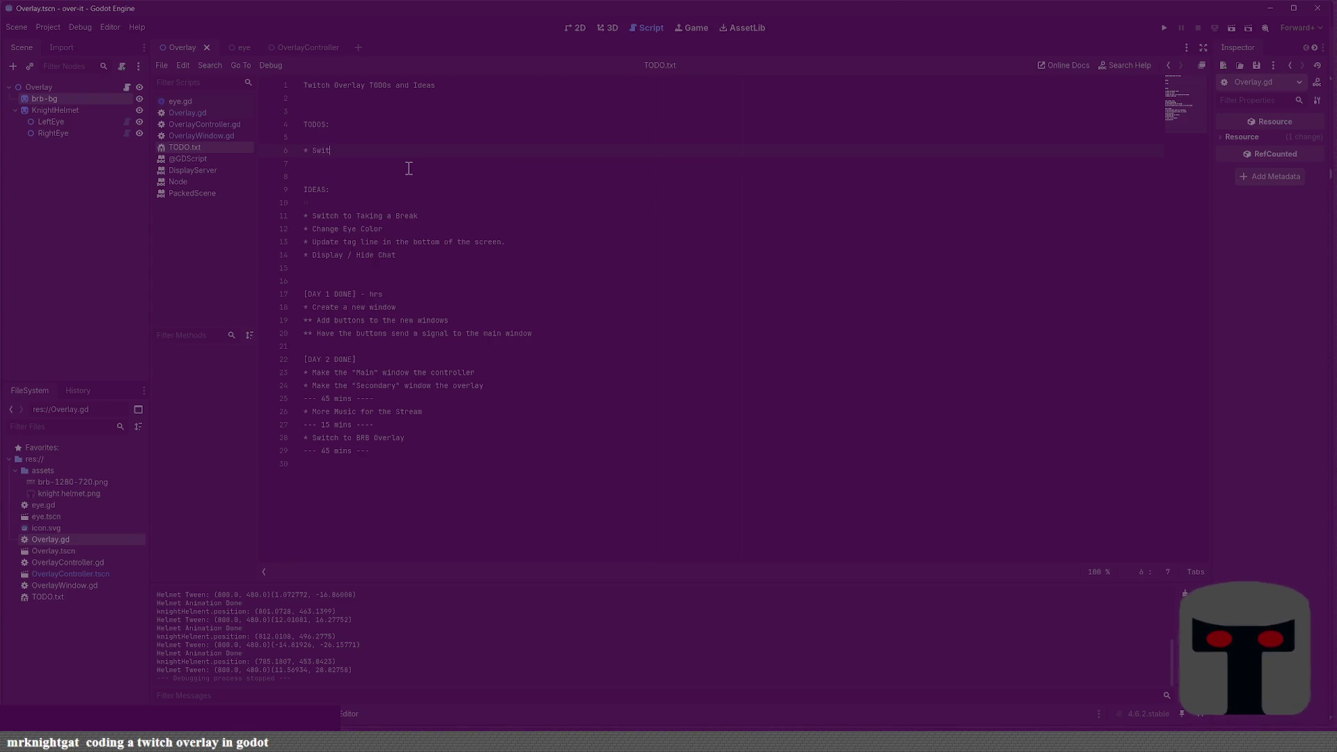
type("ch back to")
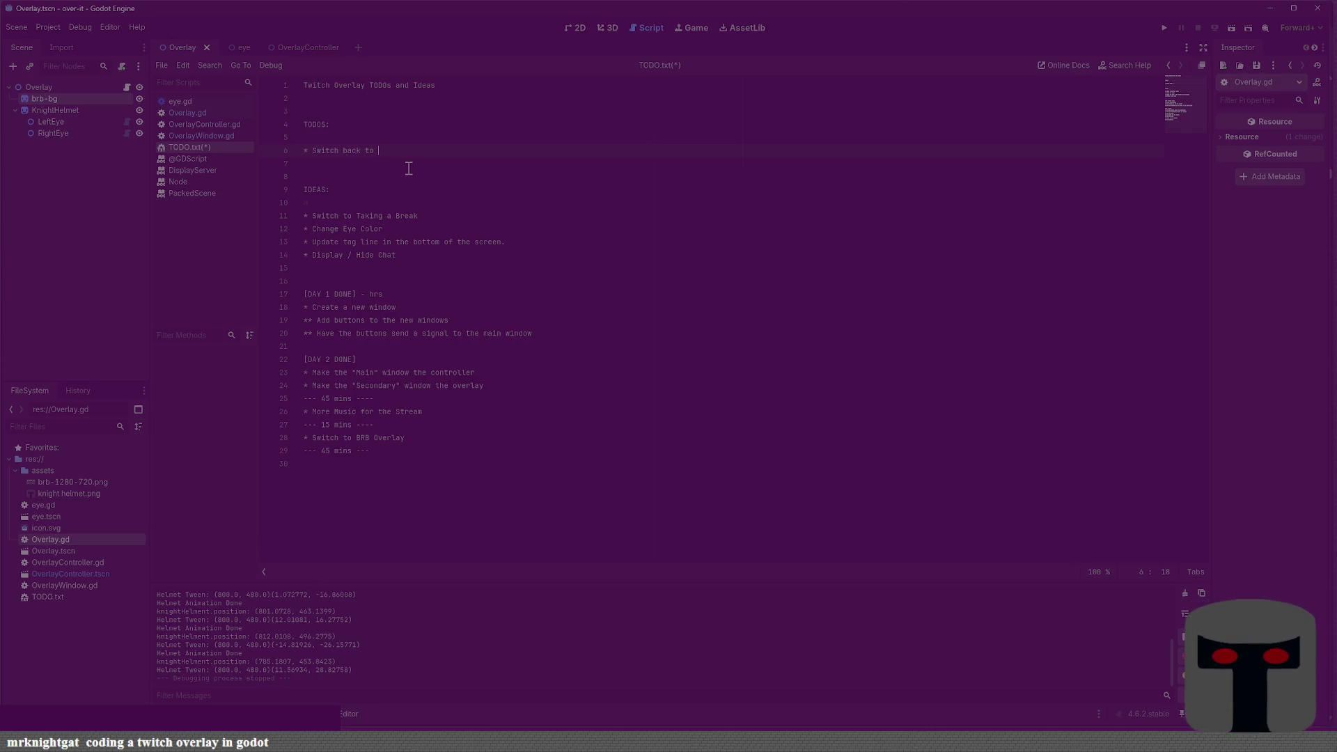
type("transparent ")
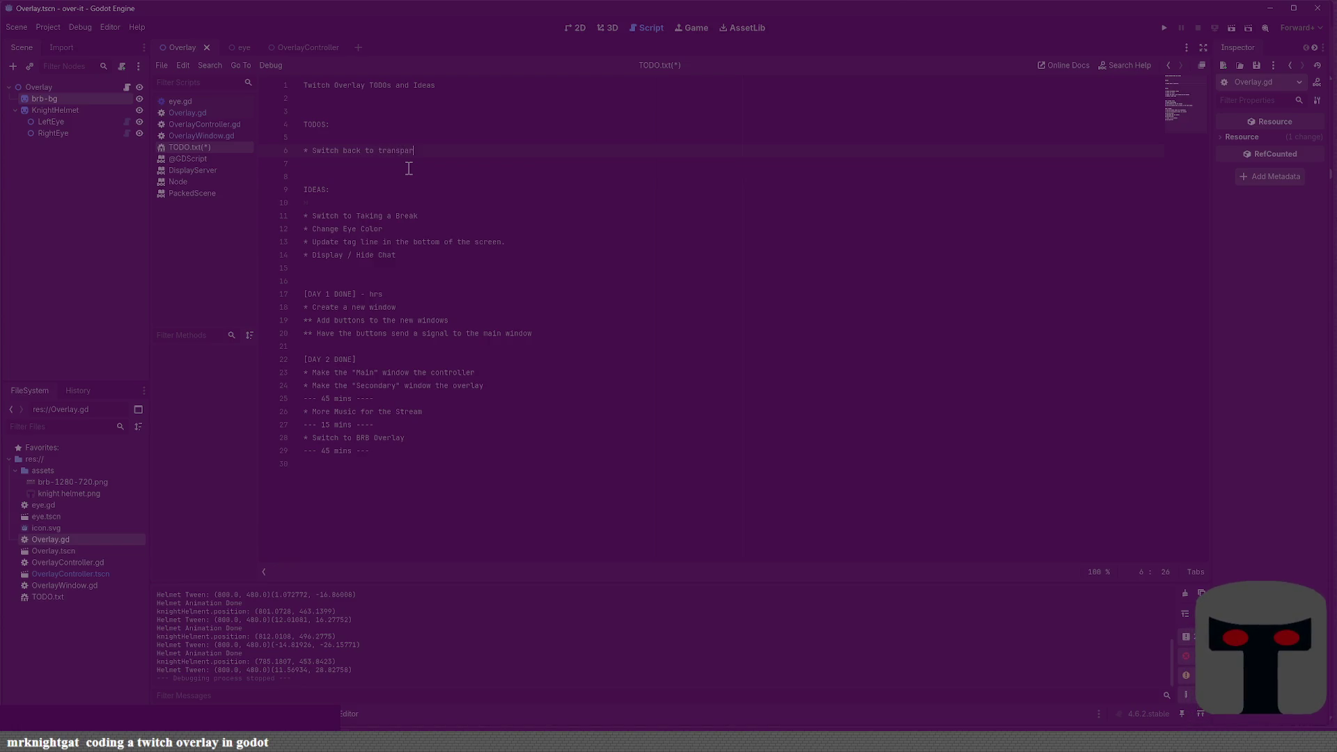
type("overlay")
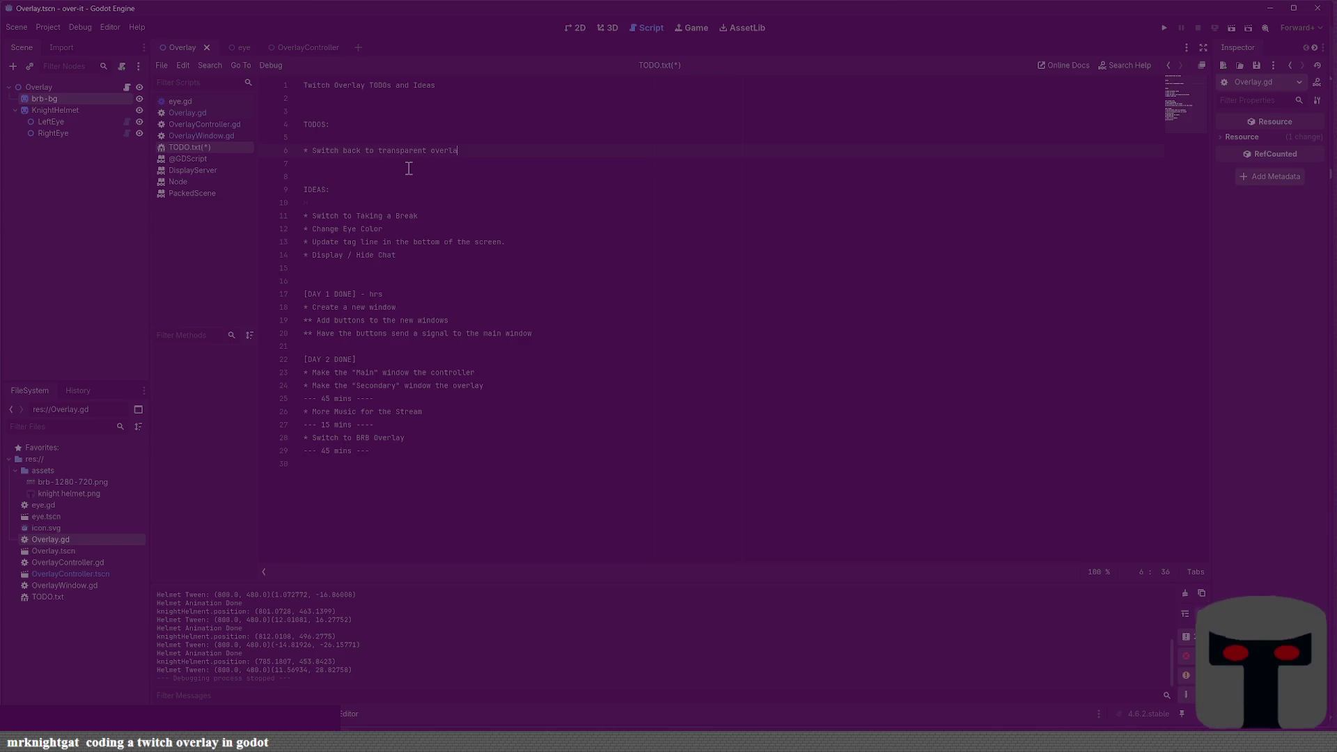
key("ctrl+s")
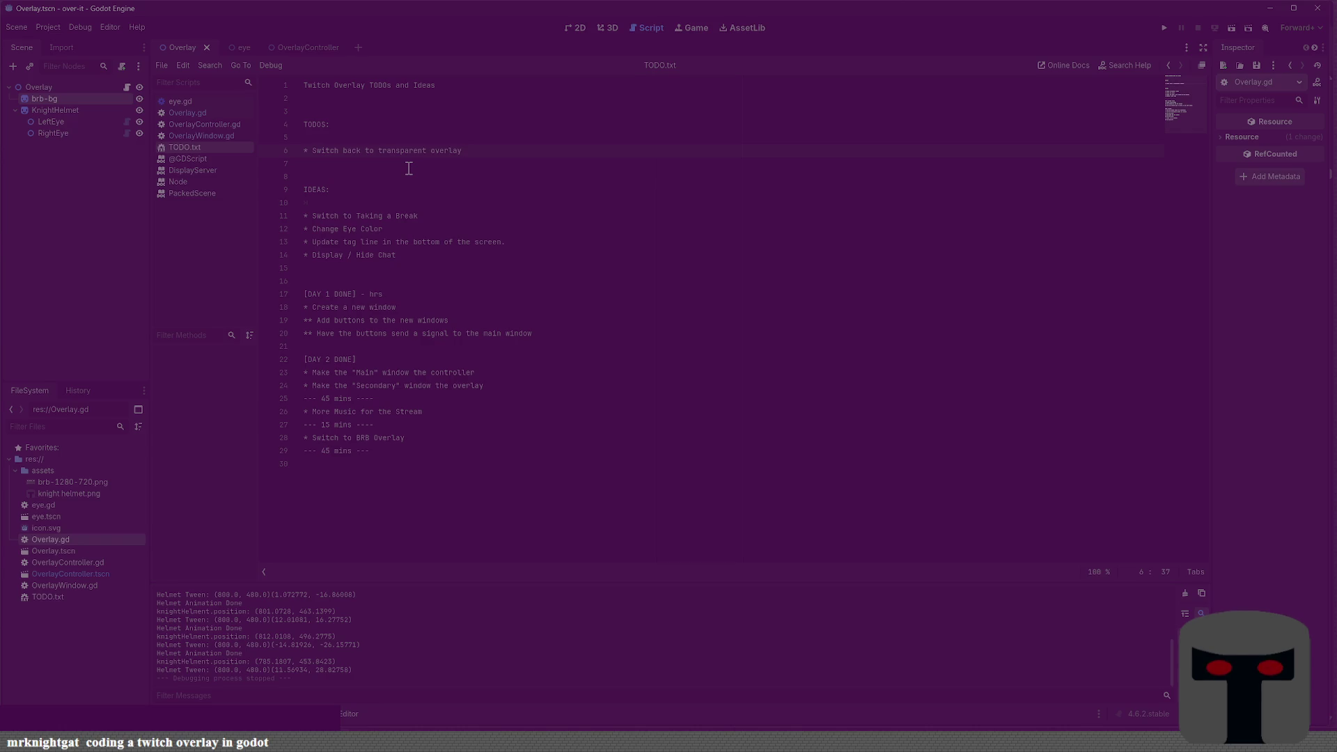
key("ctrl+shift+Return")
type("* a")
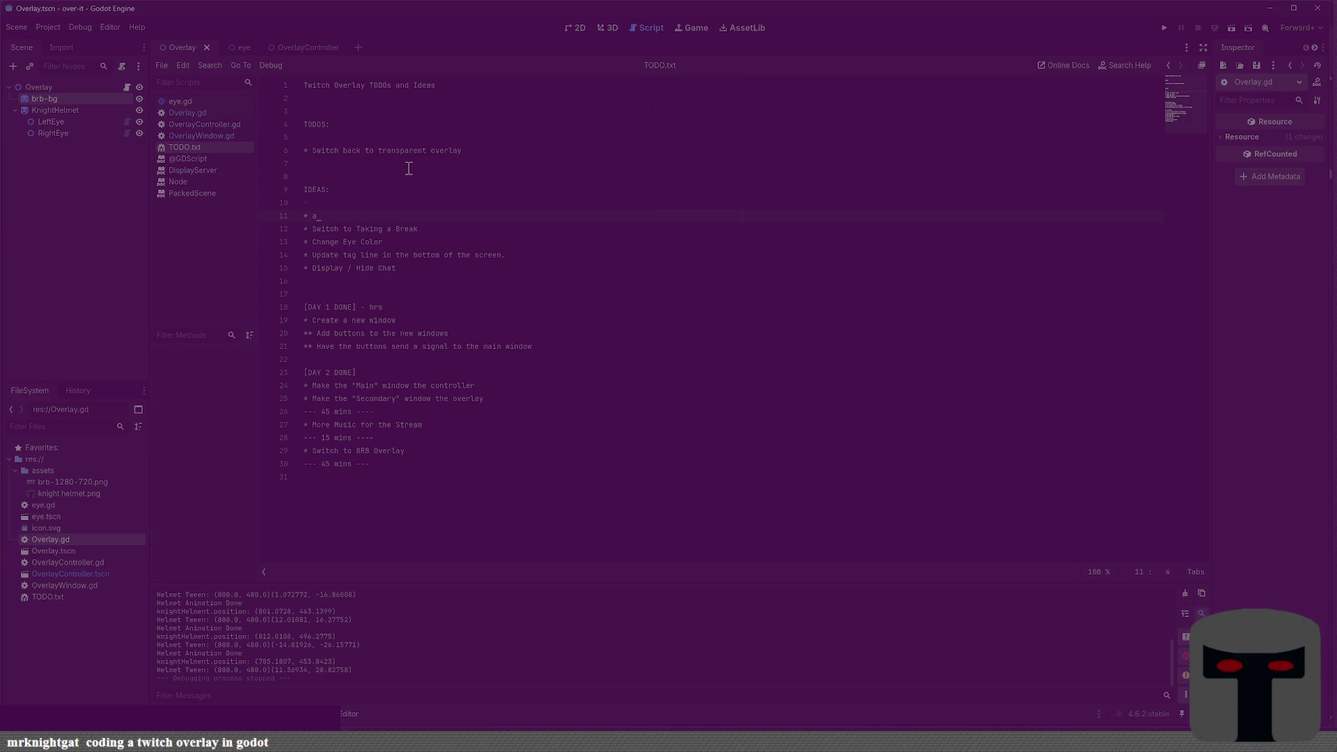
type("dd b")
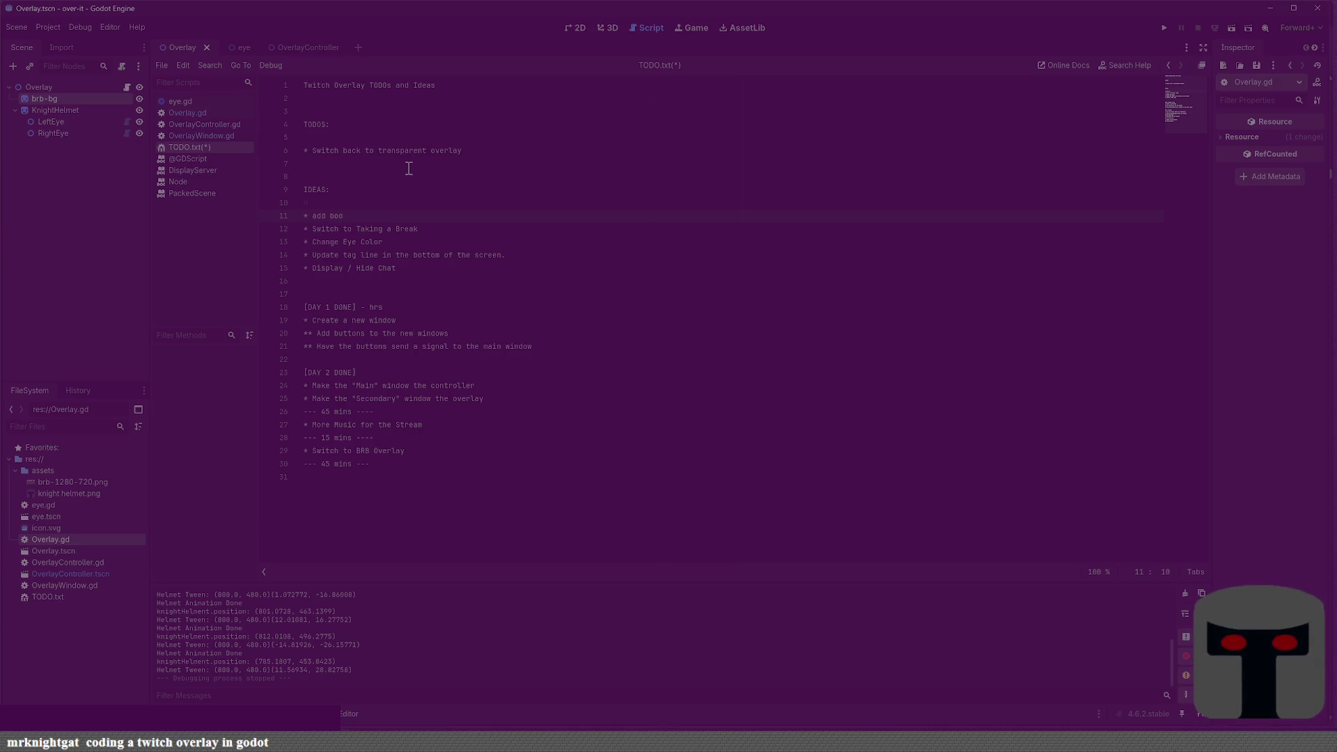
type("ottom bar")
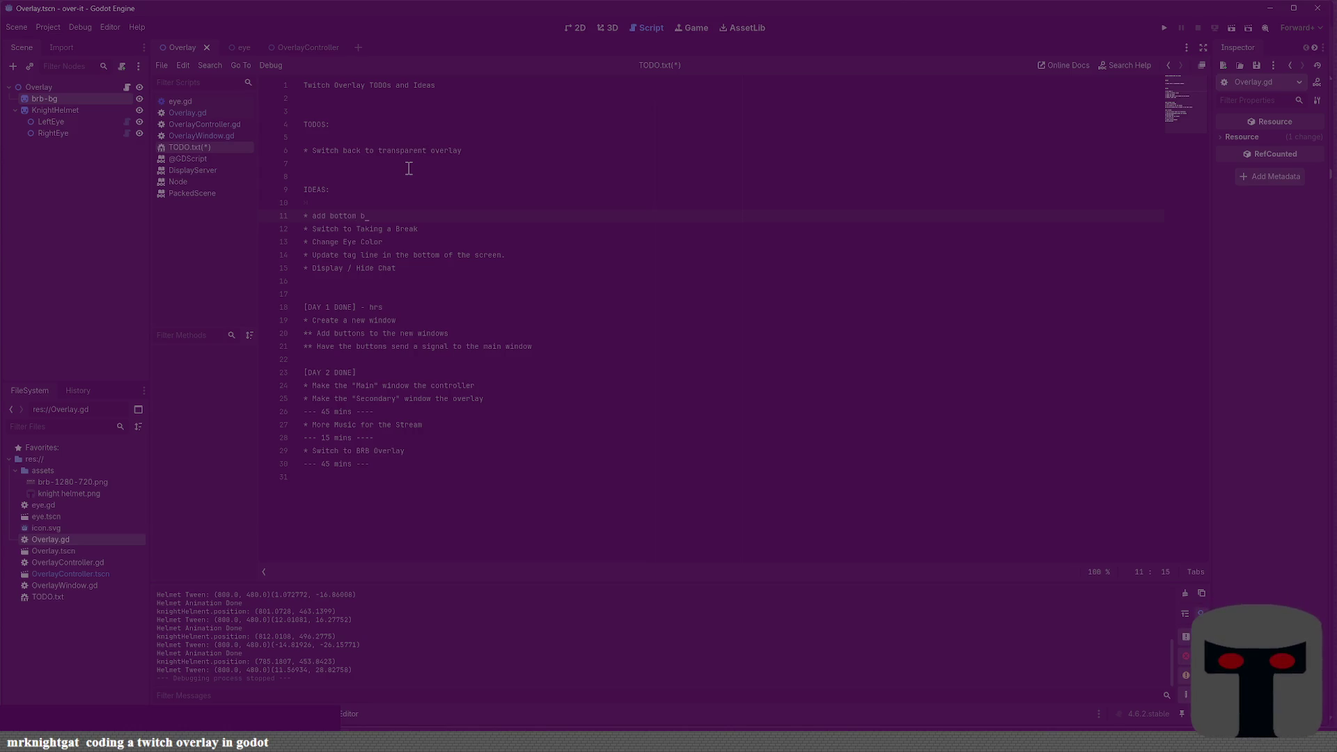